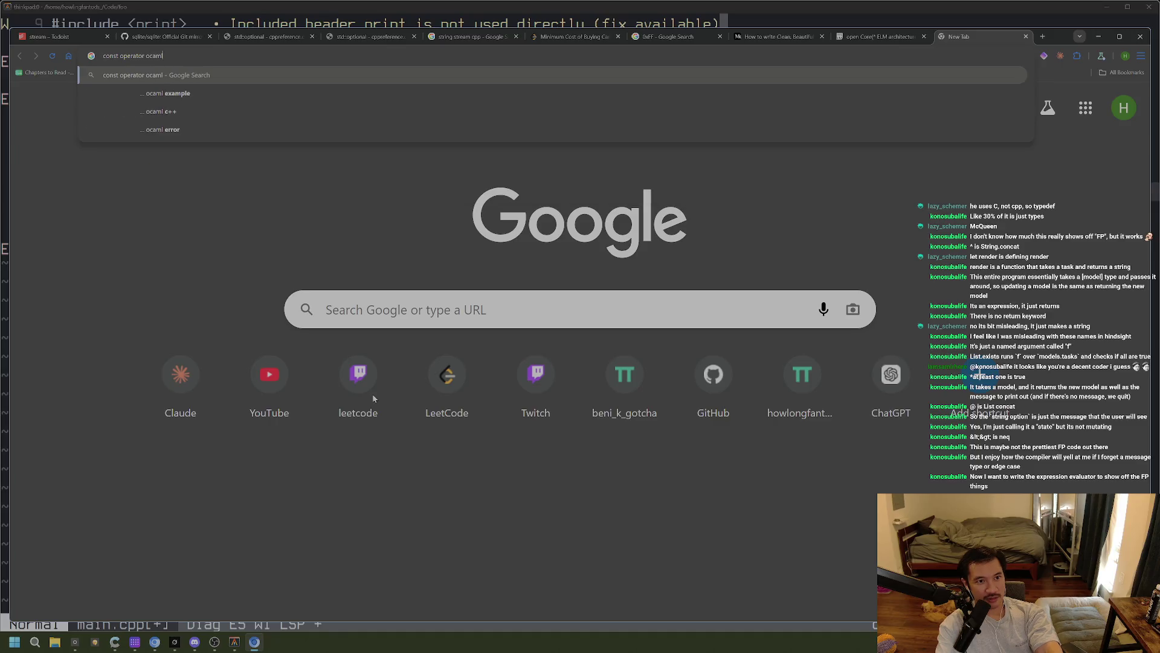
# Search Google for 'const operator ocaml'
pyautogui.press('Down')
pyautogui.press('Down')
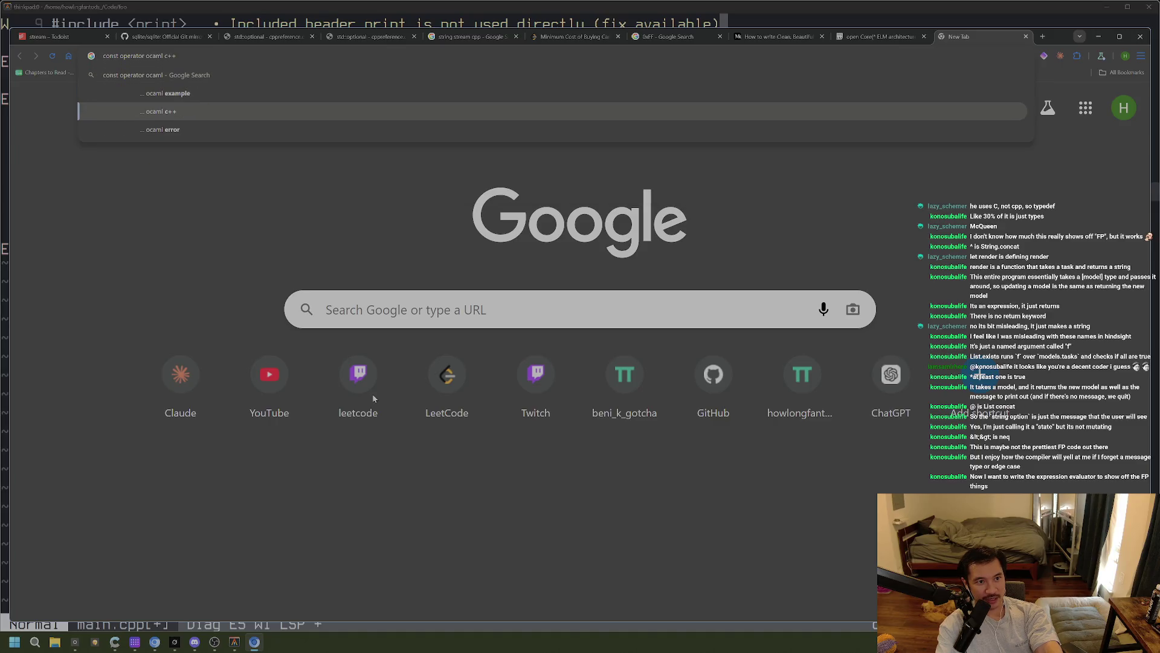
pyautogui.press('Up')
pyautogui.press('Up')
pyautogui.press('Return')
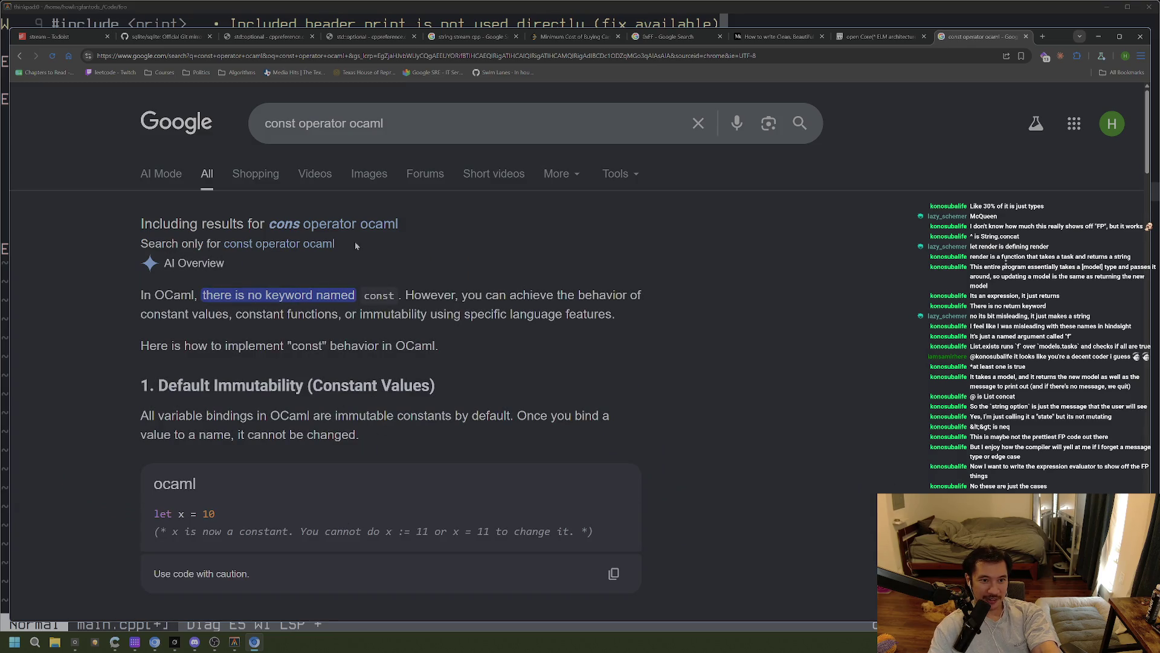
# Rerun the search as the corrected 'cons operator ocaml', then switch to LeetCode problem 2144
pyautogui.click(288, 123)
pyautogui.press('Delete')
pyautogui.press('Return')
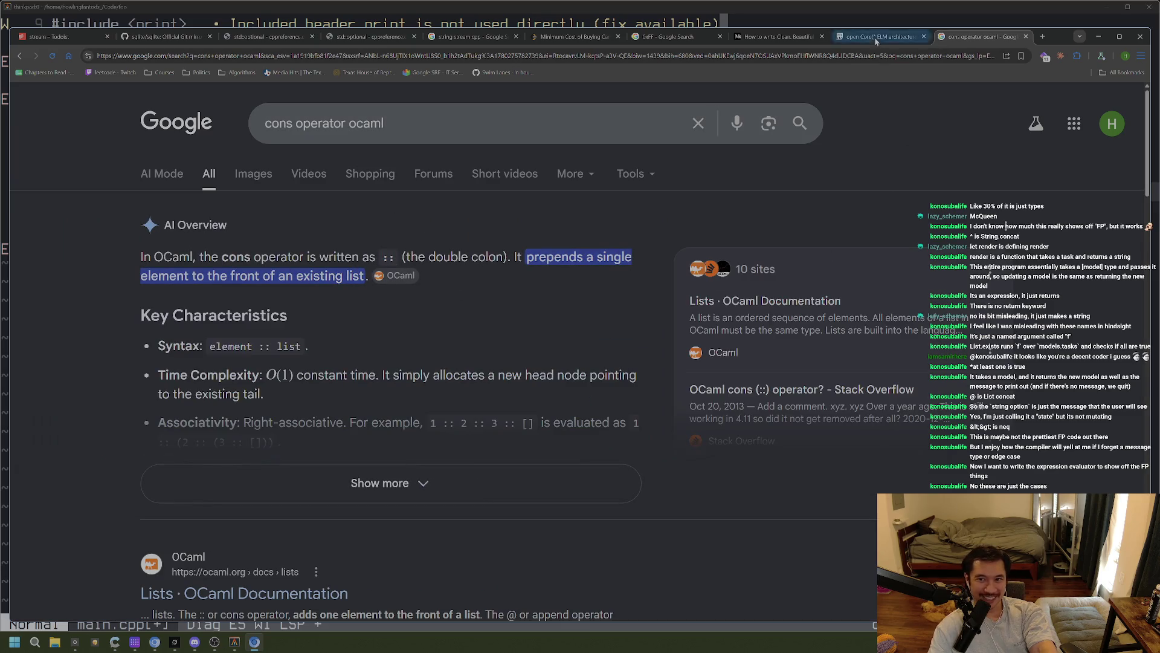
pyautogui.click(600, 37)
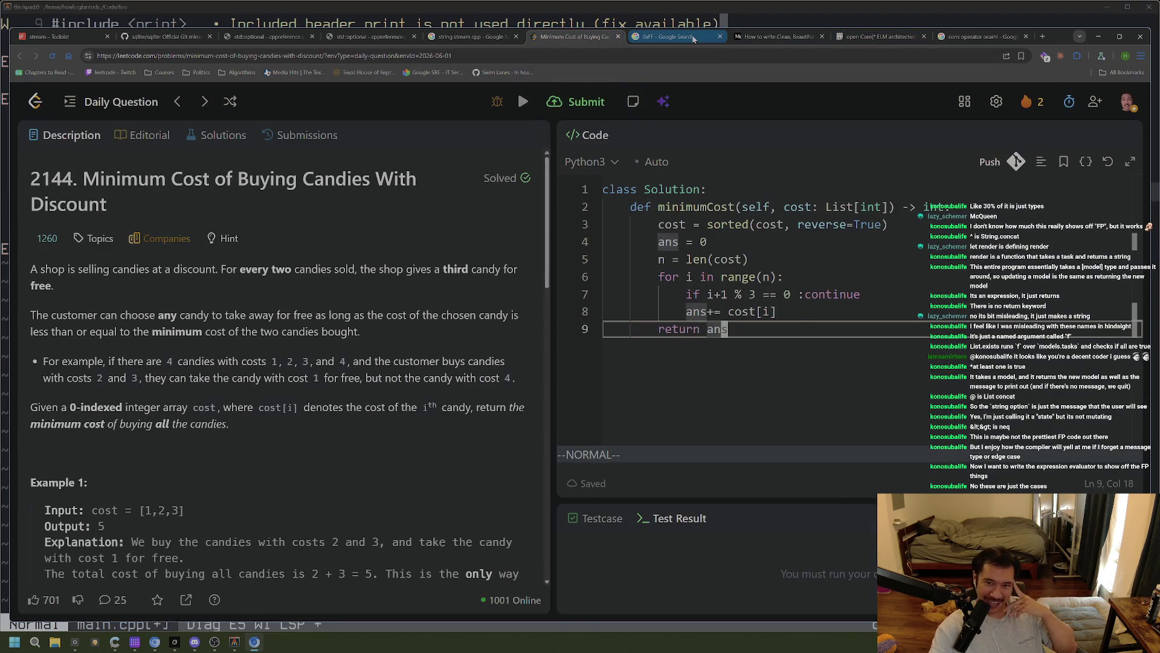
# Check the foo* baz line in Neovim's main.cpp, then return to Chrome's Pastebin OCaml tab
pyautogui.click(476, 20)
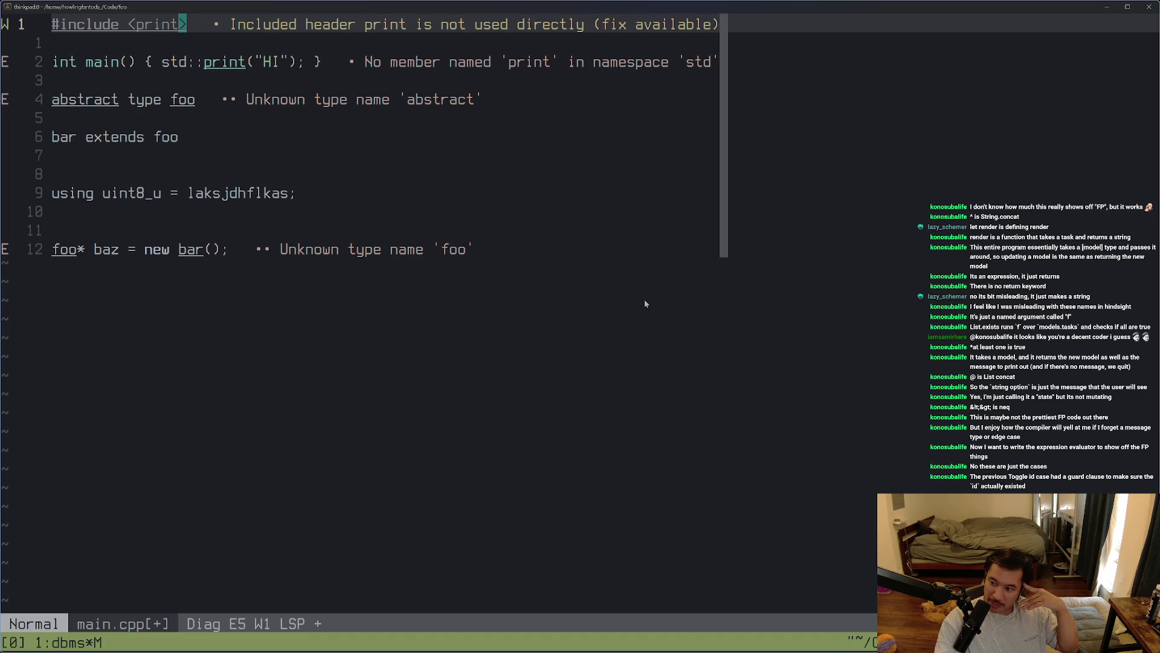
pyautogui.click(639, 296)
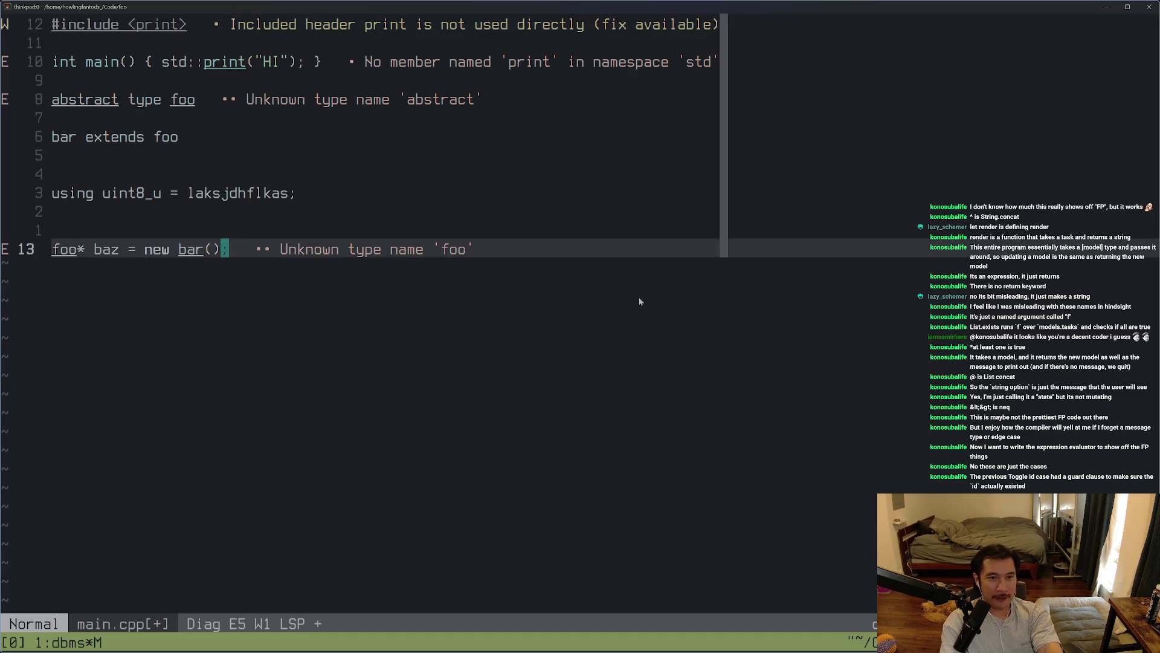
pyautogui.hotkey('alt', 'Tab')
pyautogui.hotkey('ctrl', 'Tab')
pyautogui.hotkey('ctrl', 'Tab')
pyautogui.hotkey('ctrl', 'Tab')
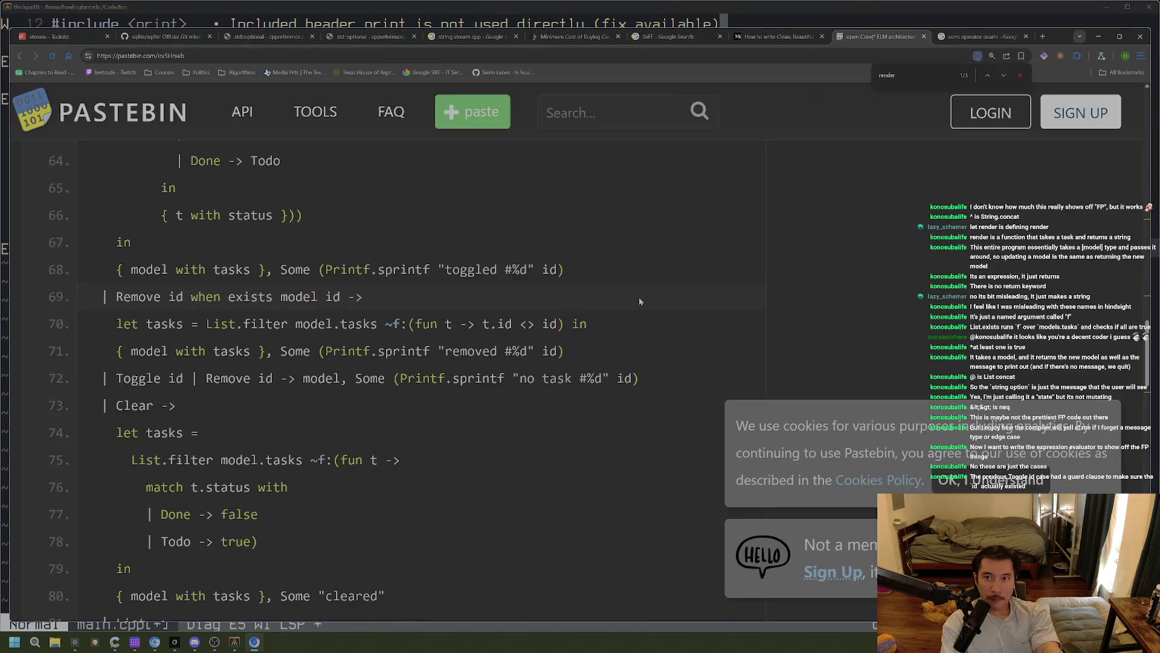
pyautogui.hotkey('ctrl', 'Tab')
pyautogui.hotkey('ctrl', 'shift', 'Tab')
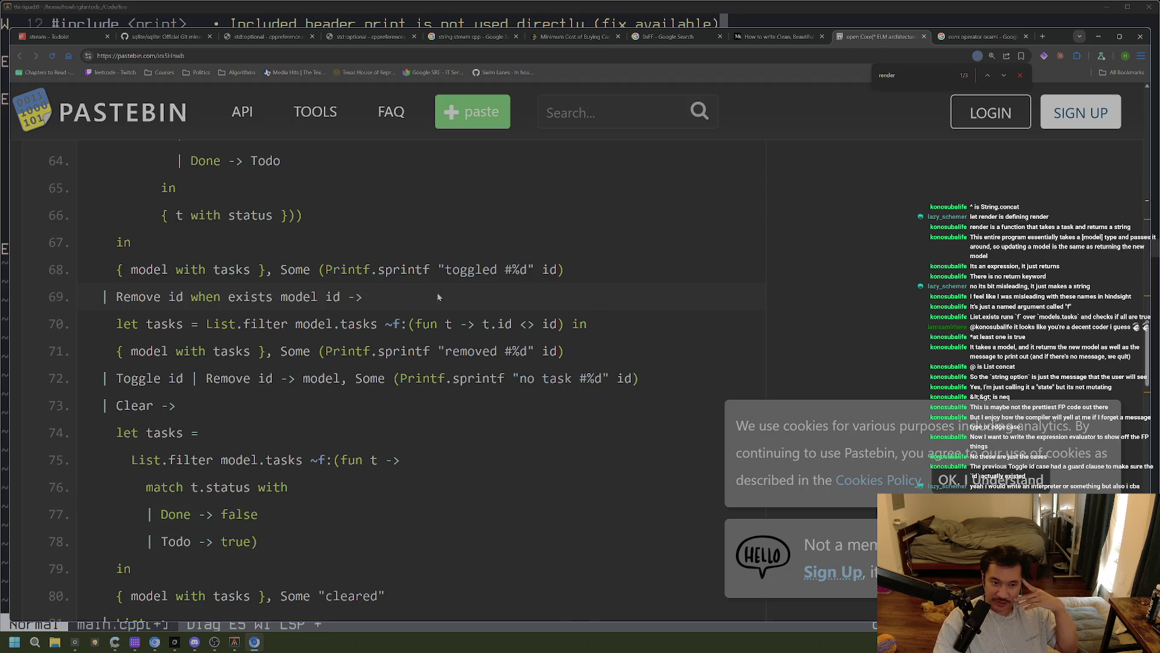
pyautogui.moveTo(190, 379); pyautogui.dragTo(106, 378)
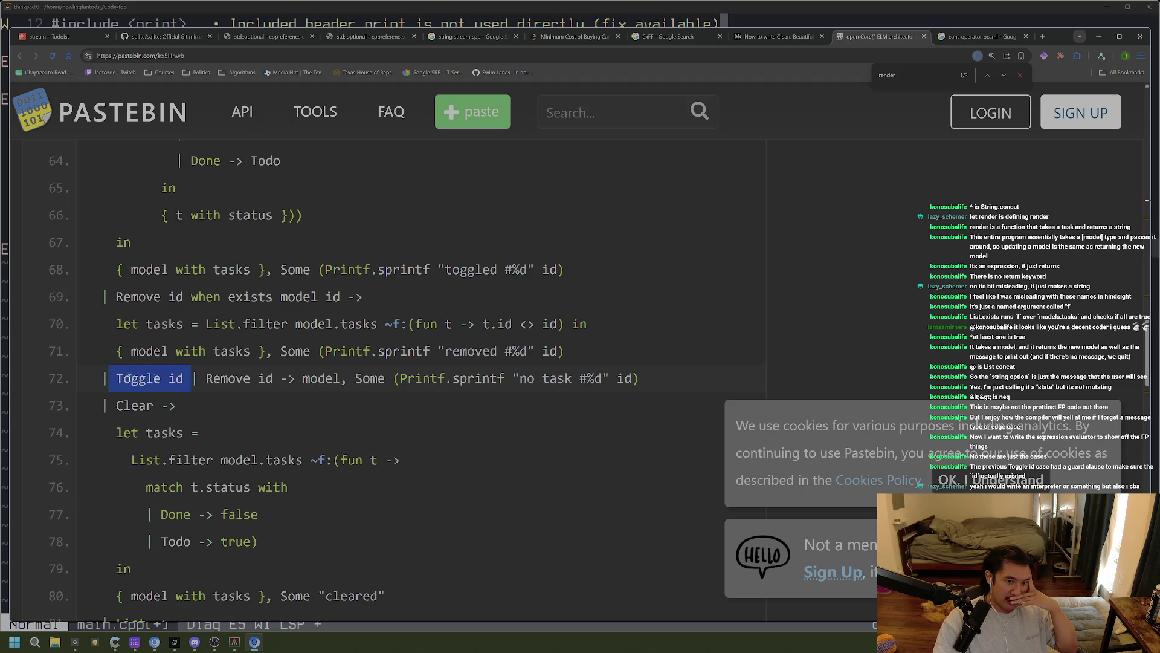
pyautogui.click(261, 378)
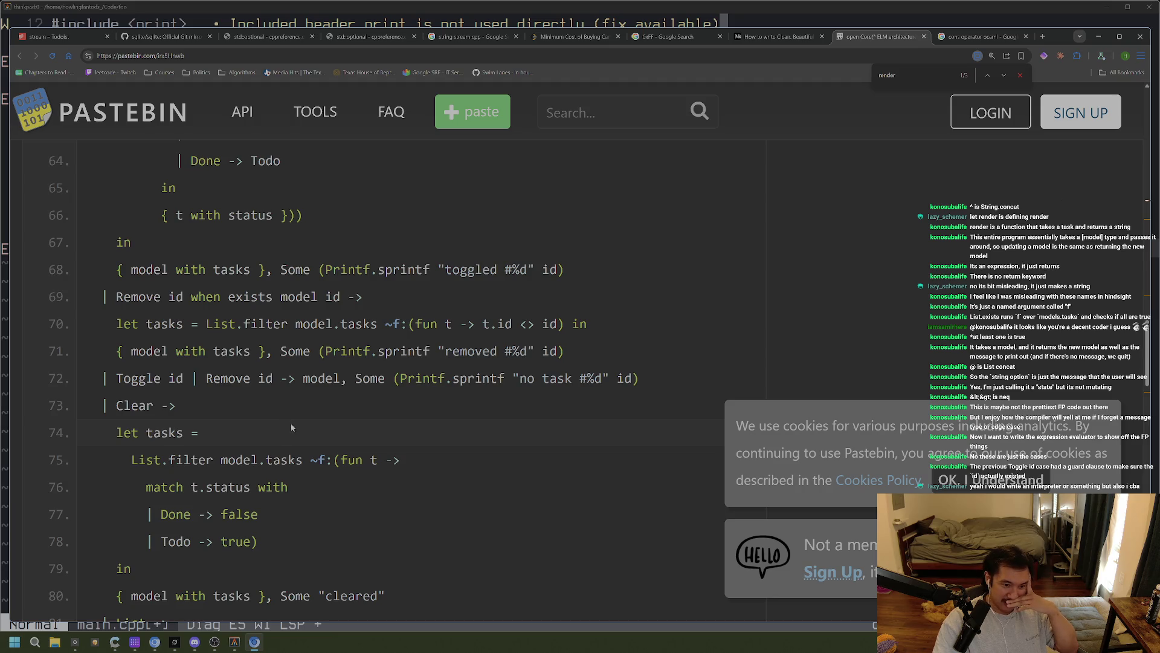
pyautogui.scroll(-3, 292, 426)
pyautogui.moveTo(128, 270); pyautogui.dragTo(198, 278)
pyautogui.click(198, 277)
pyautogui.moveTo(113, 295); pyautogui.dragTo(182, 296)
pyautogui.click(215, 304)
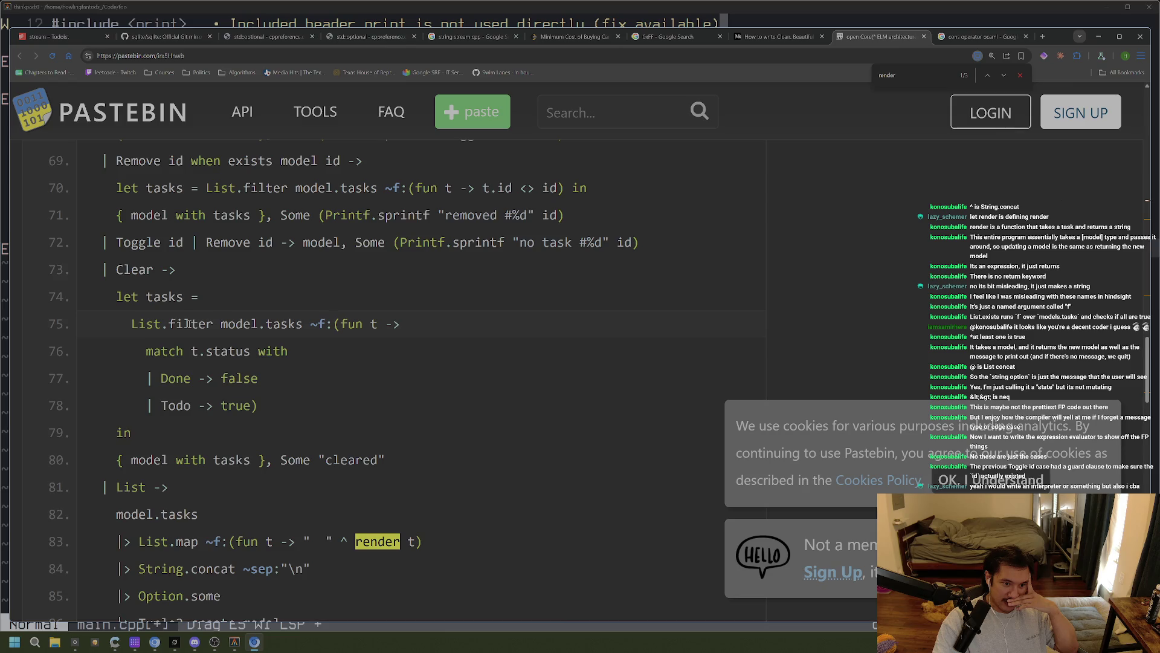
pyautogui.scroll(-3, 246, 390)
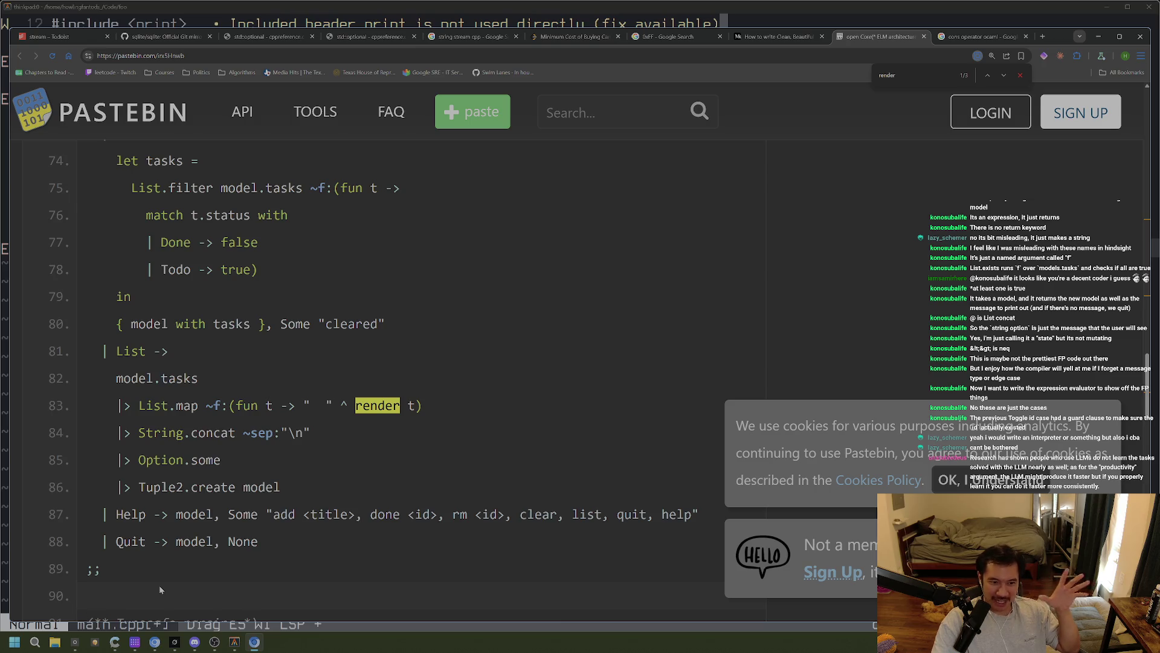
pyautogui.scroll(2, 155, 551)
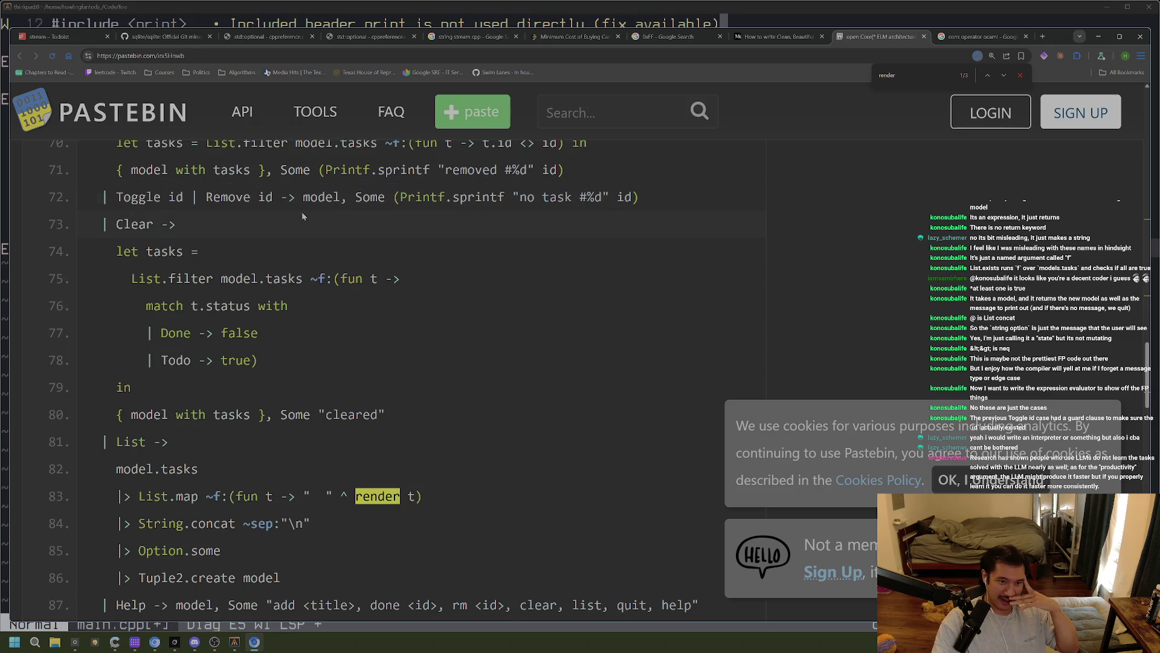
pyautogui.moveTo(108, 197); pyautogui.dragTo(295, 197)
pyautogui.doubleClick(518, 197)
pyautogui.click(601, 246)
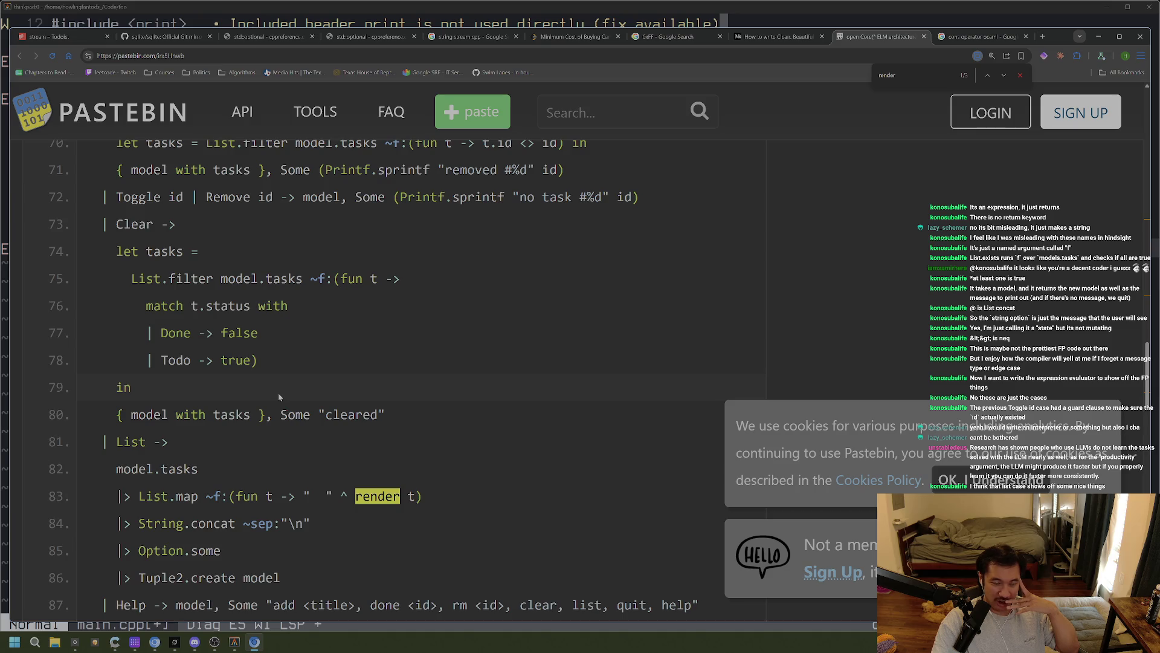
pyautogui.scroll(-2, 276, 393)
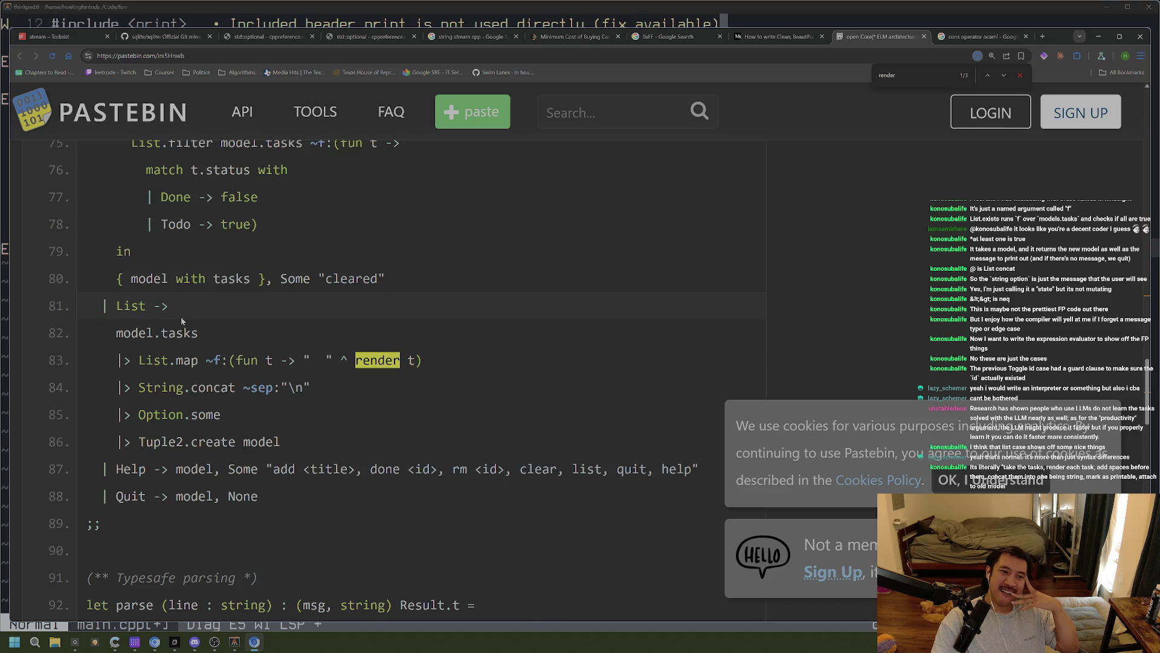
pyautogui.scroll(4, 181, 316)
pyautogui.scroll(-2, 381, 344)
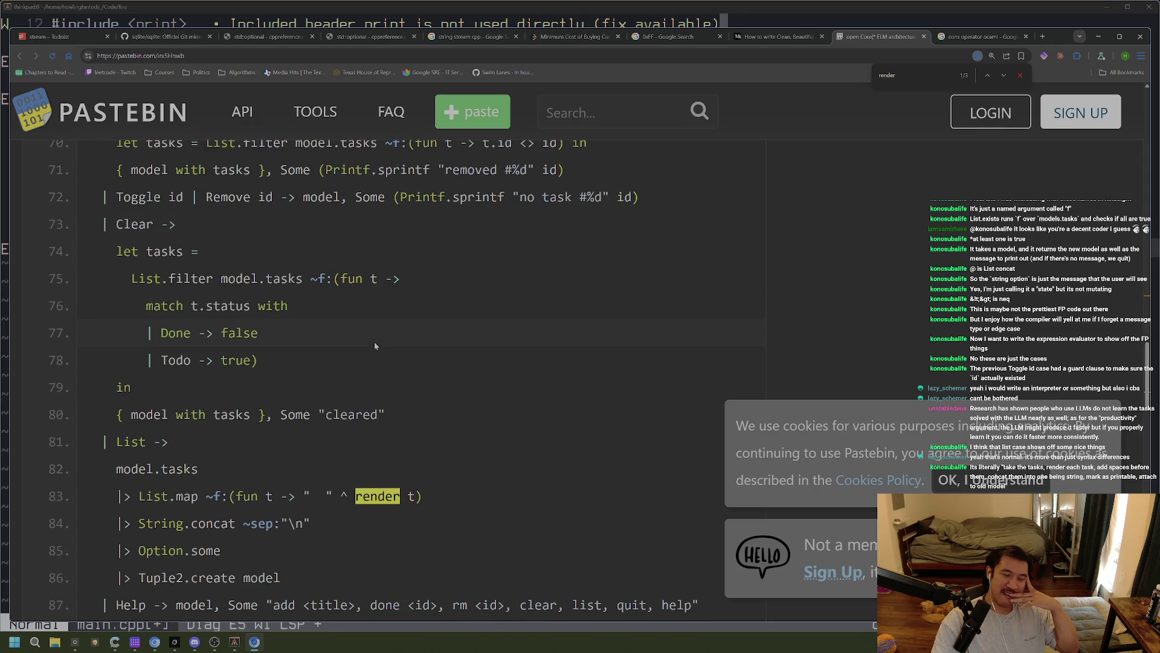
pyautogui.scroll(-2, 375, 343)
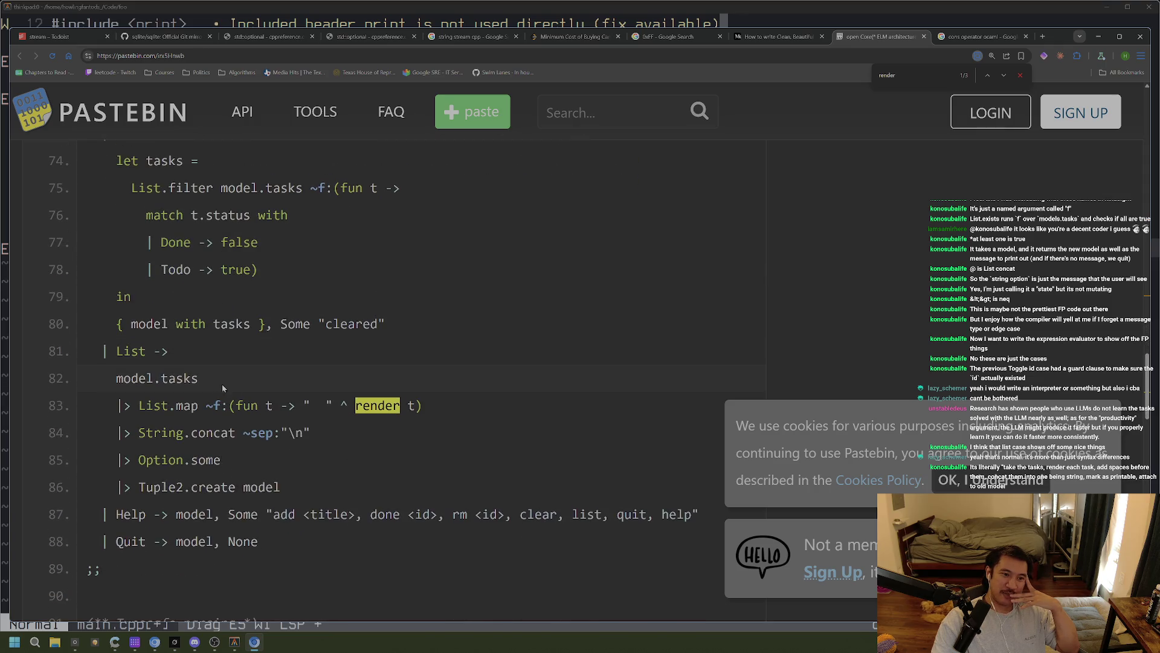
pyautogui.scroll(-2, 423, 379)
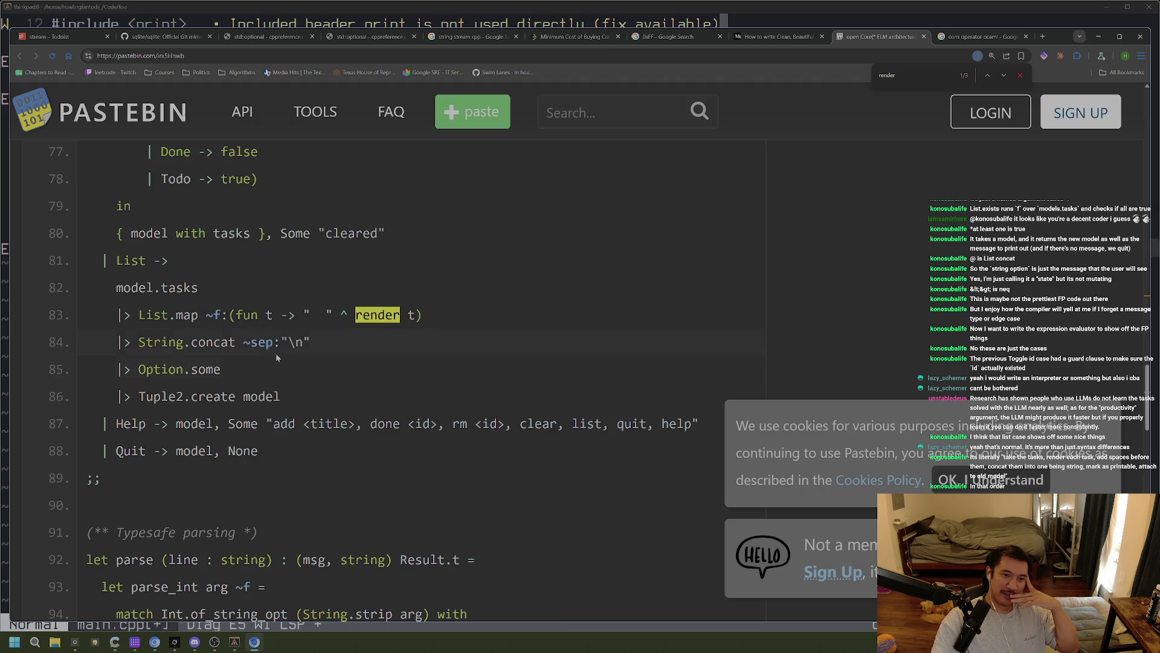
pyautogui.moveTo(236, 342); pyautogui.dragTo(298, 343)
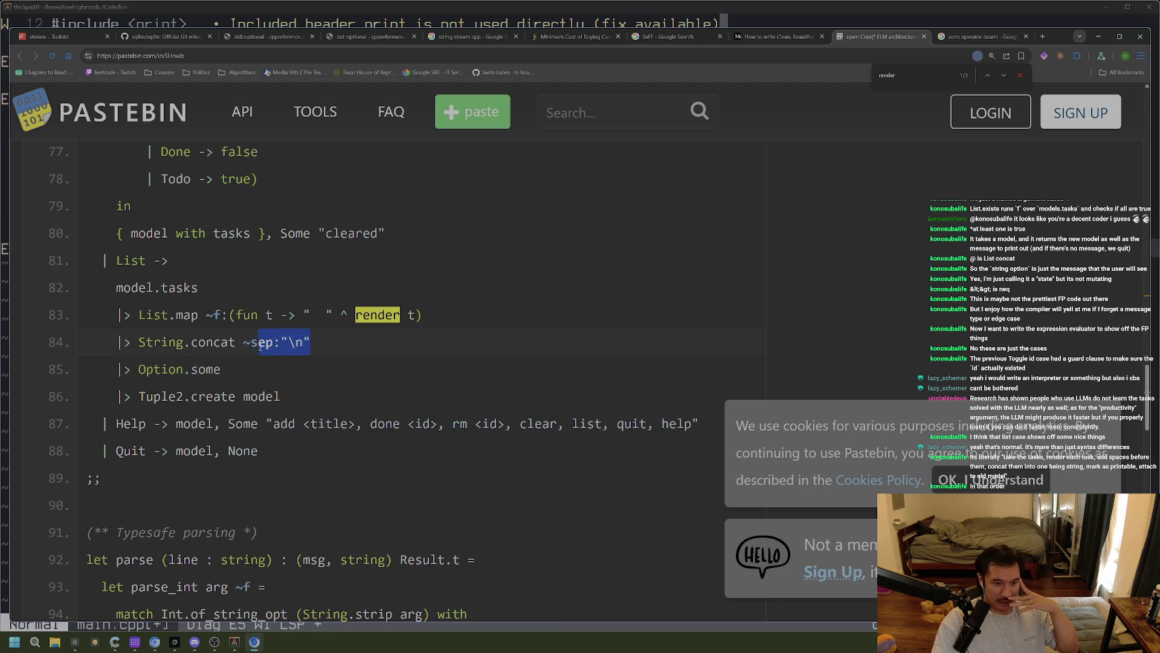
pyautogui.click(179, 375)
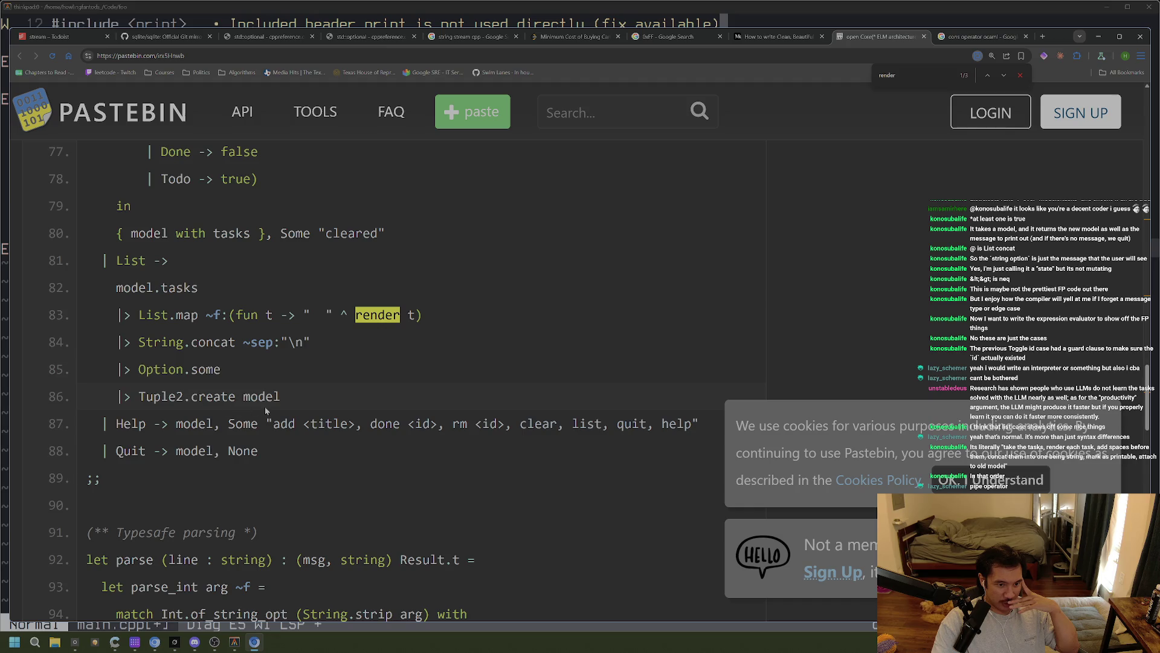
pyautogui.moveTo(214, 424); pyautogui.dragTo(377, 424)
pyautogui.moveTo(261, 450); pyautogui.dragTo(86, 424)
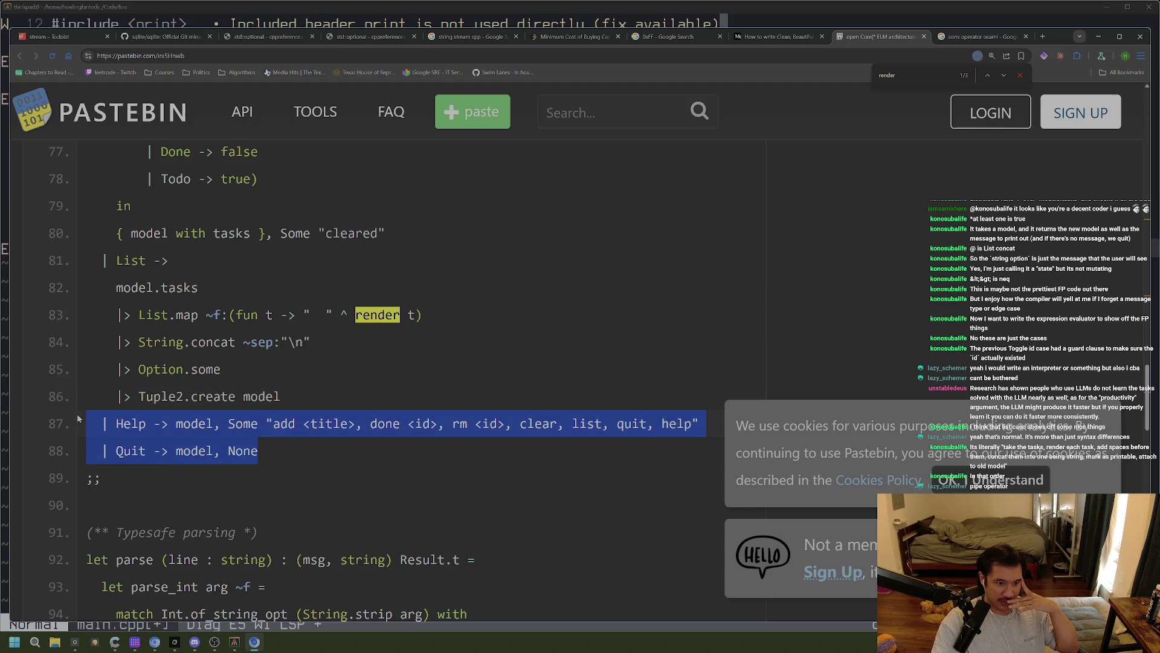
pyautogui.scroll(-2, 302, 459)
pyautogui.scroll(-2, 302, 459)
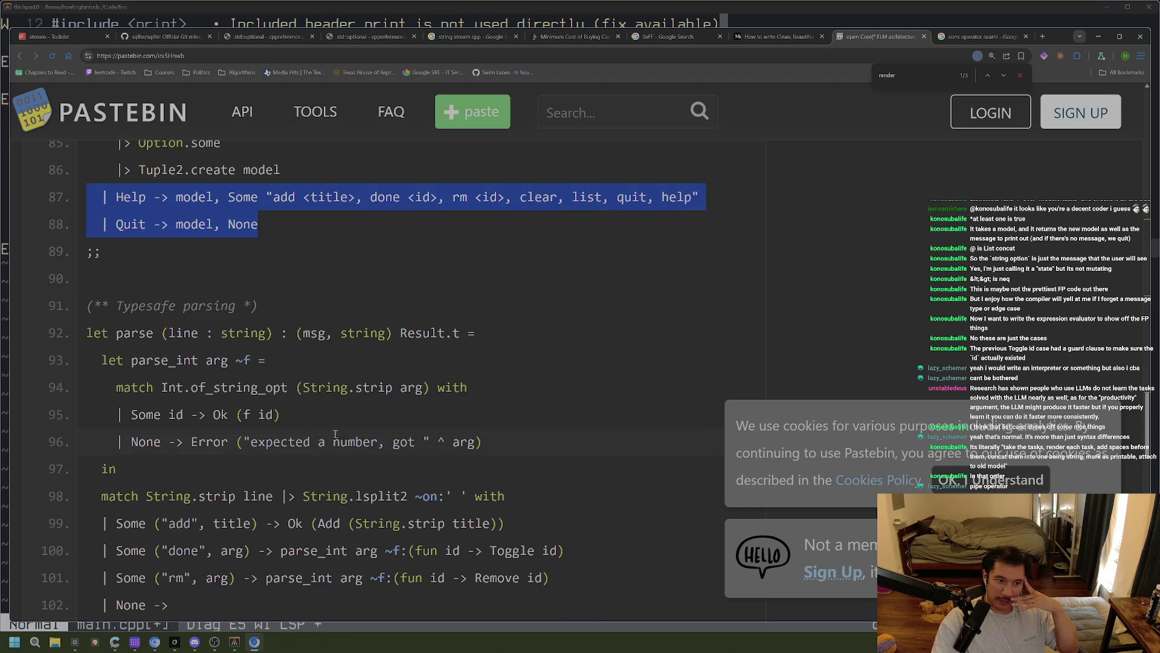
pyautogui.scroll(2, 343, 441)
pyautogui.click(348, 345)
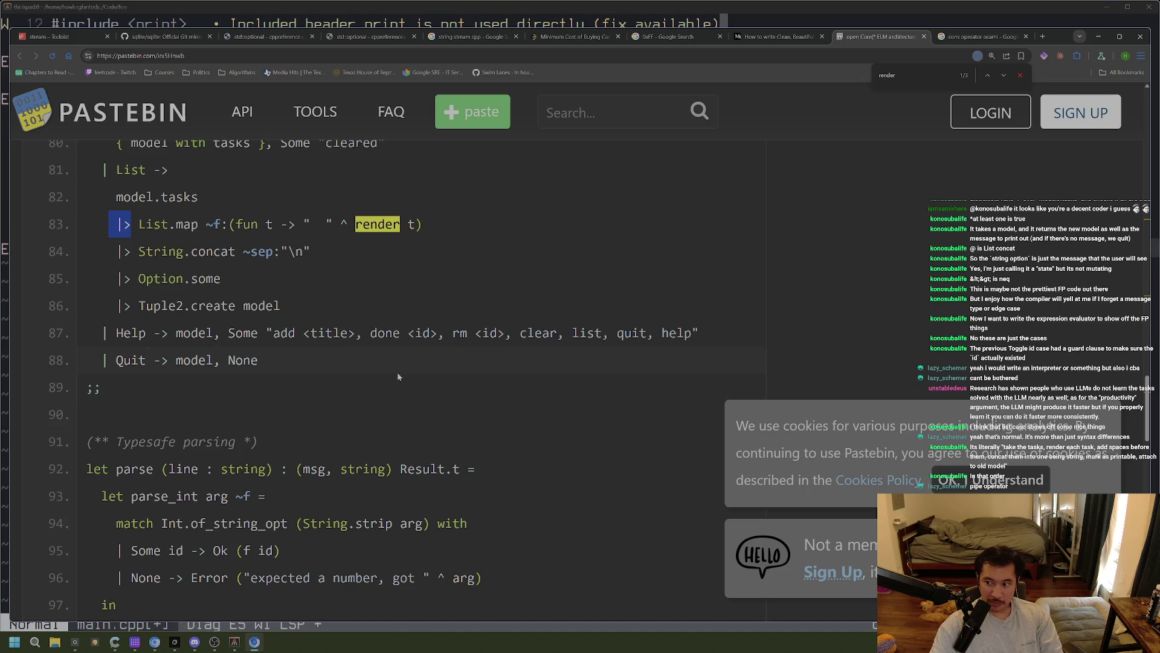
pyautogui.click(266, 366)
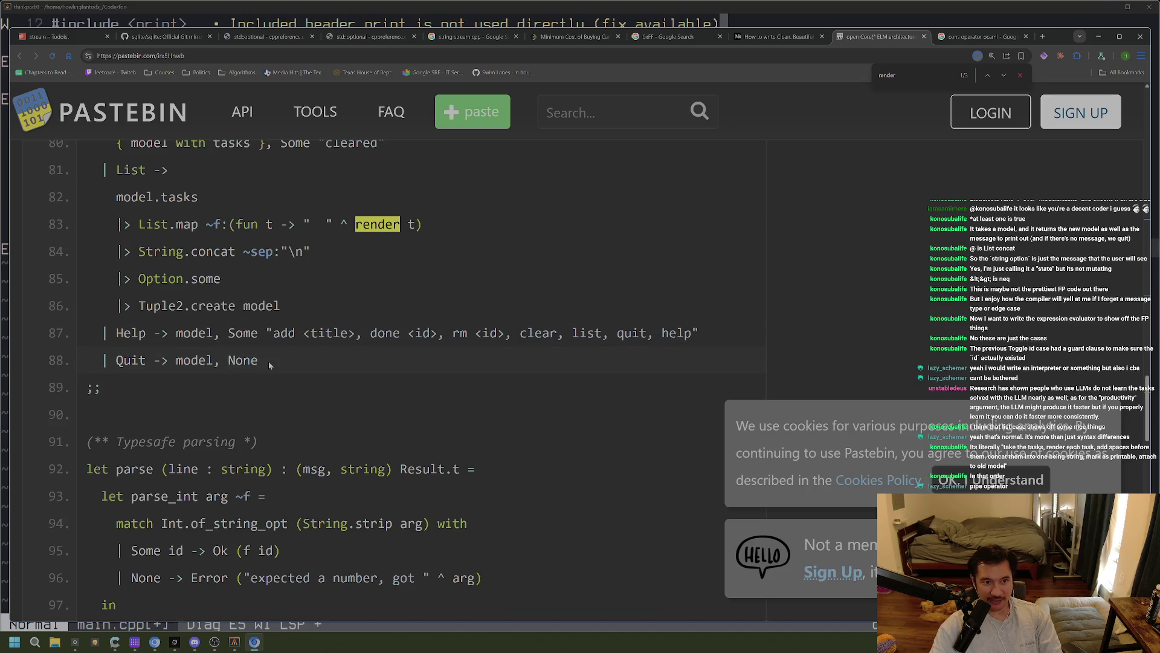
pyautogui.moveTo(109, 224); pyautogui.dragTo(483, 230)
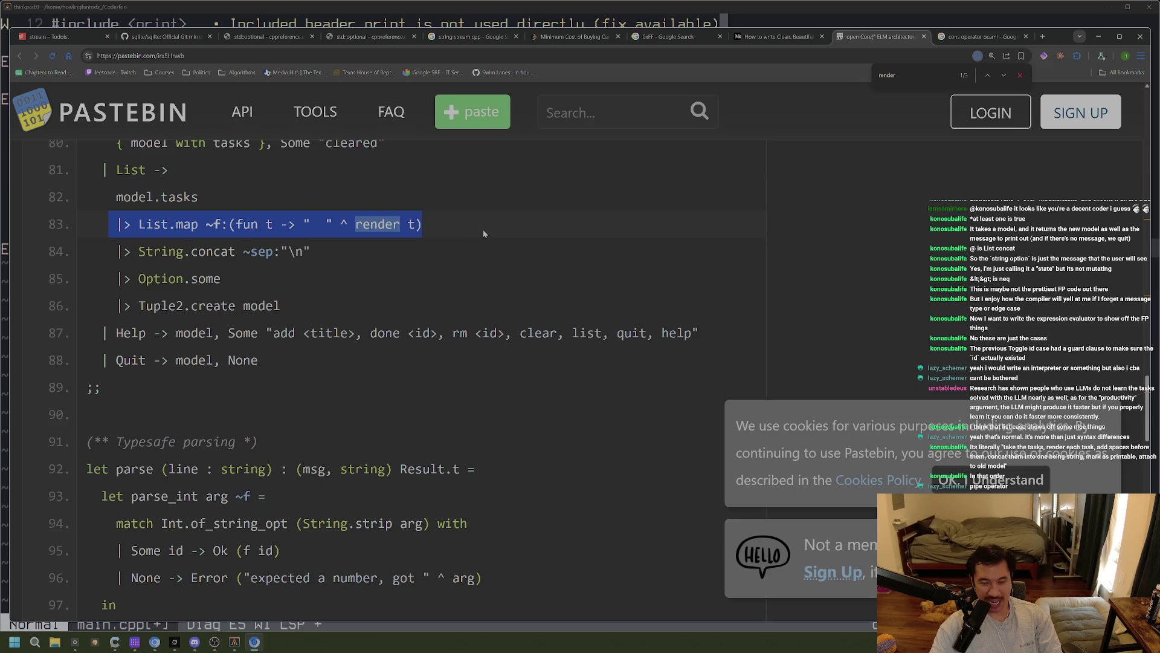
pyautogui.click(392, 277)
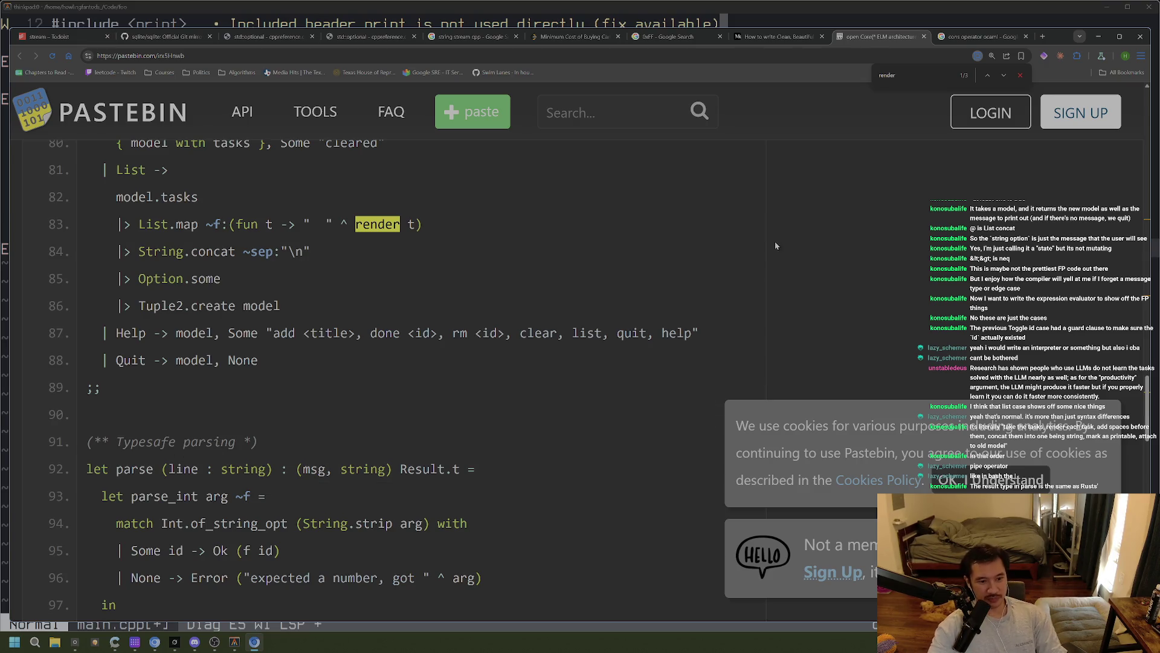
# Scroll further down the OCaml paste, then bring Neovim with main.cpp to the front
pyautogui.scroll(-2, 595, 289)
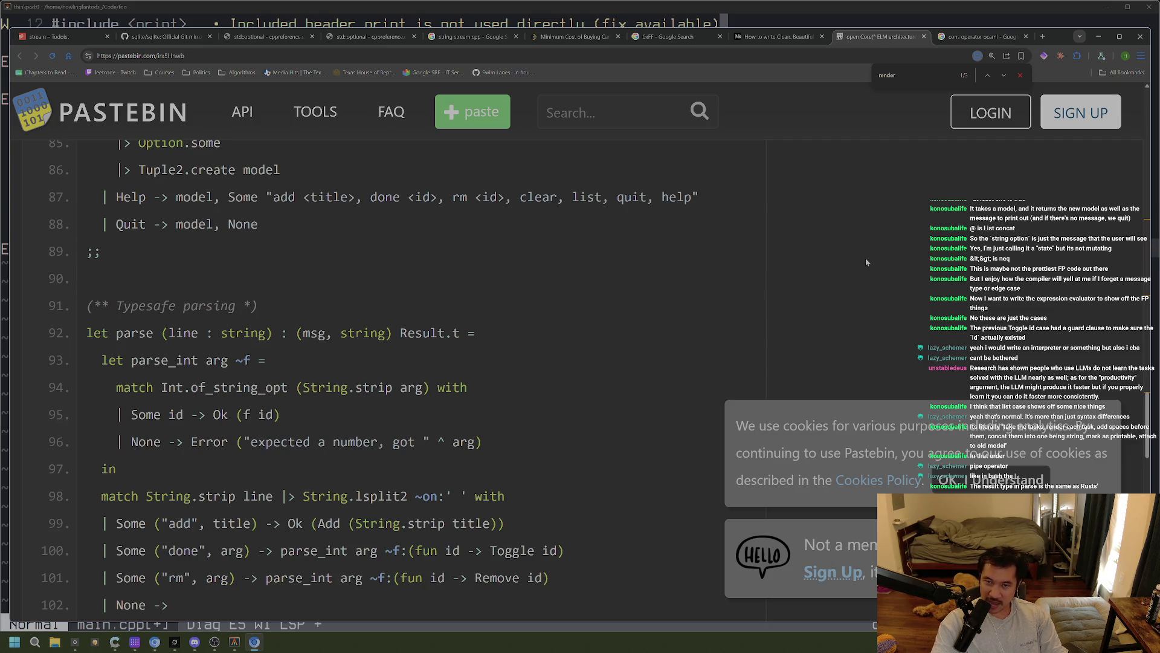
pyautogui.click(724, 7)
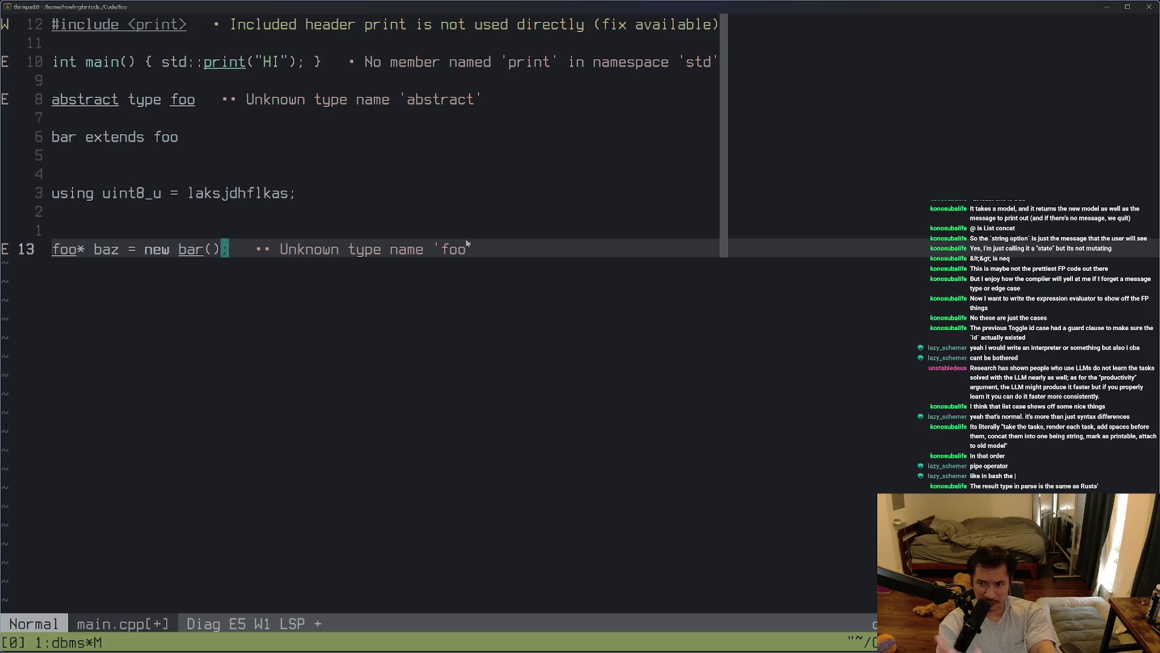
# Cycle between the FreeTube C++ video and main.cpp, ending on the Pastebin browser window
pyautogui.hotkey('alt', 'Tab')
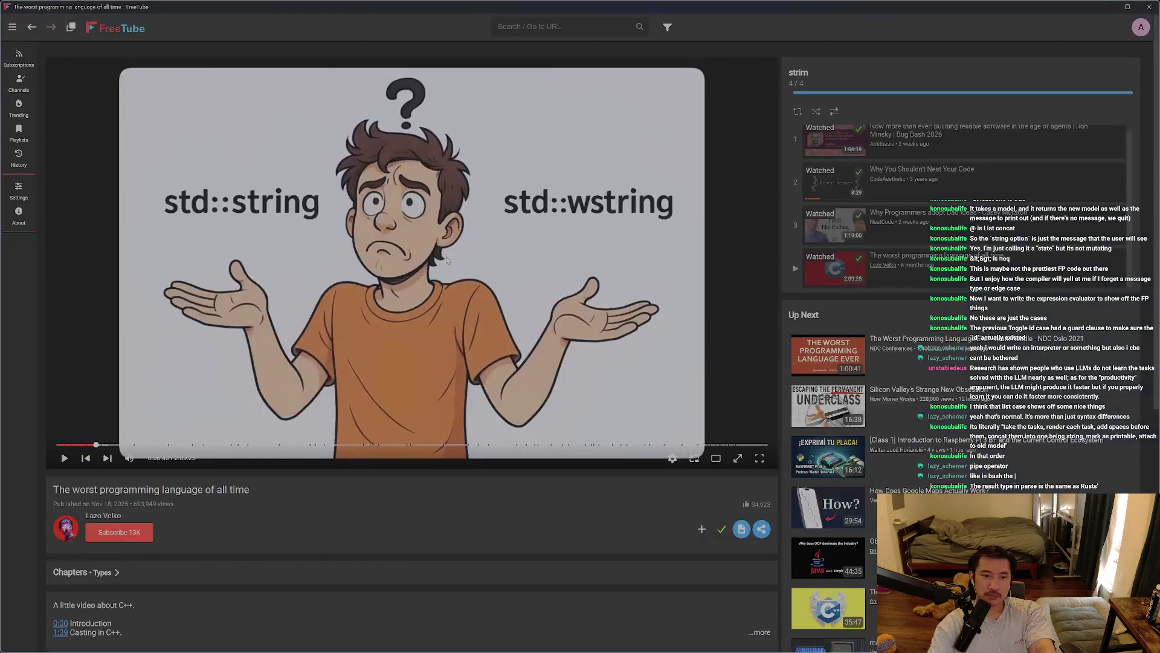
pyautogui.hotkey('alt', 'Tab')
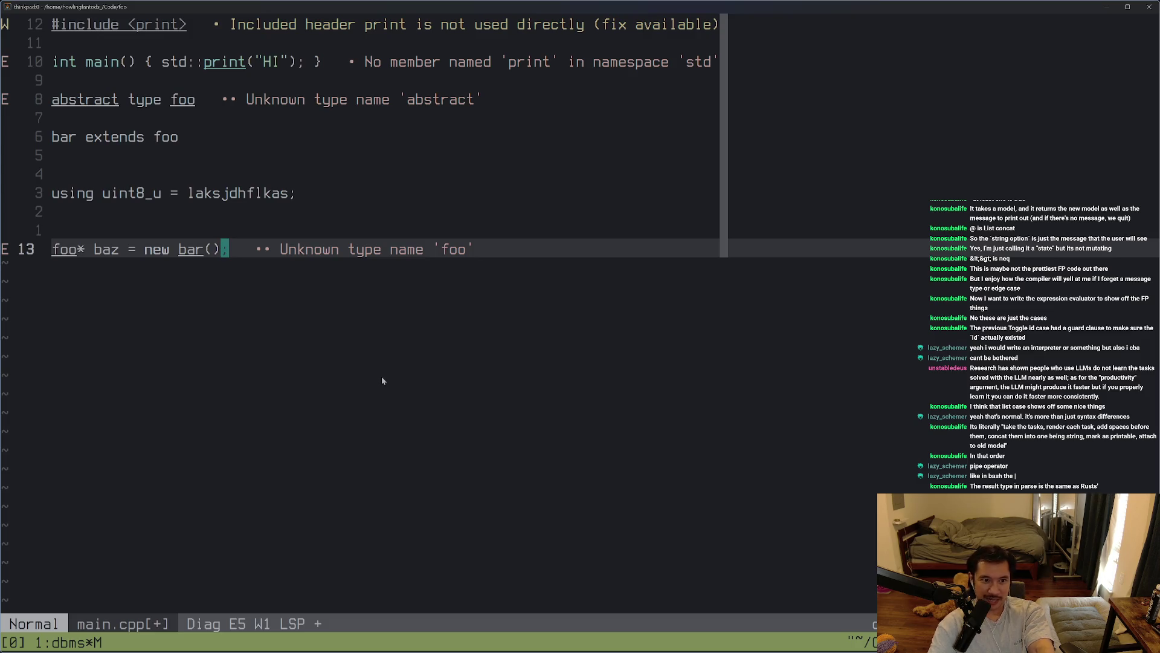
pyautogui.hotkey('alt', 'Tab')
pyautogui.hotkey('alt', 'Tab')
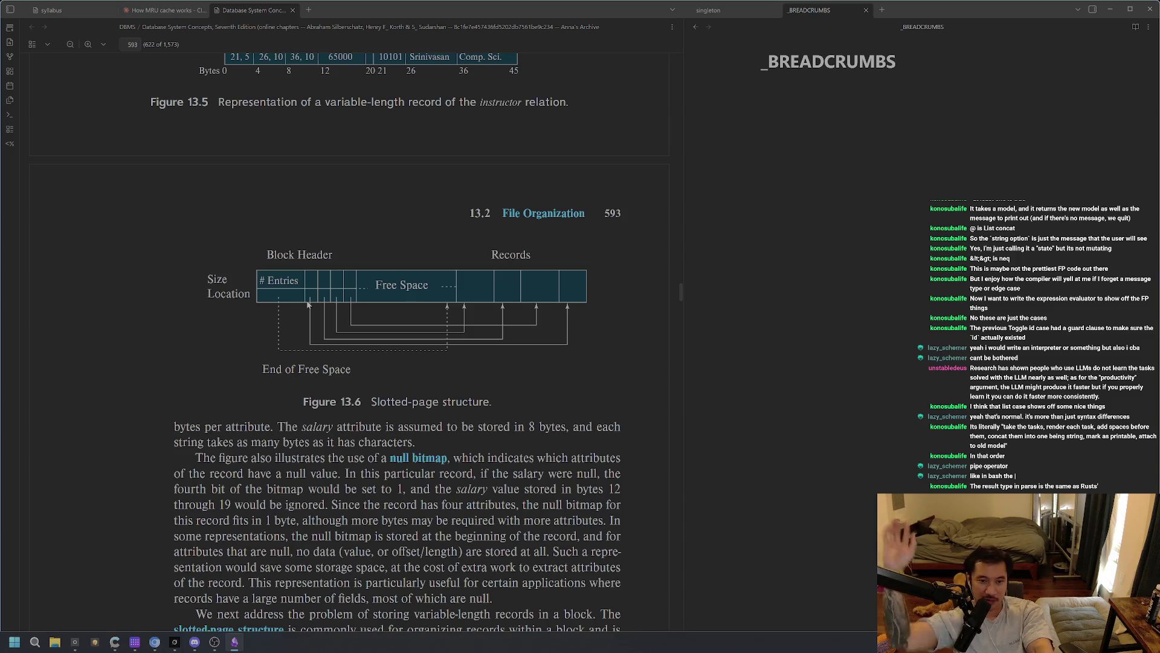
pyautogui.hotkey('alt', 'Tab')
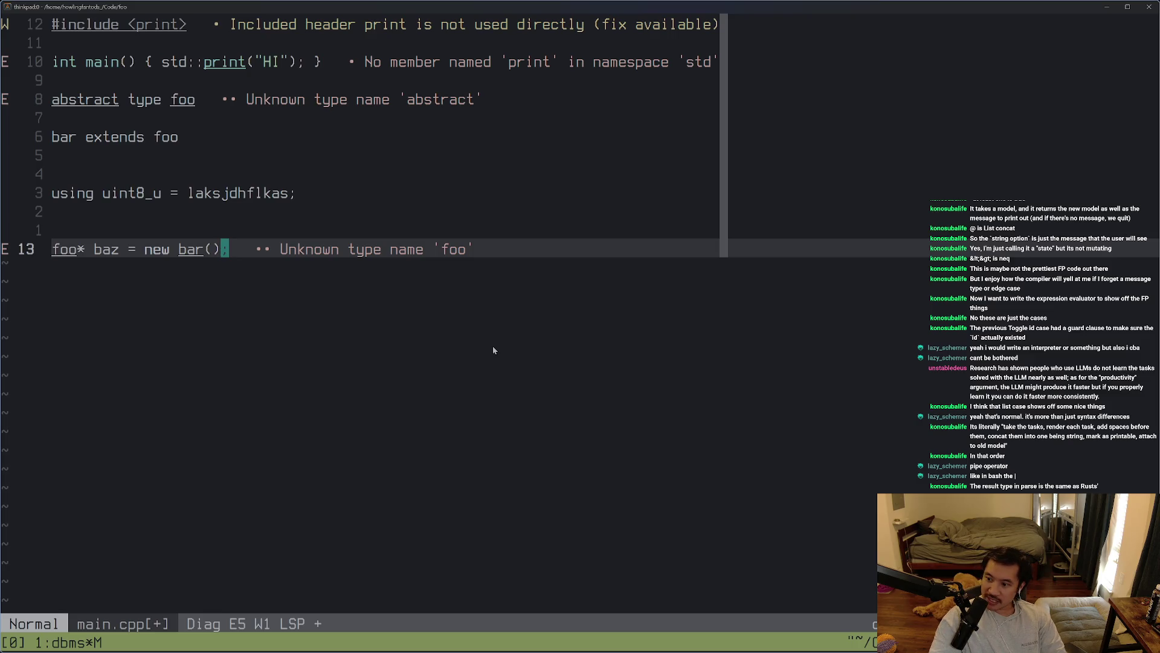
pyautogui.hotkey('alt', 'Tab')
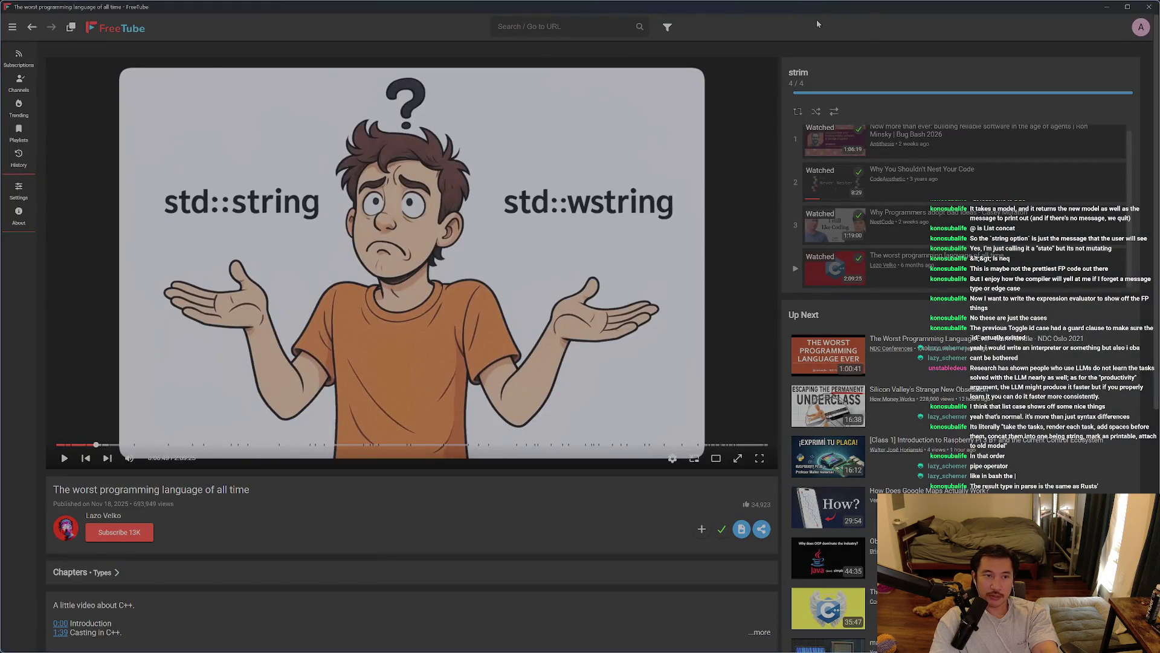
pyautogui.hotkey('alt', 'Tab')
pyautogui.hotkey('alt', 'Tab')
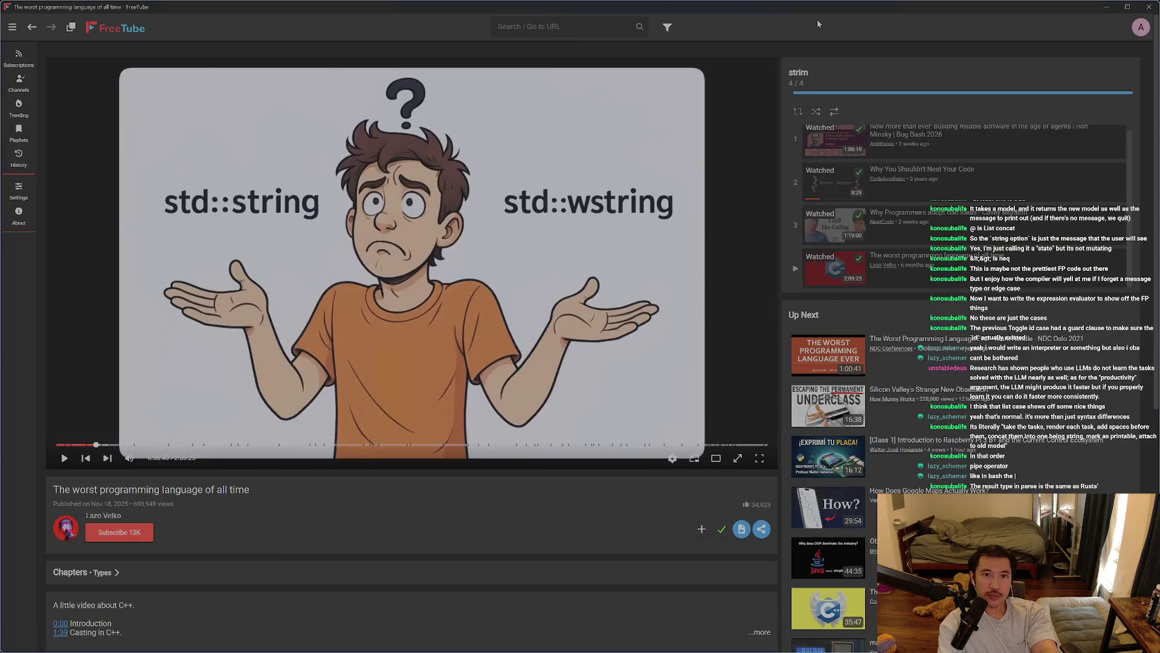
pyautogui.hotkey('alt', 'Tab')
pyautogui.hotkey('alt', 'Tab')
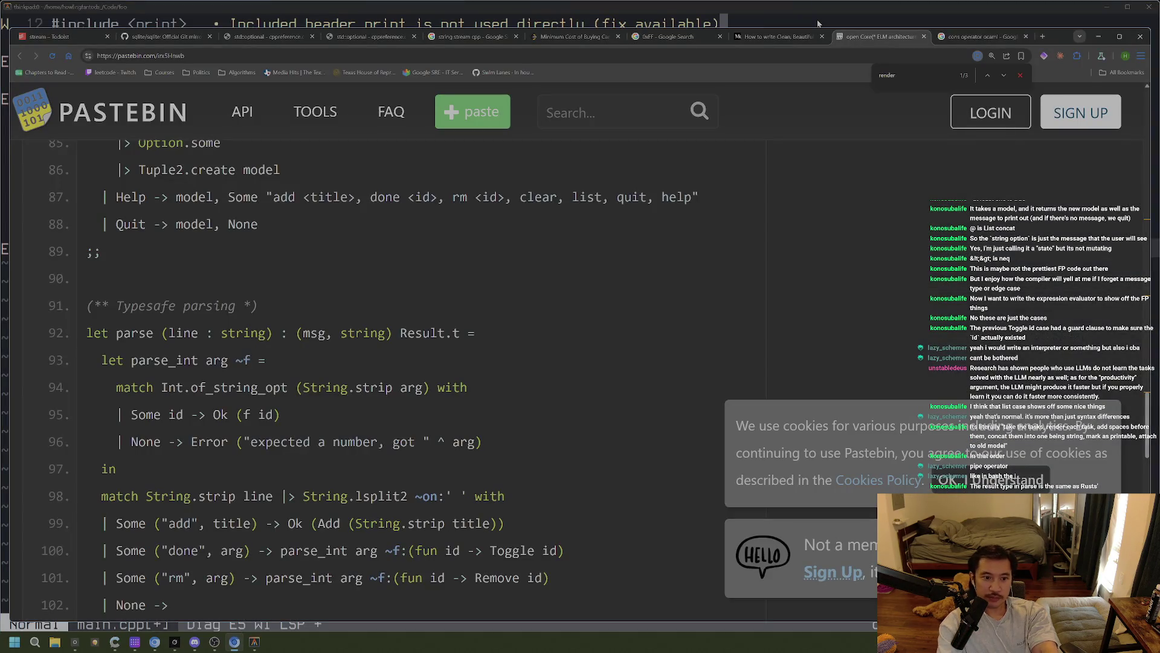
# Scroll to the Typesafe parsing function and repeatedly highlight lines 91–98 while explaining them
pyautogui.scroll(2, 535, 390)
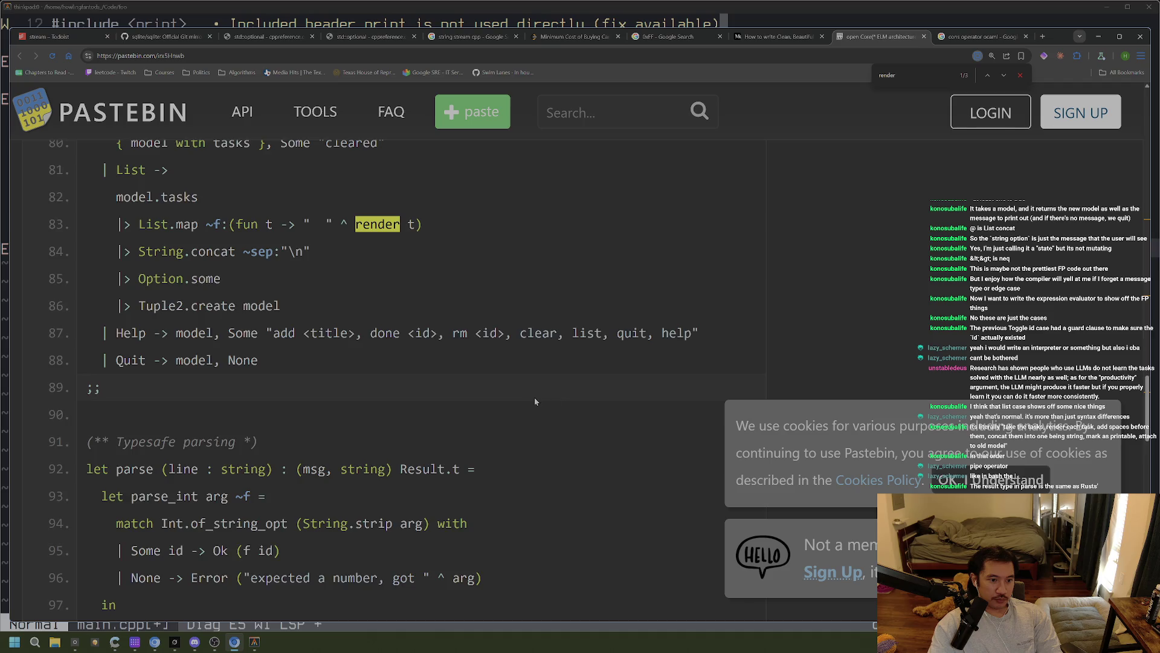
pyautogui.scroll(-2, 531, 396)
pyautogui.scroll(-3, 562, 411)
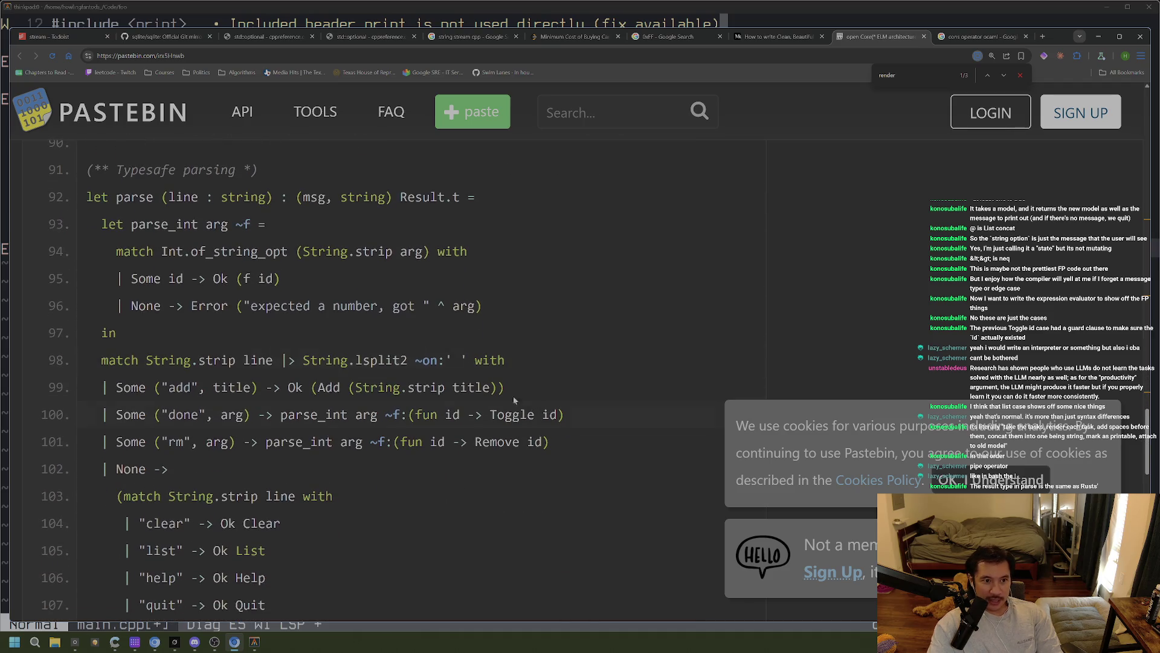
pyautogui.moveTo(87, 170)
pyautogui.mouseDown()
pyautogui.moveTo(311, 176)
pyautogui.moveTo(88, 175)
pyautogui.moveTo(355, 197)
pyautogui.moveTo(365, 329)
pyautogui.mouseUp()
pyautogui.click(320, 172)
pyautogui.click(100, 182)
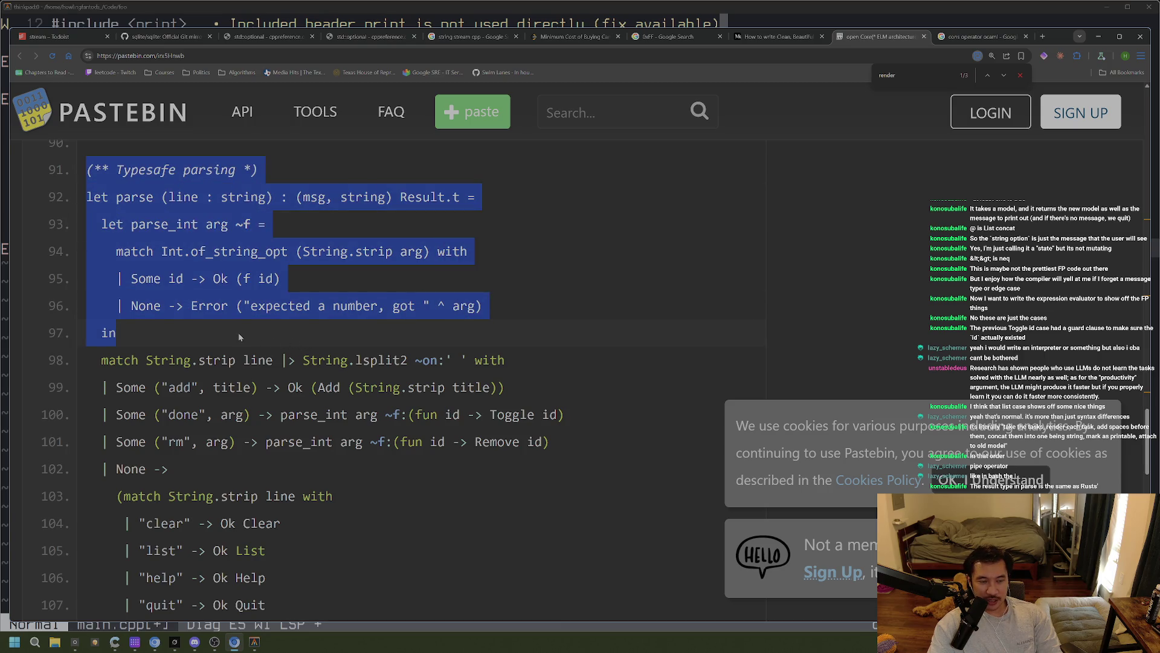
pyautogui.click(235, 331)
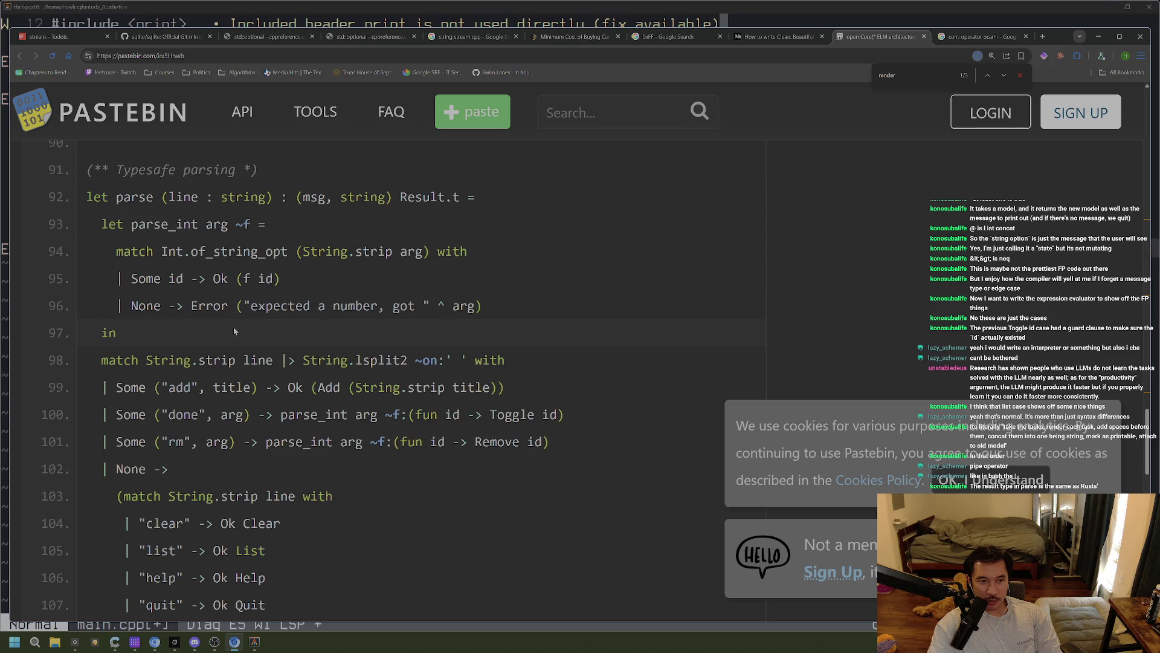
pyautogui.moveTo(139, 332); pyautogui.dragTo(88, 166)
pyautogui.click(161, 339)
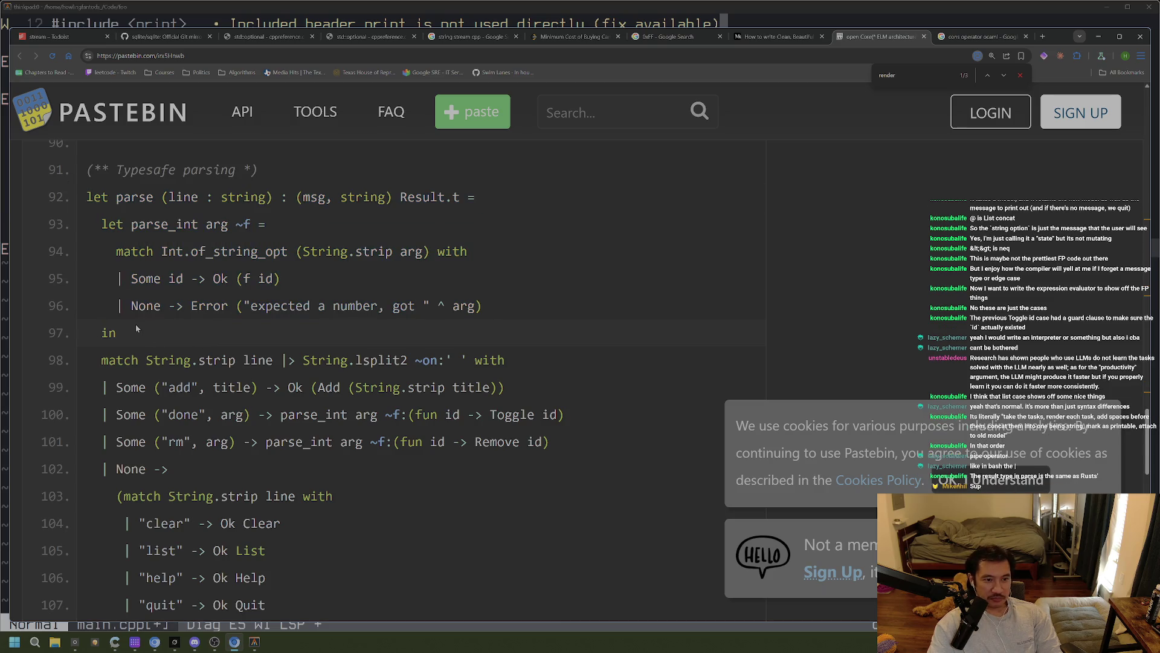
pyautogui.moveTo(88, 169); pyautogui.dragTo(167, 338)
pyautogui.click(167, 333)
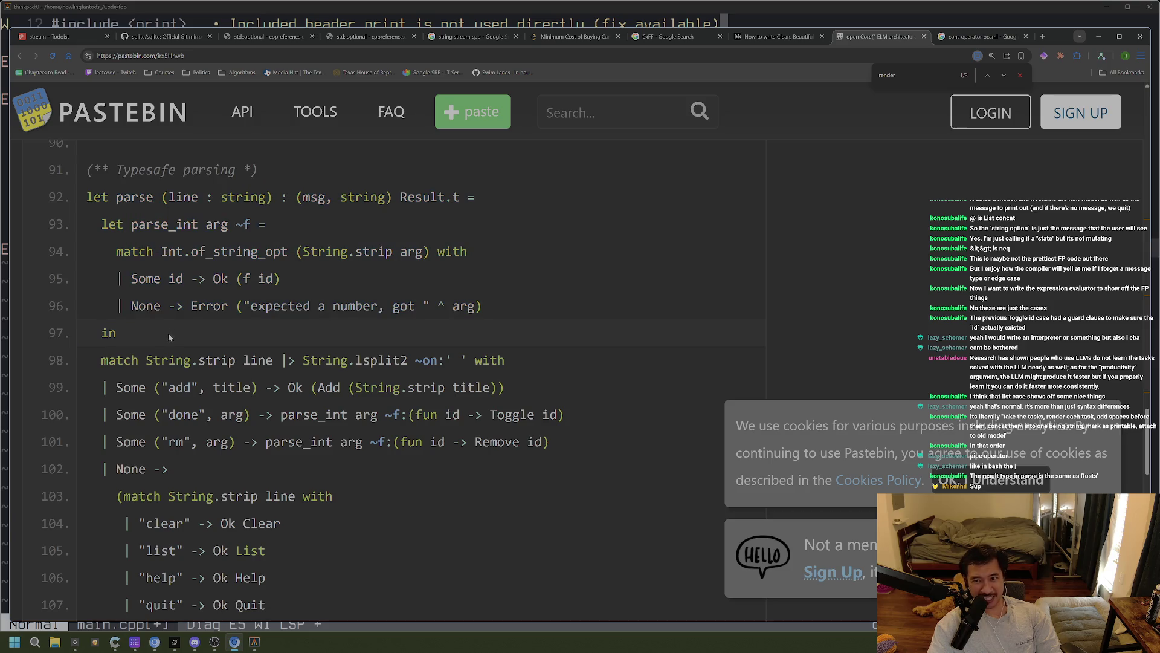
pyautogui.moveTo(88, 169)
pyautogui.mouseDown()
pyautogui.moveTo(99, 176)
pyautogui.moveTo(120, 333)
pyautogui.mouseUp()
pyautogui.click(178, 333)
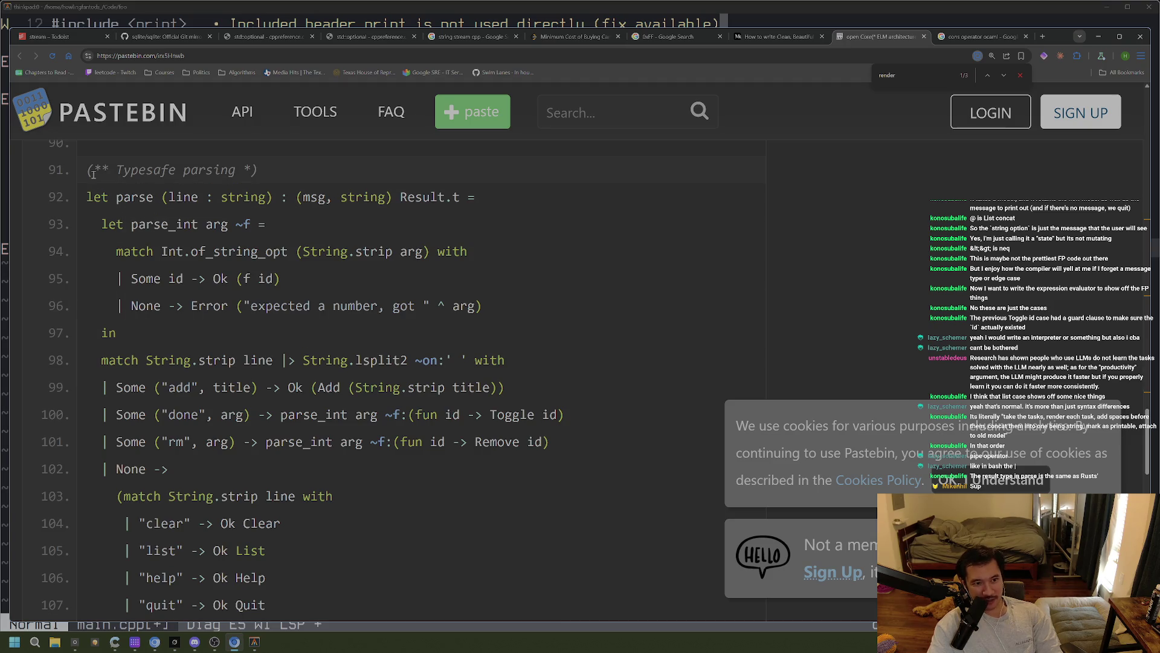
pyautogui.moveTo(88, 169); pyautogui.dragTo(286, 350)
# Highlight lines 100–106 and the Typesafe comment lines 91–93, then go to the 'cons operator ocaml' results
pyautogui.scroll(-2, 285, 342)
pyautogui.moveTo(444, 547)
pyautogui.mouseDown()
pyautogui.moveTo(171, 459)
pyautogui.moveTo(135, 272)
pyautogui.mouseUp()
pyautogui.scroll(4, 135, 272)
pyautogui.click(167, 283)
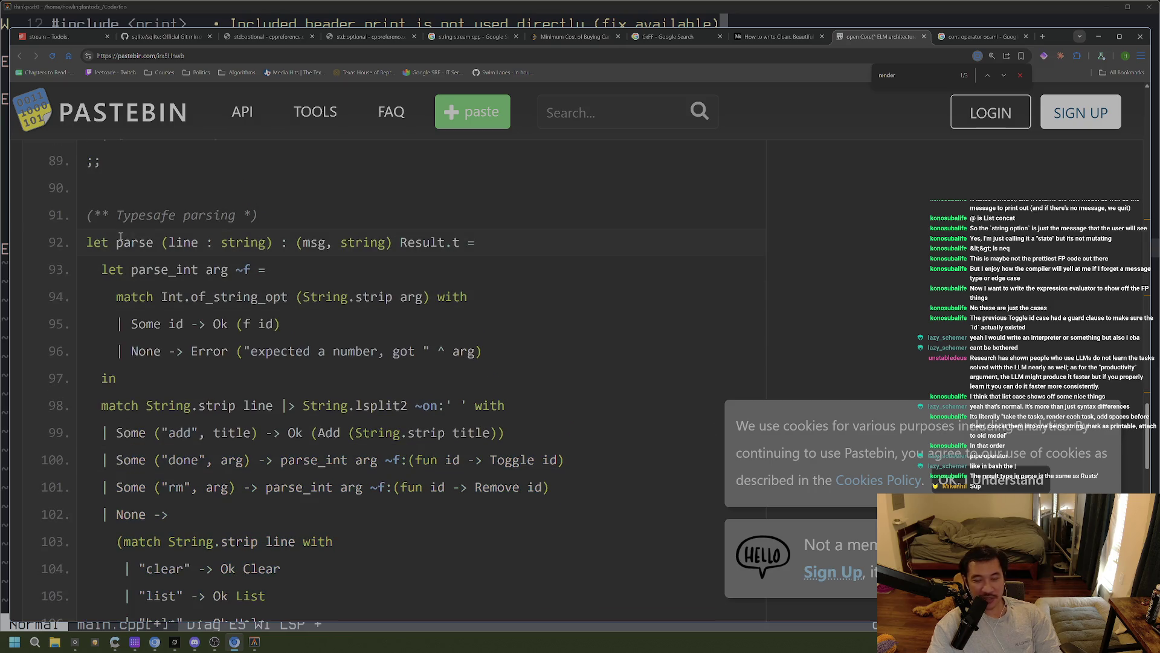
pyautogui.click(100, 217)
pyautogui.moveTo(101, 218); pyautogui.dragTo(158, 269)
pyautogui.scroll(-1, 158, 270)
pyautogui.click(94, 172)
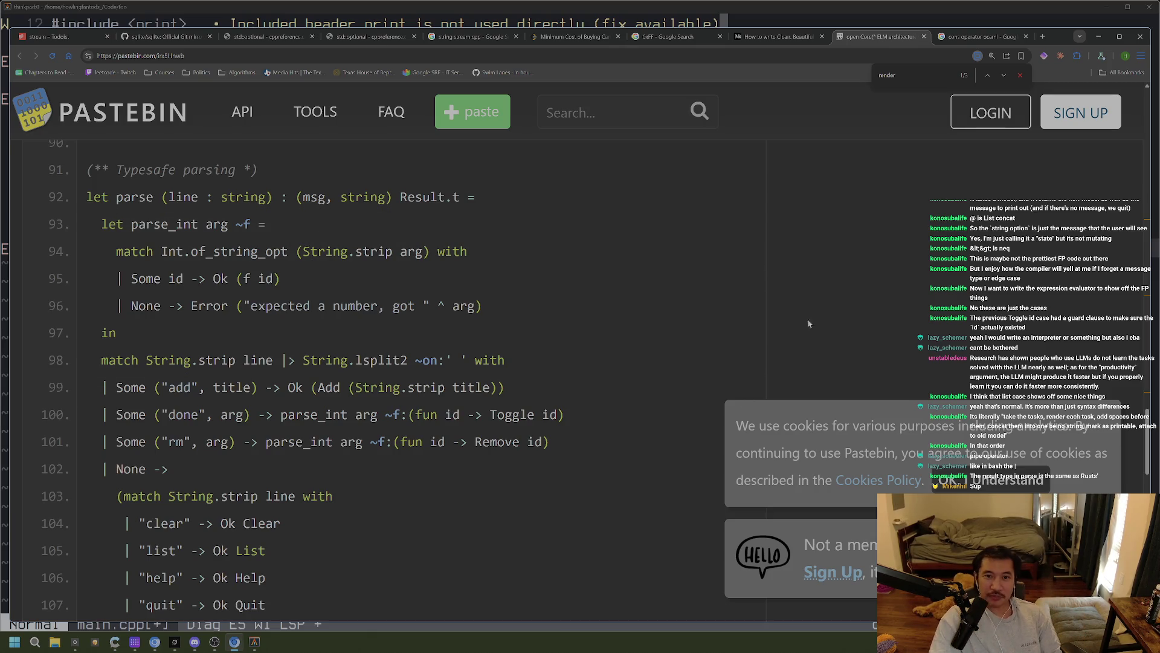
pyautogui.click(985, 36)
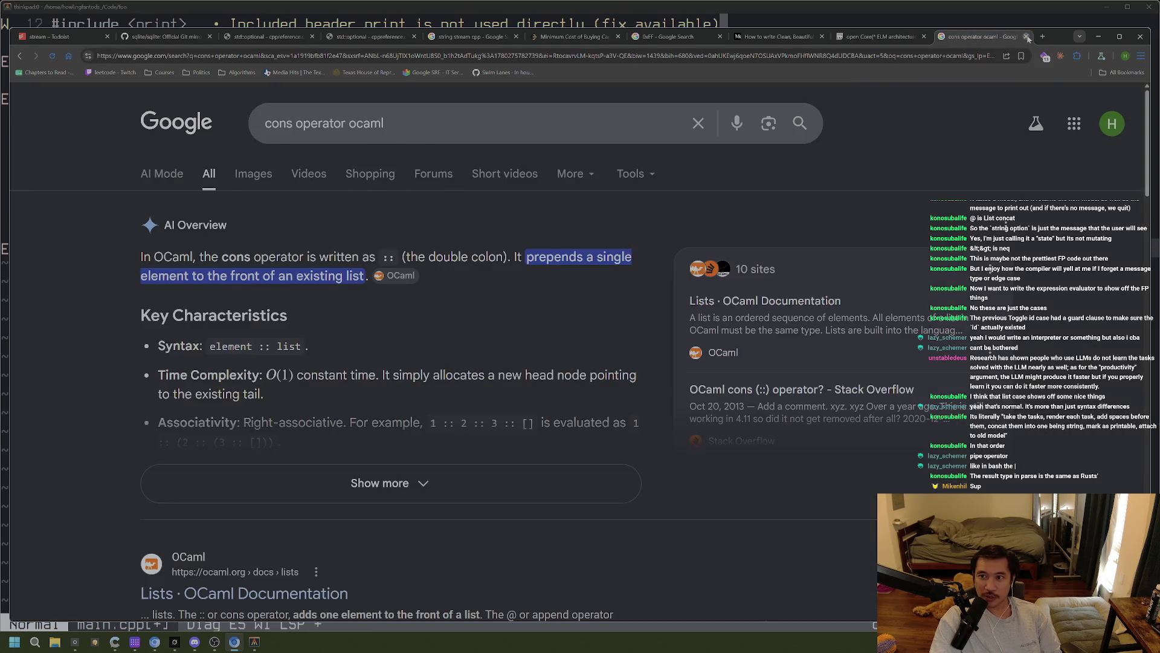
# Close the 'cons operator ocaml' tab and highlight String.lsplit2 ~on:' ' on line 98
pyautogui.click(1026, 36)
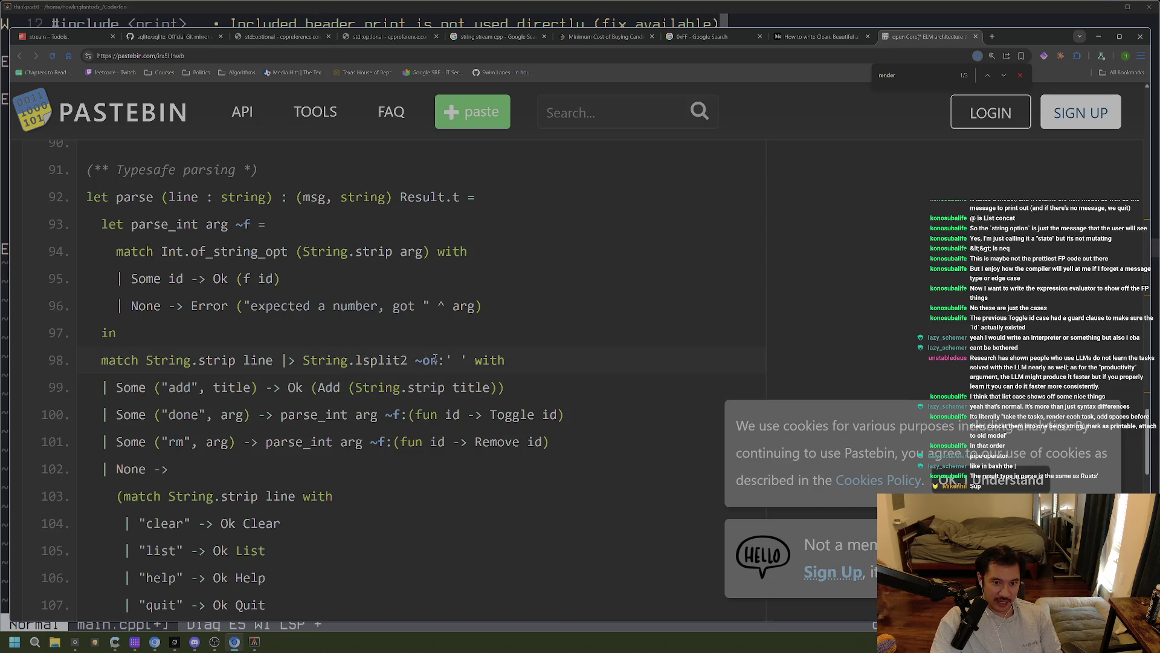
pyautogui.moveTo(482, 361); pyautogui.dragTo(323, 361)
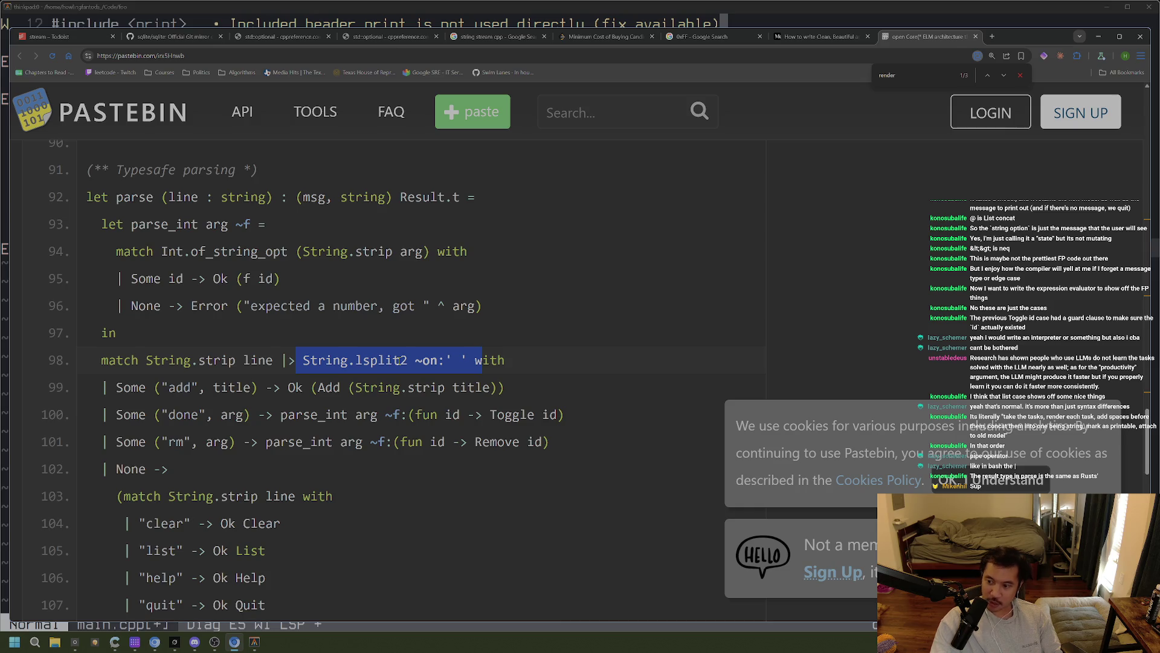
pyautogui.click(506, 359)
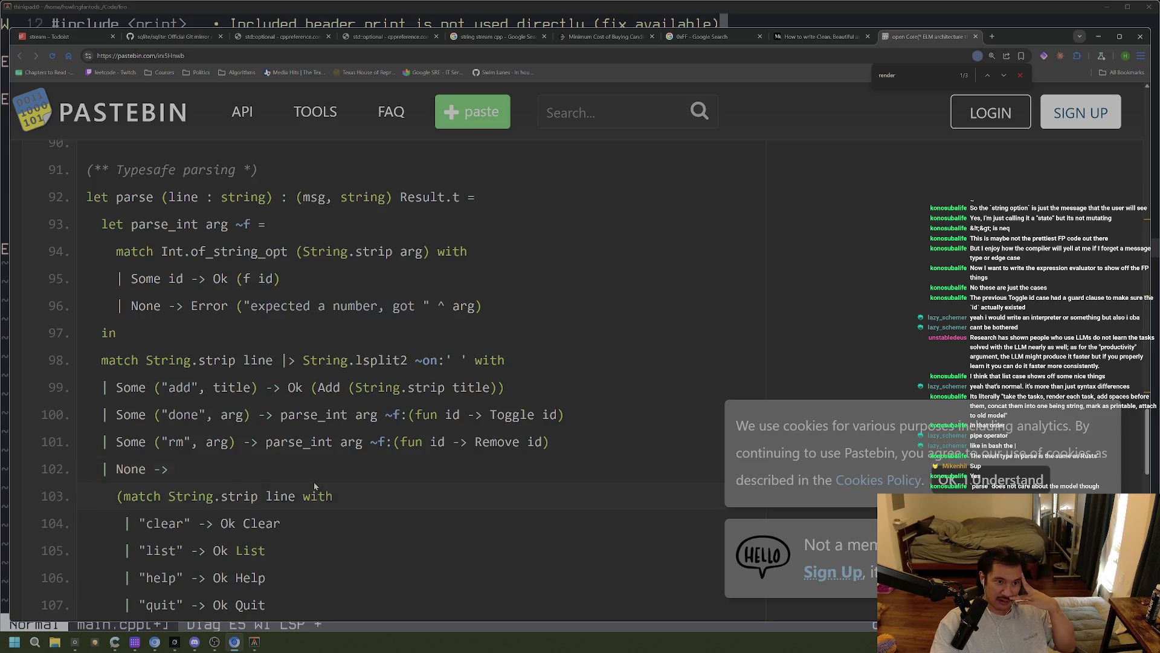
pyautogui.scroll(2, 314, 481)
pyautogui.scroll(-1, 314, 481)
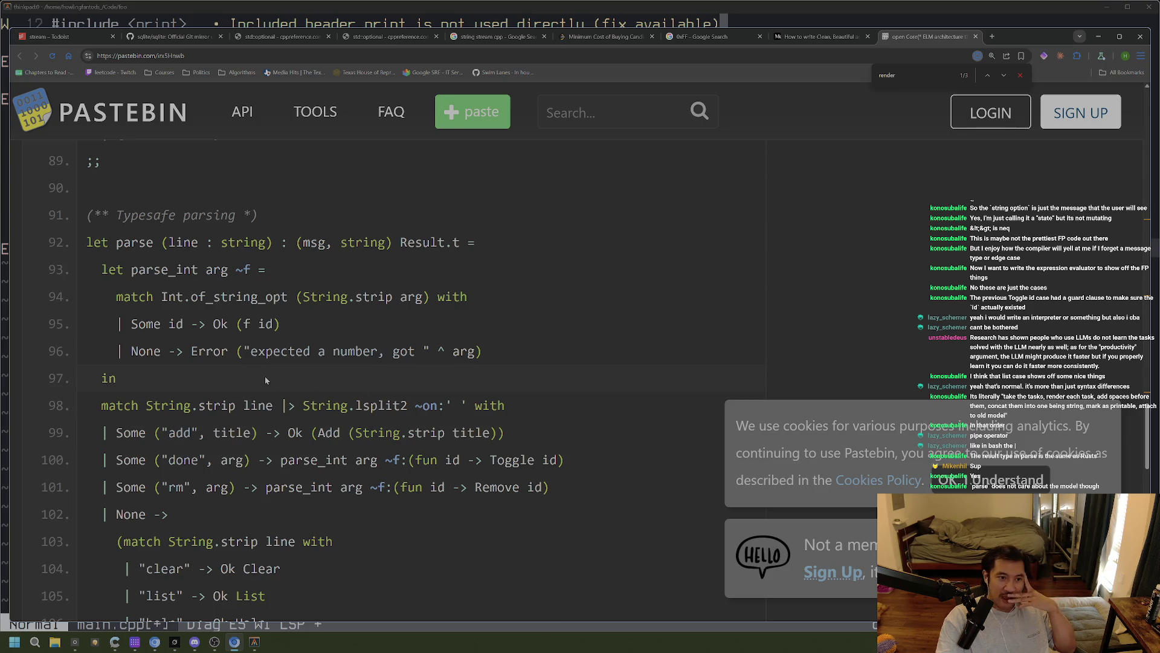
pyautogui.moveTo(123, 242); pyautogui.dragTo(310, 244)
pyautogui.scroll(-1, 364, 272)
pyautogui.scroll(2, 409, 282)
pyautogui.moveTo(408, 281); pyautogui.dragTo(468, 284)
pyautogui.click(463, 323)
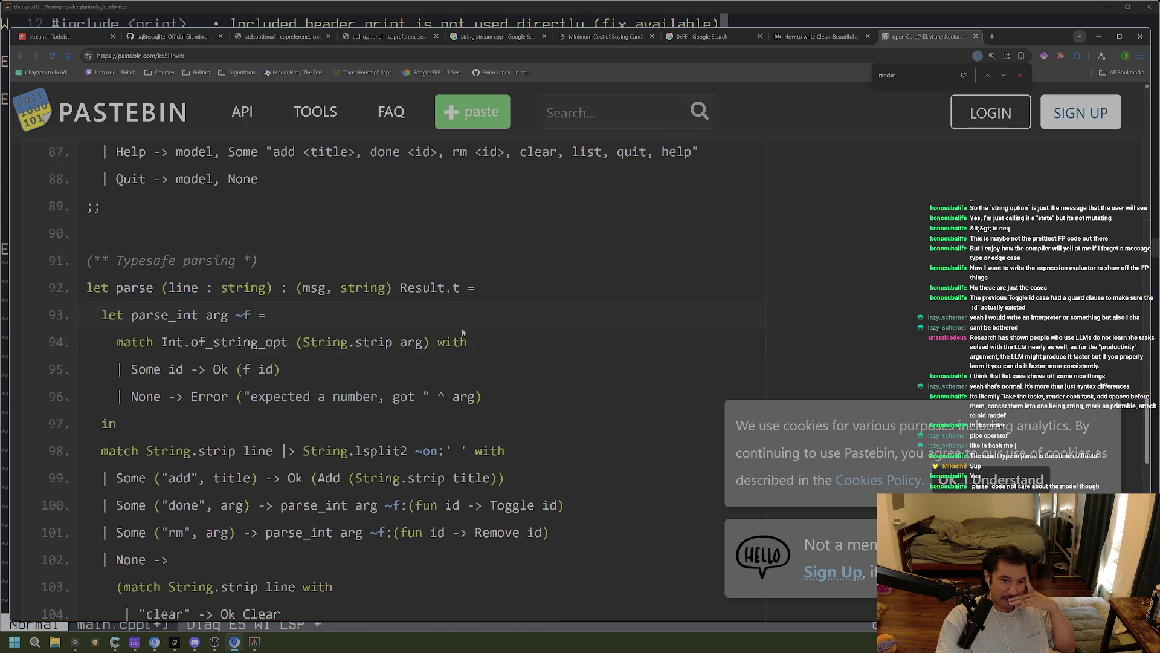
pyautogui.doubleClick(420, 287)
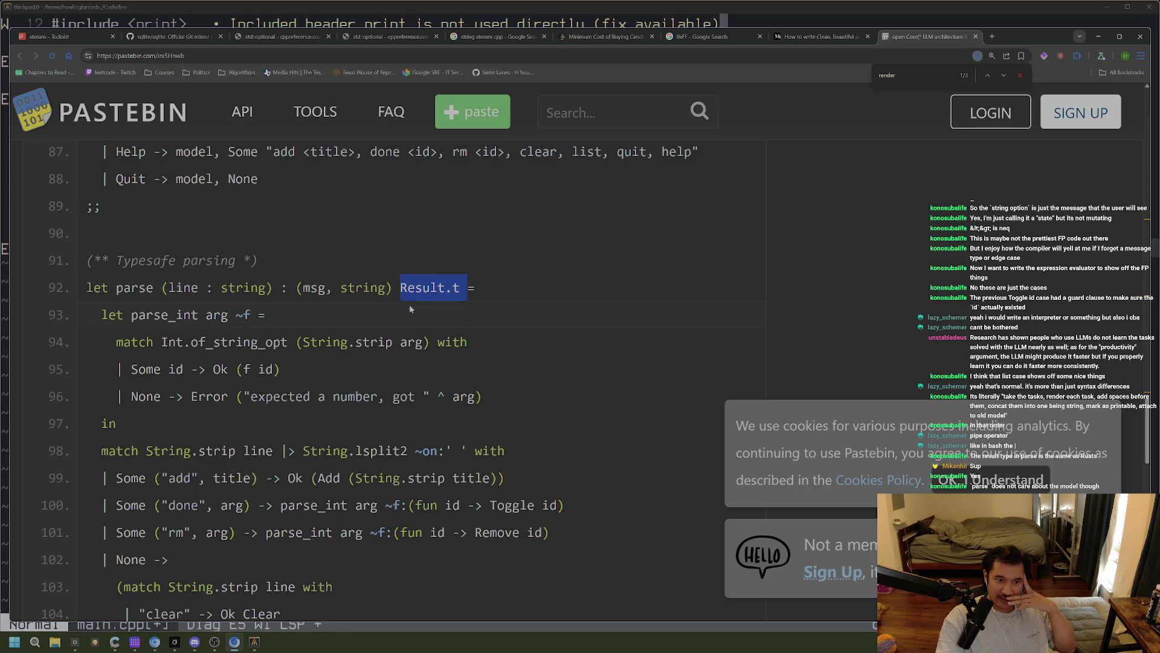
pyautogui.moveTo(393, 288); pyautogui.dragTo(444, 287)
pyautogui.moveTo(454, 338); pyautogui.dragTo(87, 341)
pyautogui.moveTo(461, 288)
pyautogui.mouseDown()
pyautogui.moveTo(401, 288)
pyautogui.moveTo(451, 290)
pyautogui.mouseUp()
pyautogui.click(400, 288)
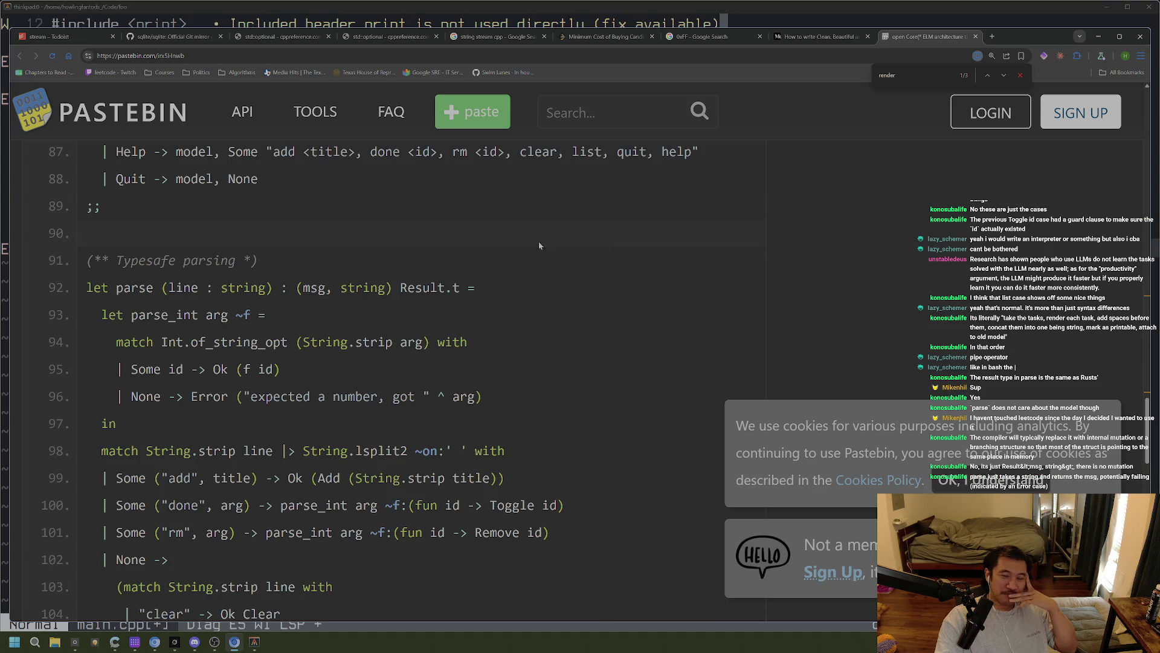
pyautogui.click(595, 36)
pyautogui.hotkey('alt', 'Tab')
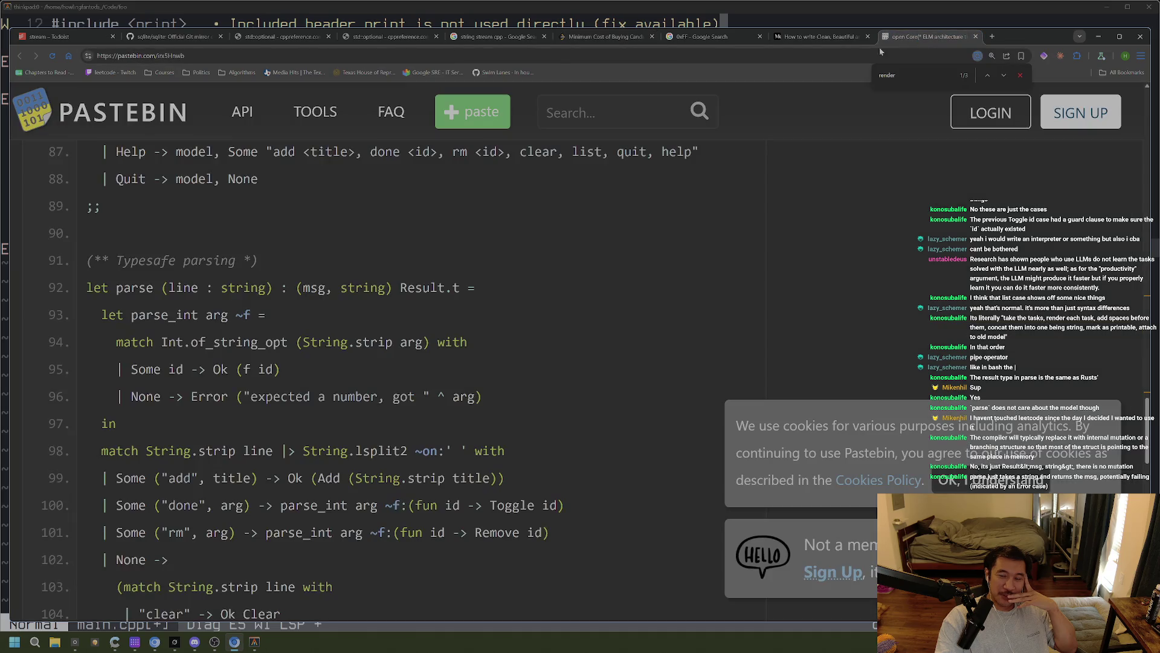
pyautogui.hotkey('ctrl', 'Tab')
# Flip between the LeetCode candies and 0xFF search tabs, then return to the Pastebin OCaml paste
pyautogui.click(611, 39)
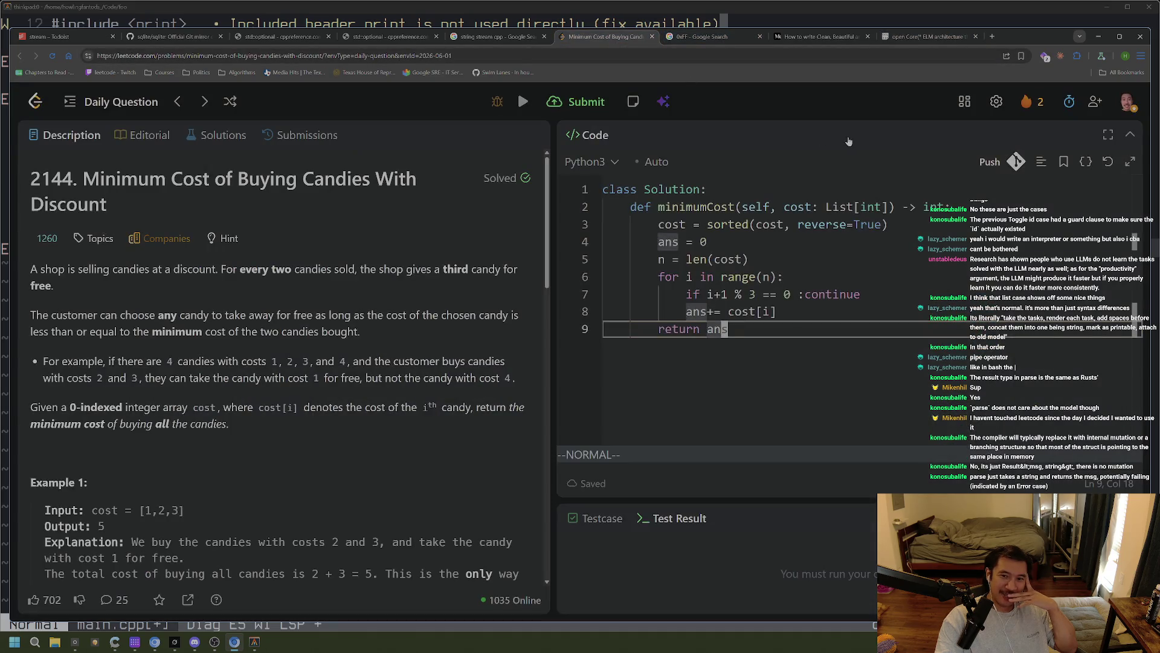
pyautogui.click(755, 38)
pyautogui.click(617, 37)
pyautogui.click(736, 38)
pyautogui.click(631, 40)
pyautogui.click(897, 41)
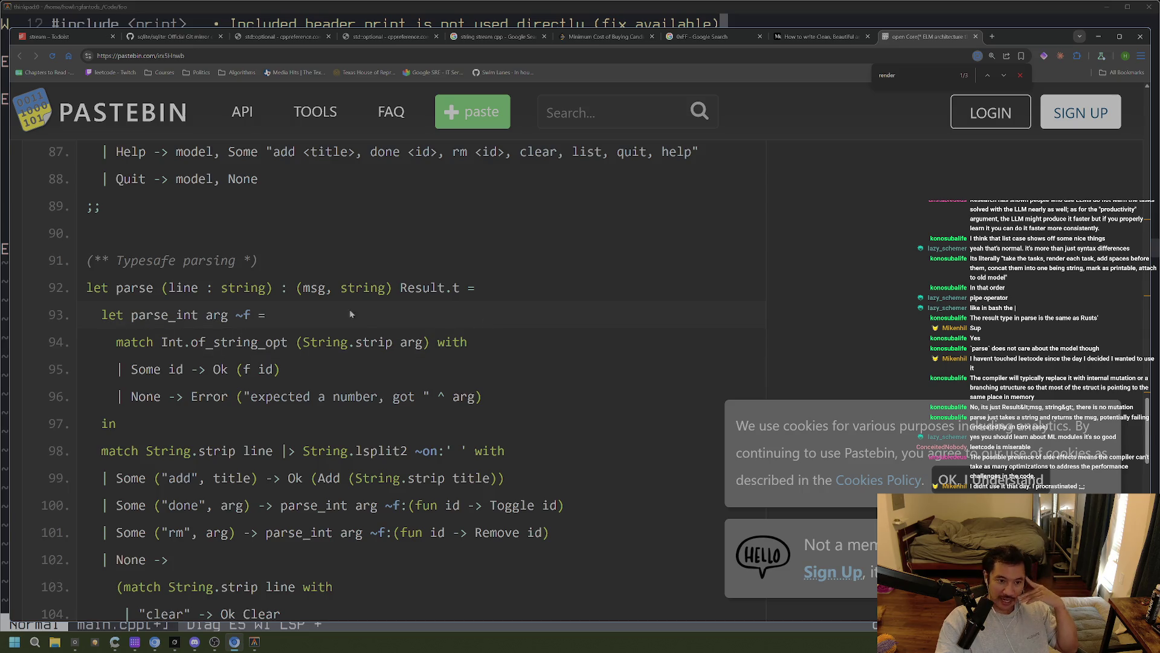
pyautogui.scroll(-3, 284, 332)
pyautogui.scroll(-2, 285, 332)
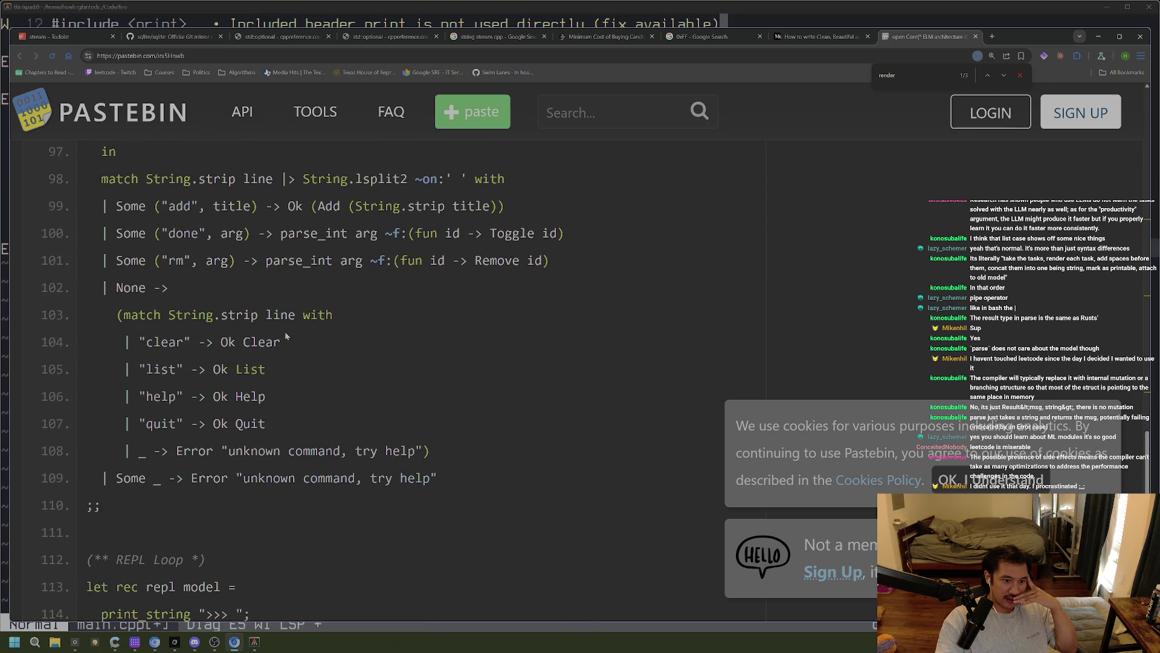
pyautogui.scroll(2, 280, 413)
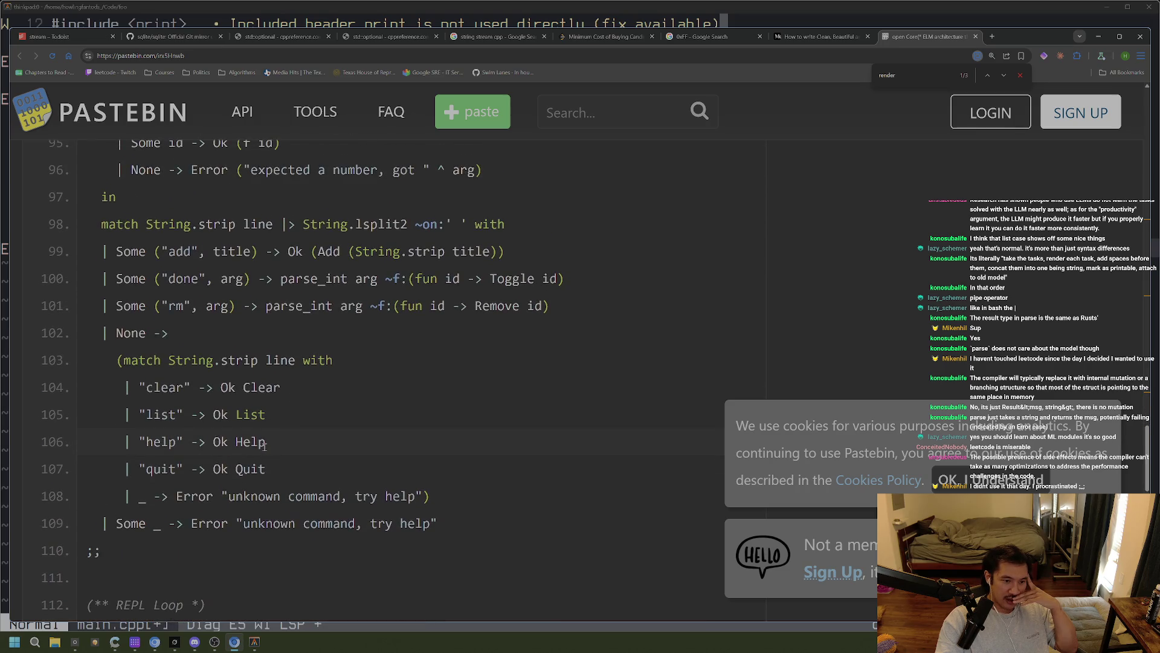
pyautogui.moveTo(161, 523); pyautogui.dragTo(206, 524)
pyautogui.click(160, 523)
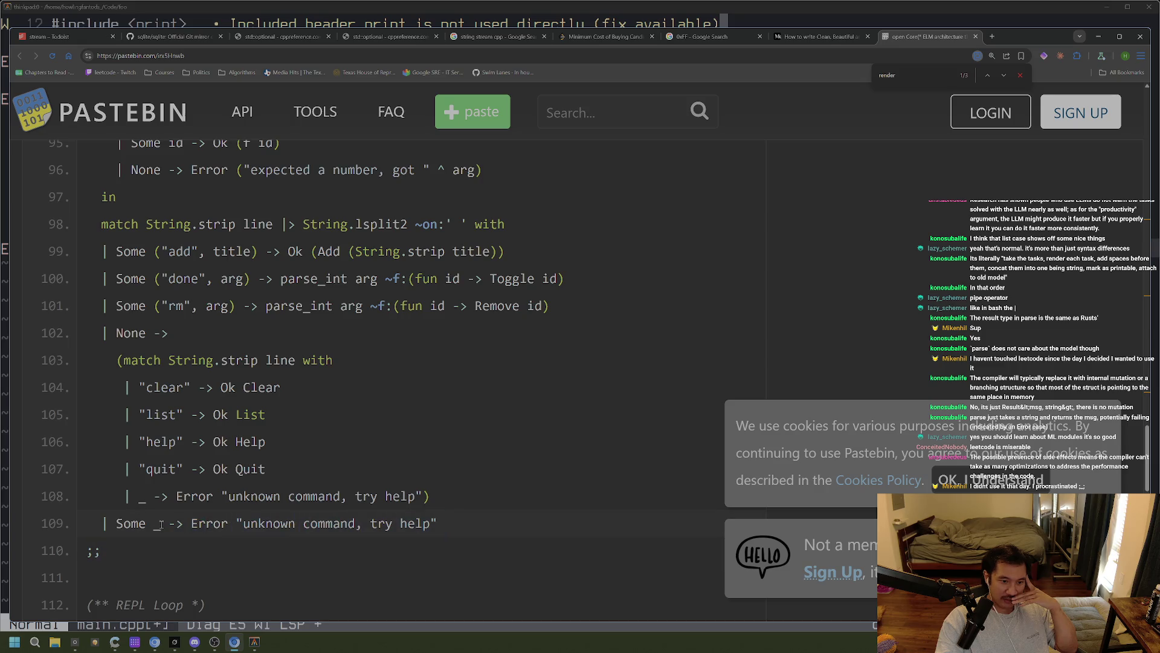
pyautogui.doubleClick(139, 502)
pyautogui.click(140, 502)
pyautogui.doubleClick(149, 492)
pyautogui.click(168, 515)
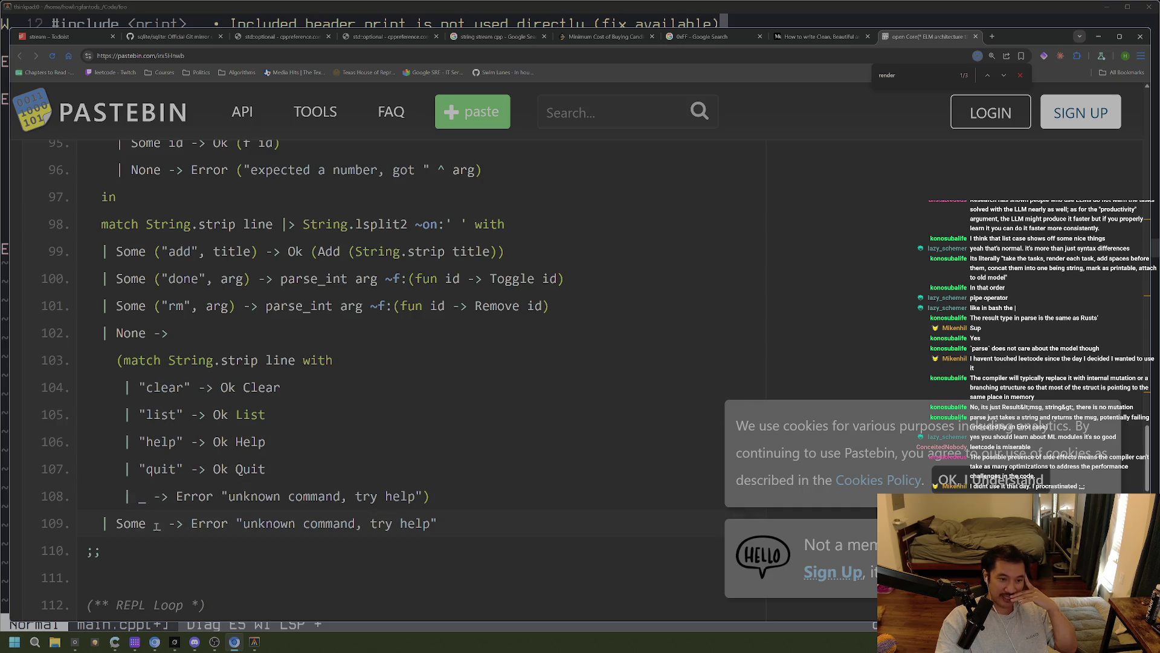
pyautogui.moveTo(151, 502); pyautogui.dragTo(302, 501)
pyautogui.click(266, 546)
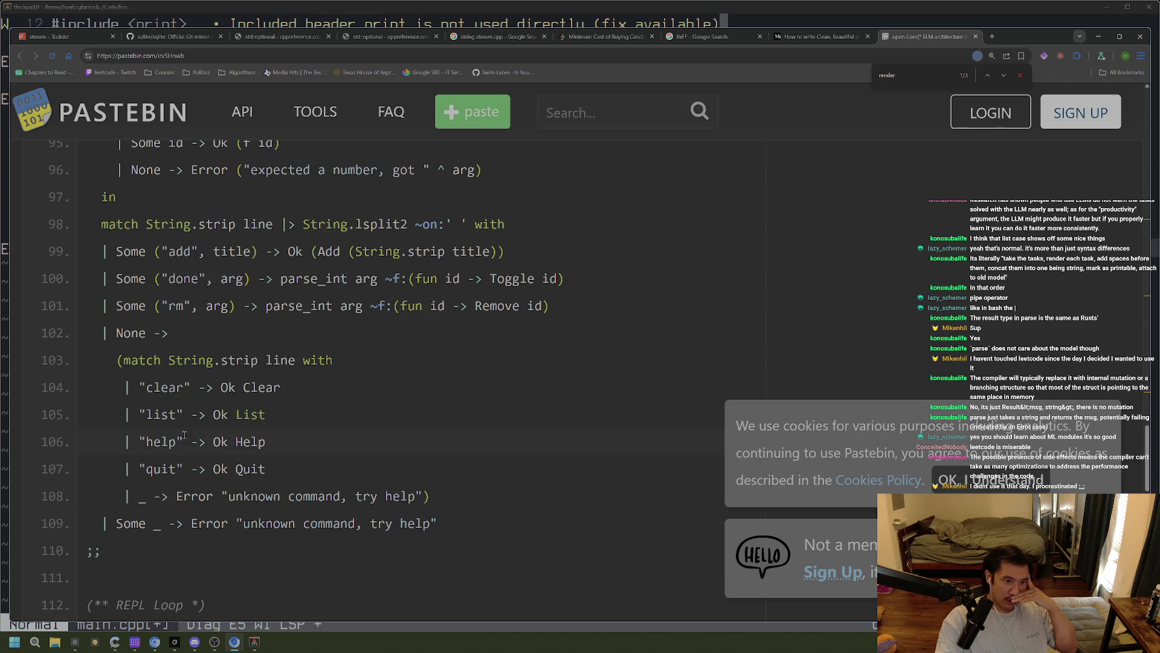
pyautogui.doubleClick(123, 343)
pyautogui.click(121, 345)
pyautogui.moveTo(110, 333); pyautogui.dragTo(173, 338)
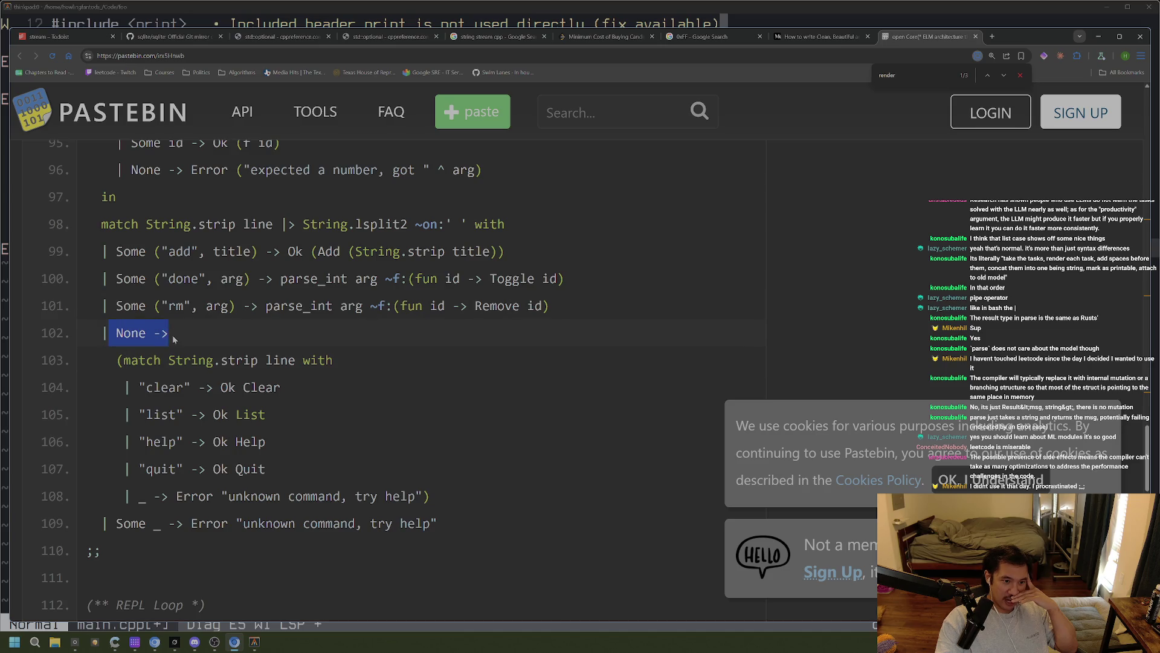
pyautogui.moveTo(103, 361); pyautogui.dragTo(440, 483)
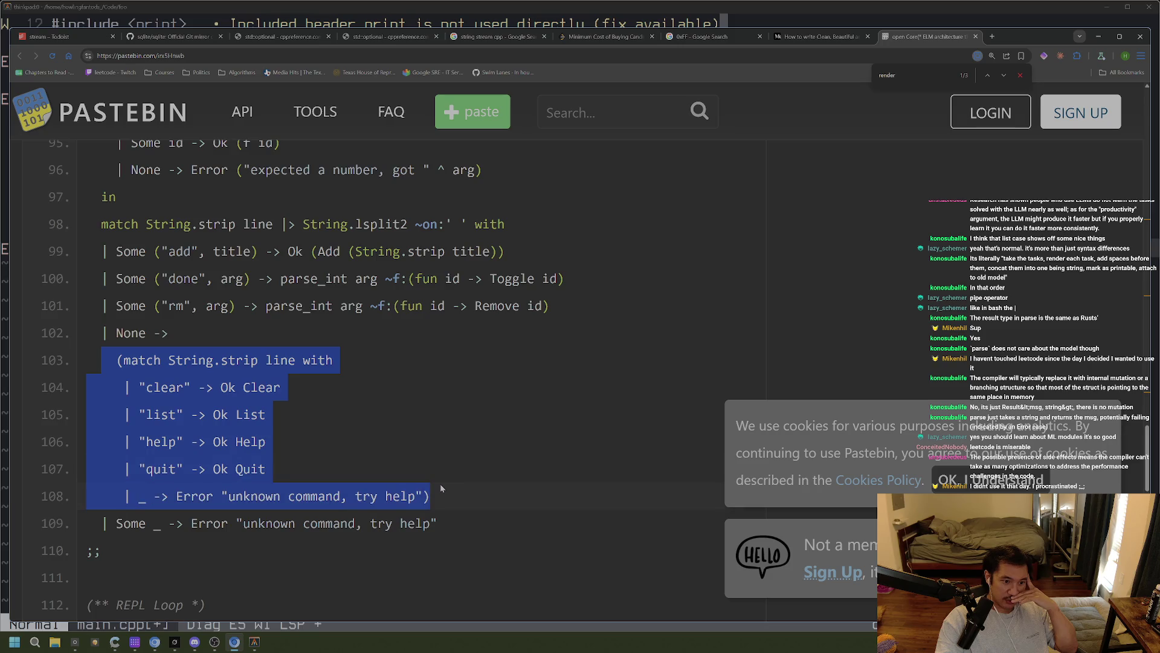
pyautogui.click(178, 390)
pyautogui.moveTo(119, 523); pyautogui.dragTo(413, 527)
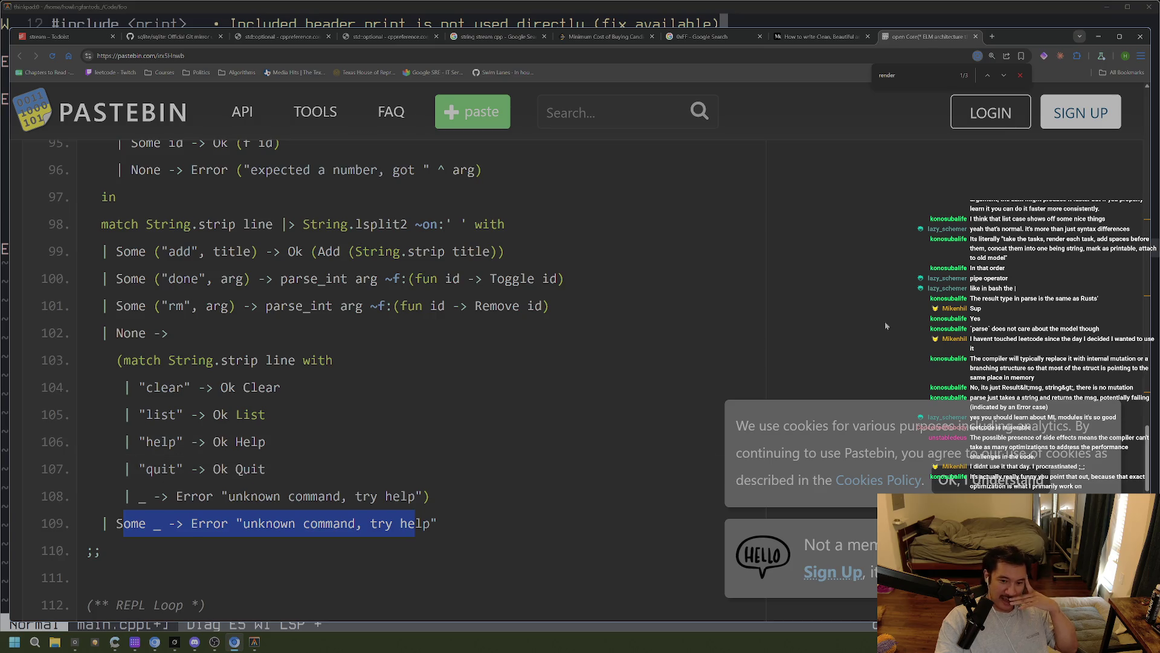
# Clear the line 109 highlight, scroll through the paste, and open a new Google tab
pyautogui.click(912, 311)
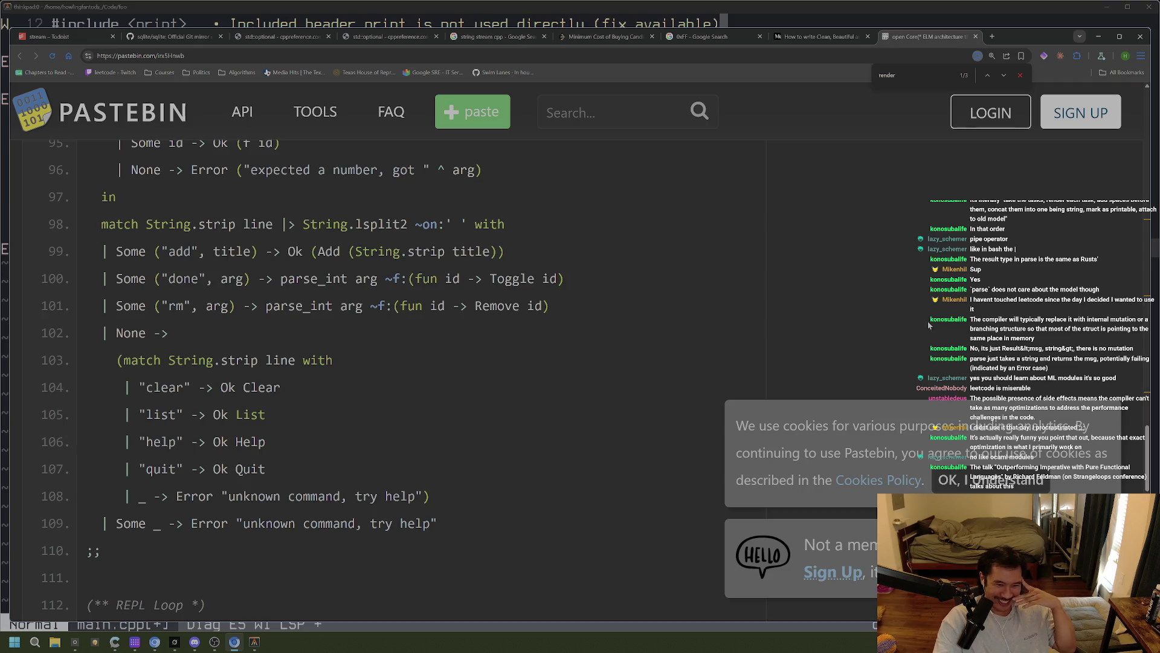
pyautogui.scroll(-3, 655, 382)
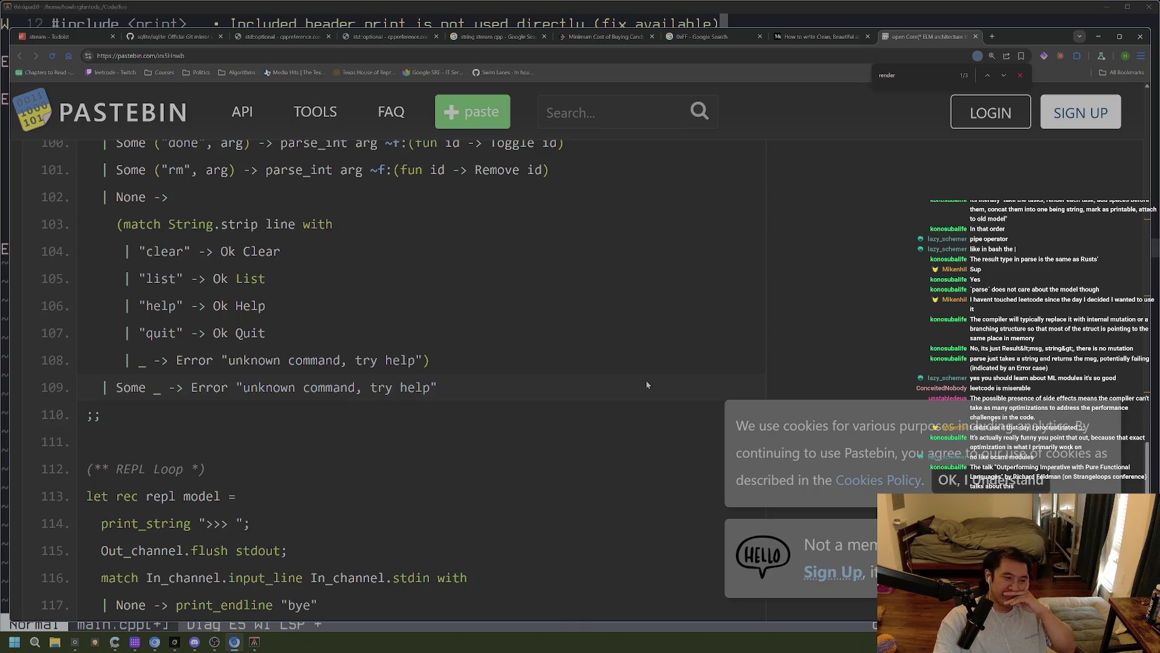
pyautogui.scroll(2, 648, 384)
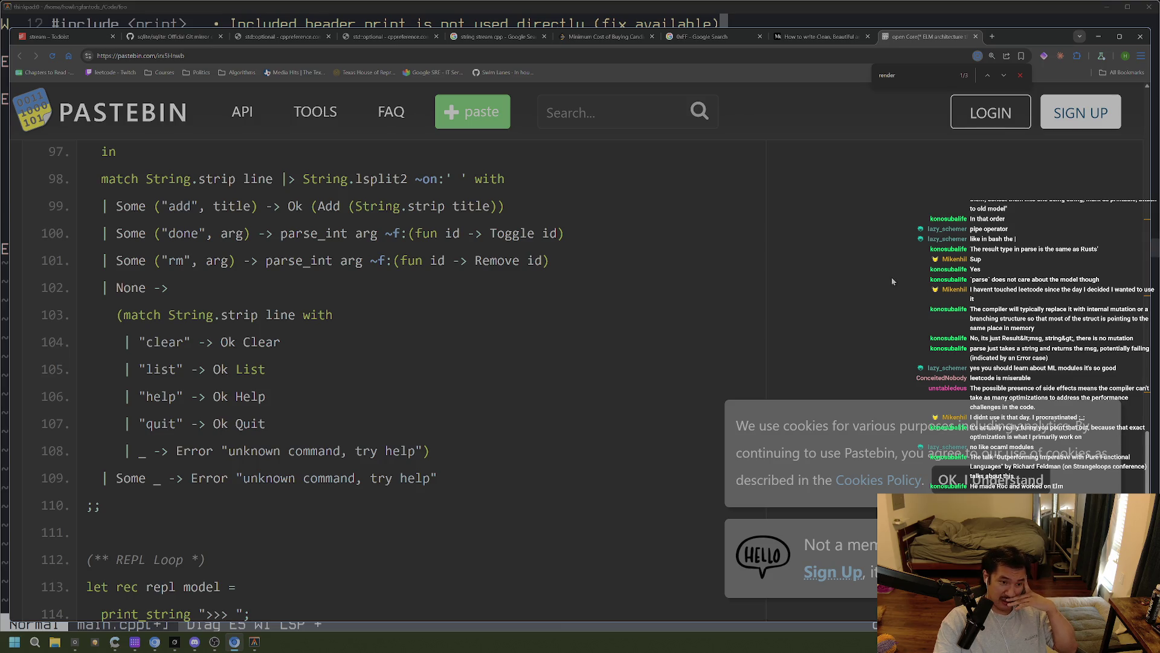
pyautogui.scroll(1, 891, 277)
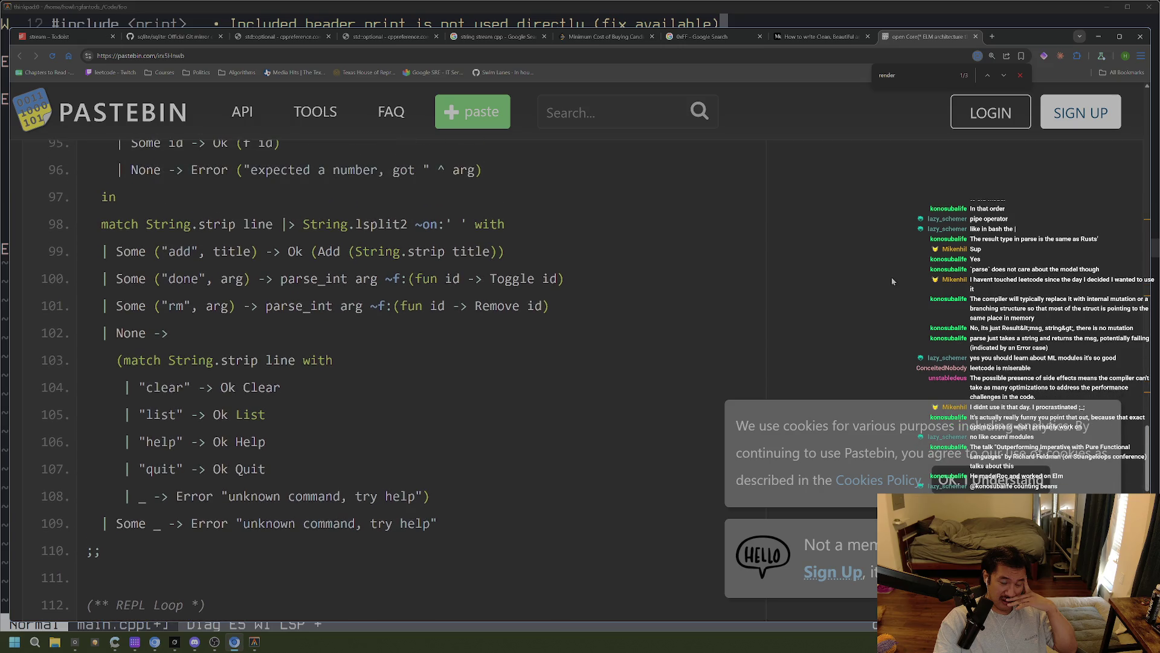
pyautogui.scroll(-1, 891, 277)
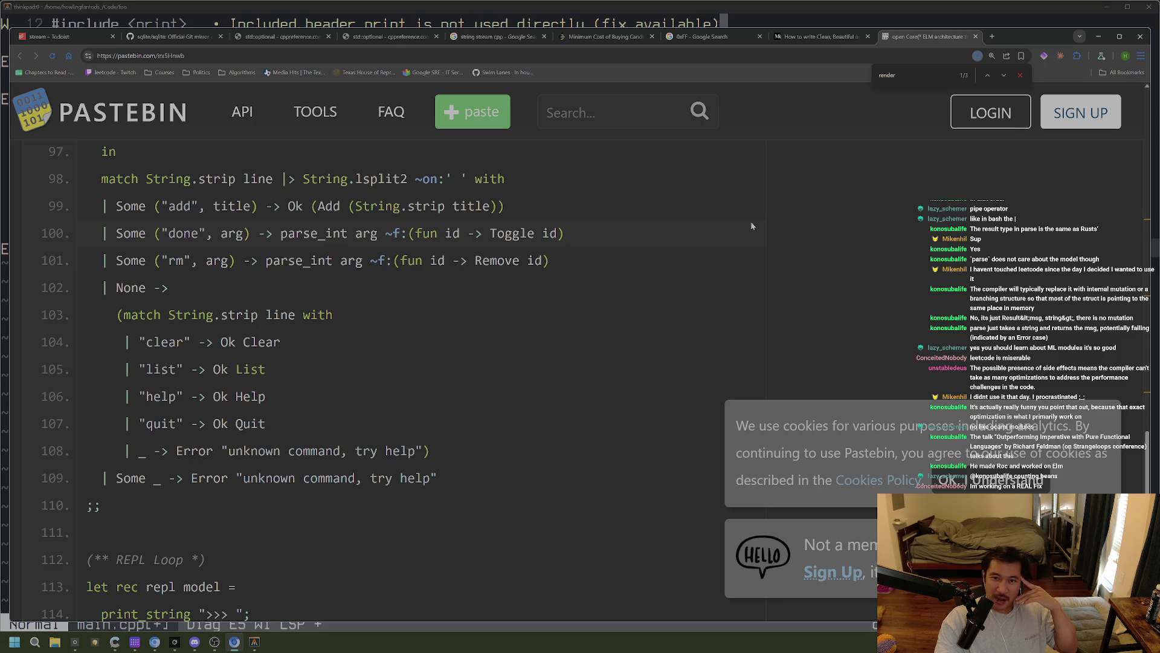
pyautogui.hotkey('ctrl', 't')
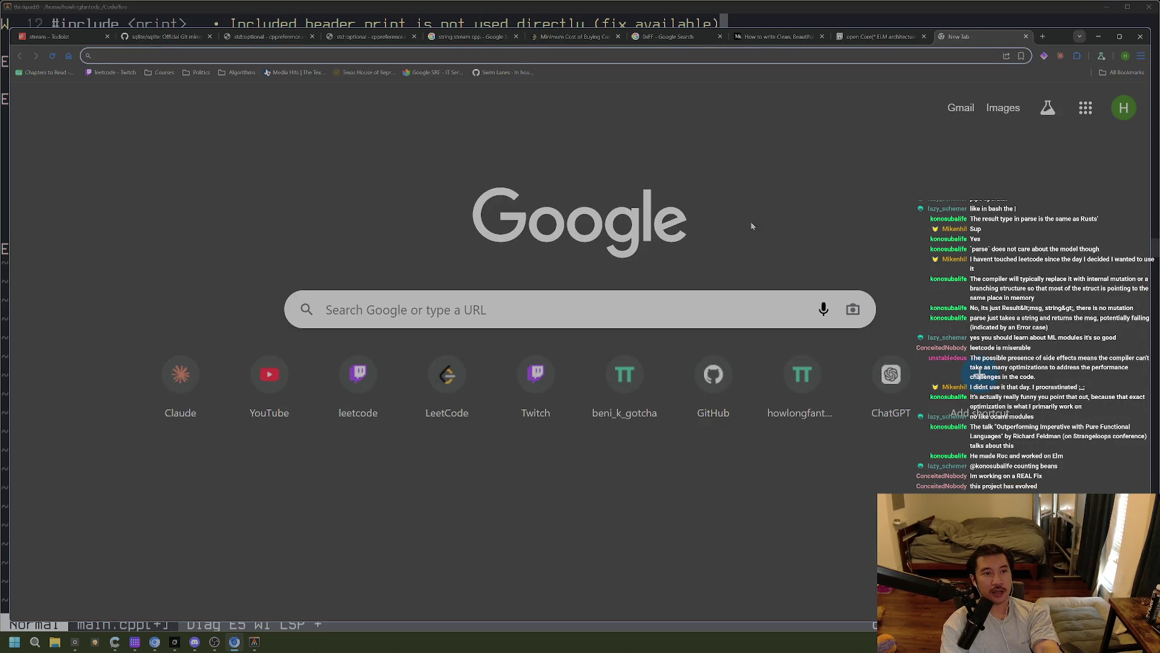
# Open the Chapters to Read sheet via 'dr' and follow cell A9's cpumemory.pdf link
pyautogui.write('dr')
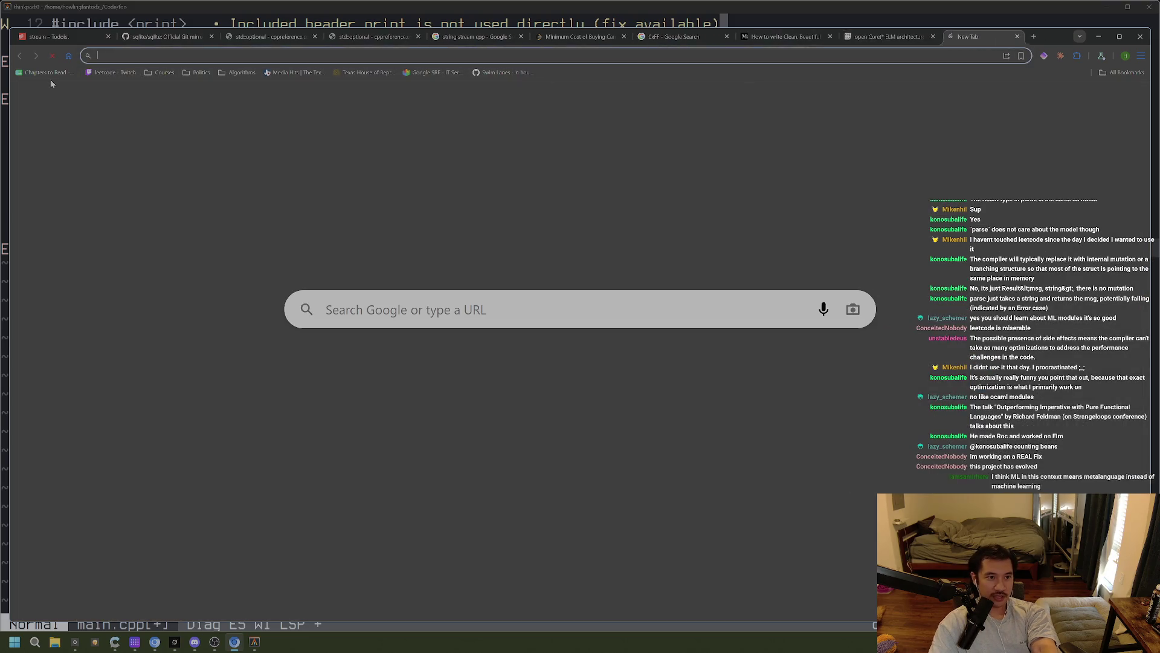
pyautogui.click(55, 73)
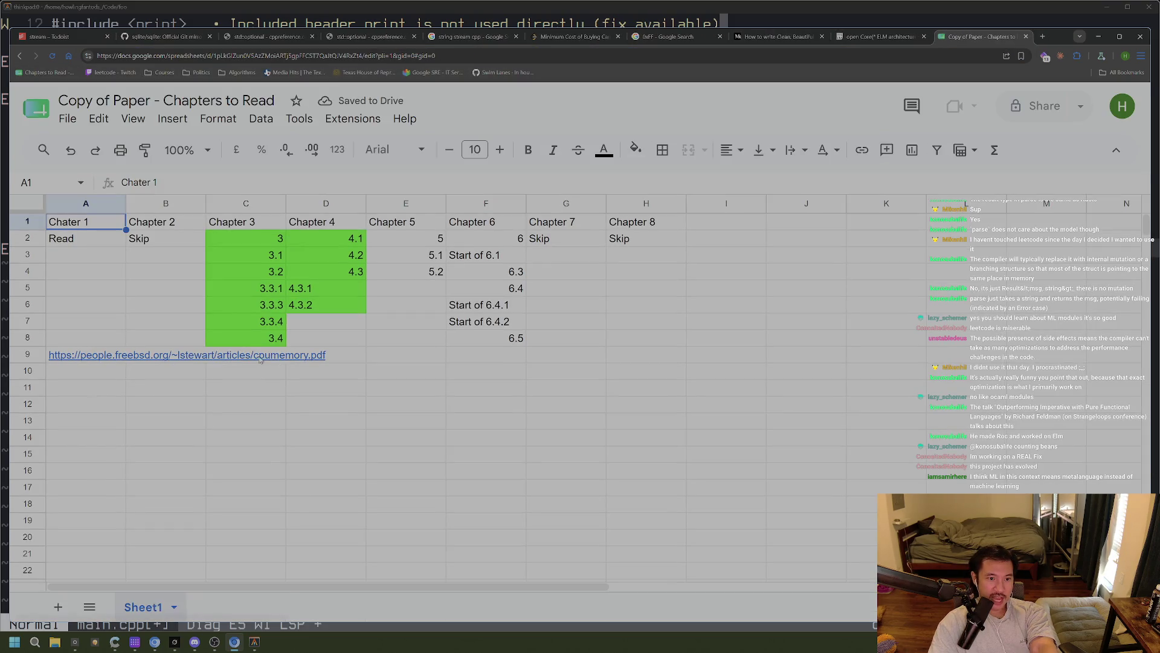
pyautogui.click(254, 358)
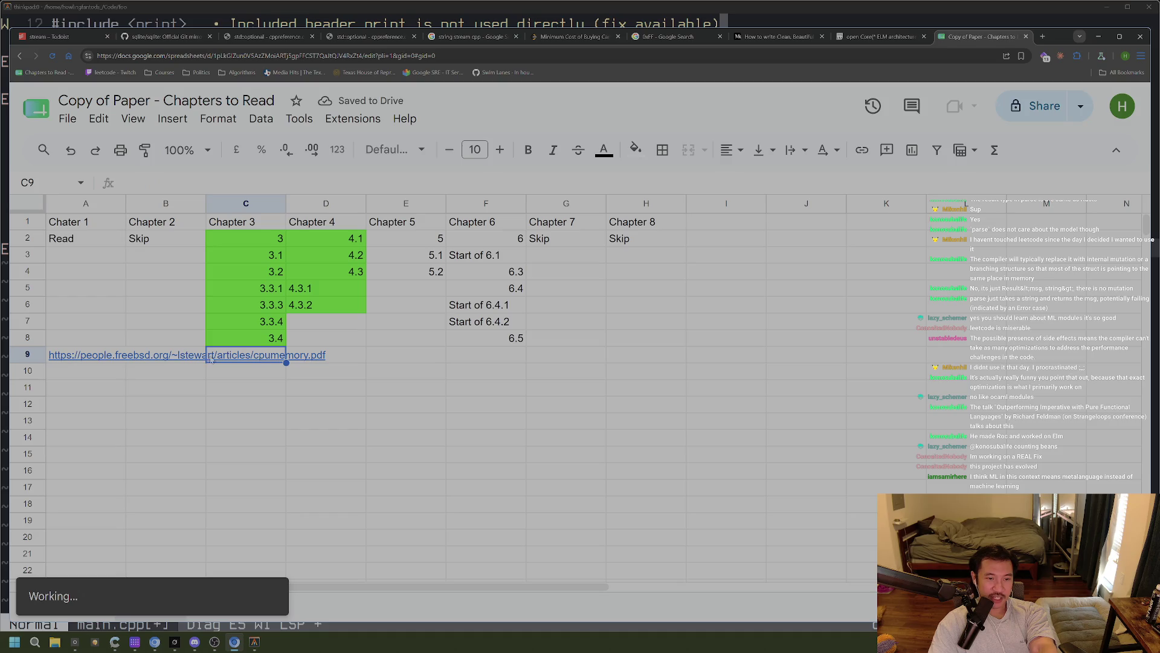
pyautogui.click(121, 355)
pyautogui.click(139, 402)
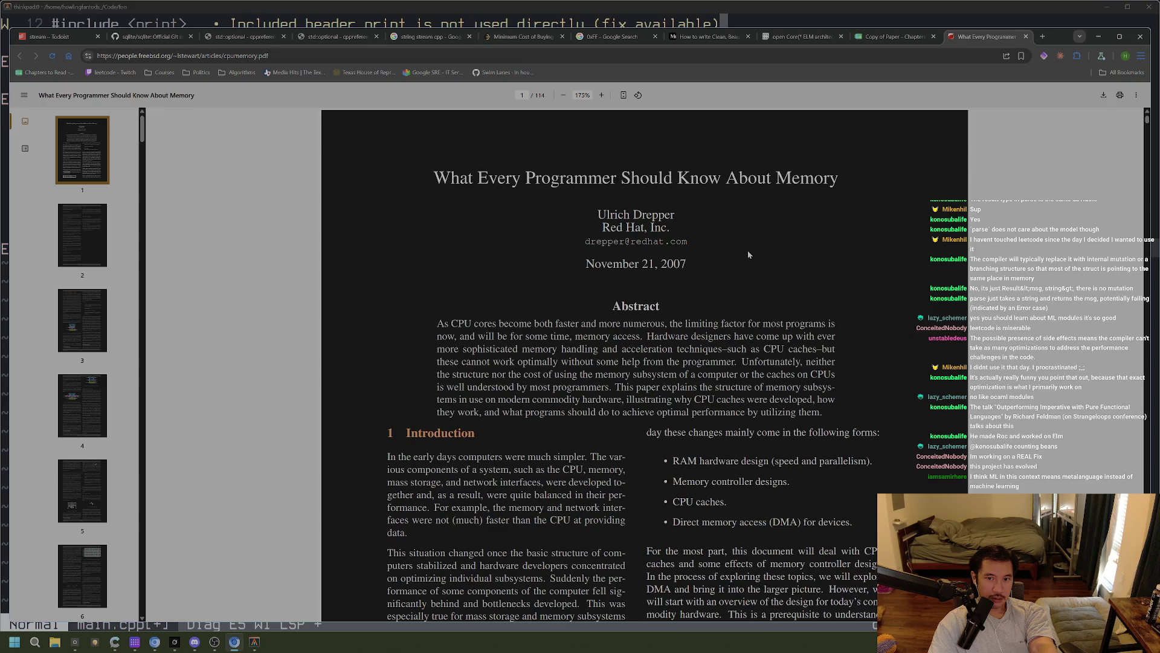
# Skim the memory paper, check cells E4 (5.2), E6 and F7 in the sheet, then return to main.cpp
pyautogui.moveTo(143, 129); pyautogui.dragTo(143, 337)
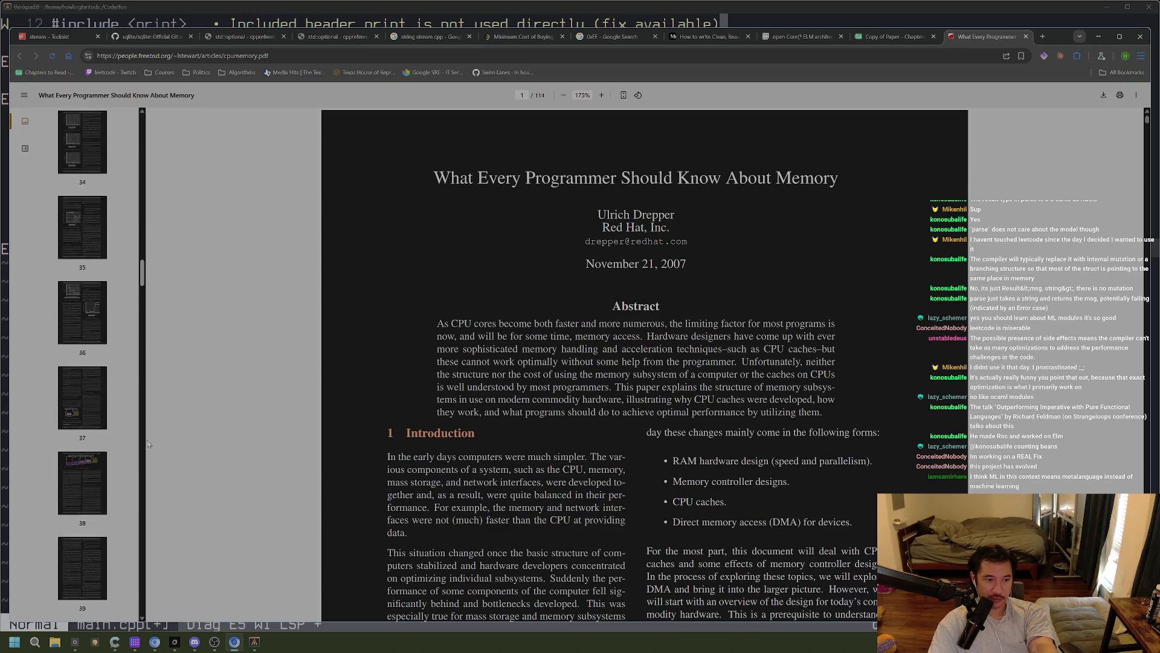
pyautogui.scroll(-10, 372, 407)
pyautogui.hotkey('alt', 'Left')
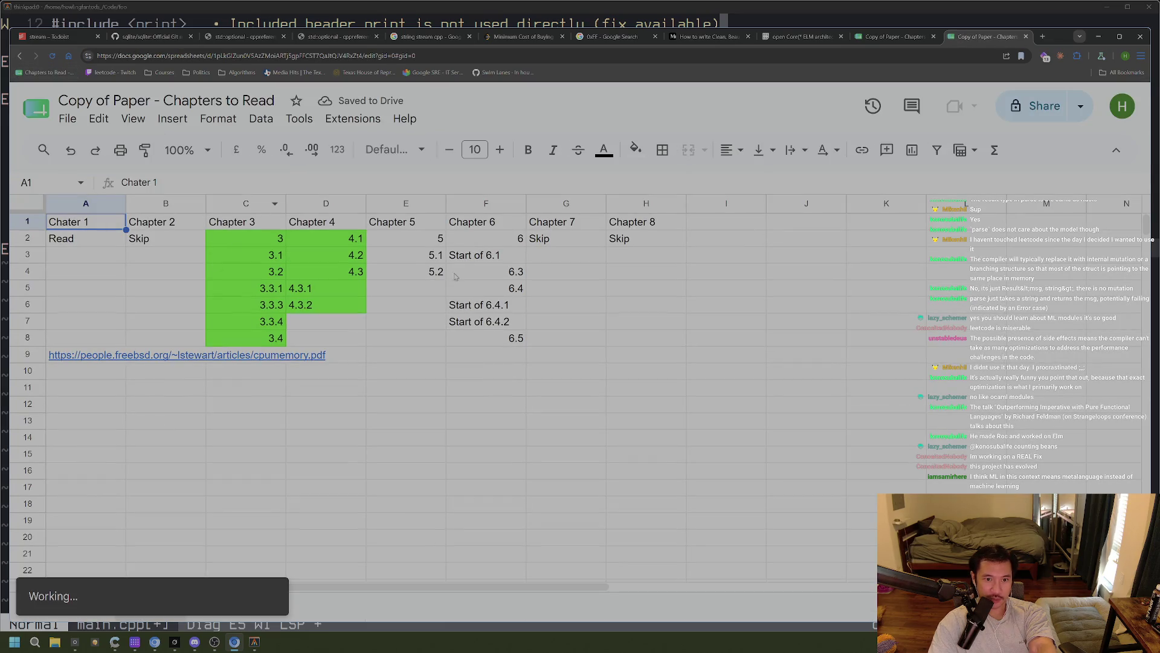
pyautogui.click(428, 270)
pyautogui.click(406, 305)
pyautogui.click(485, 321)
pyautogui.click(760, 6)
pyautogui.click(745, 150)
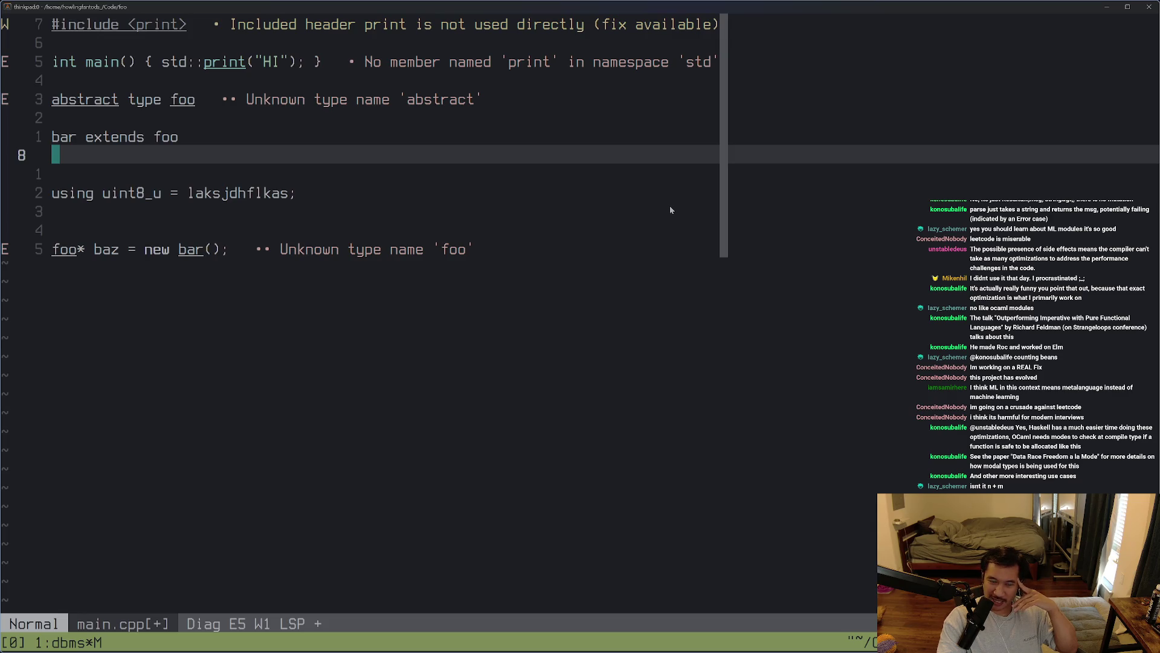
pyautogui.click(449, 255)
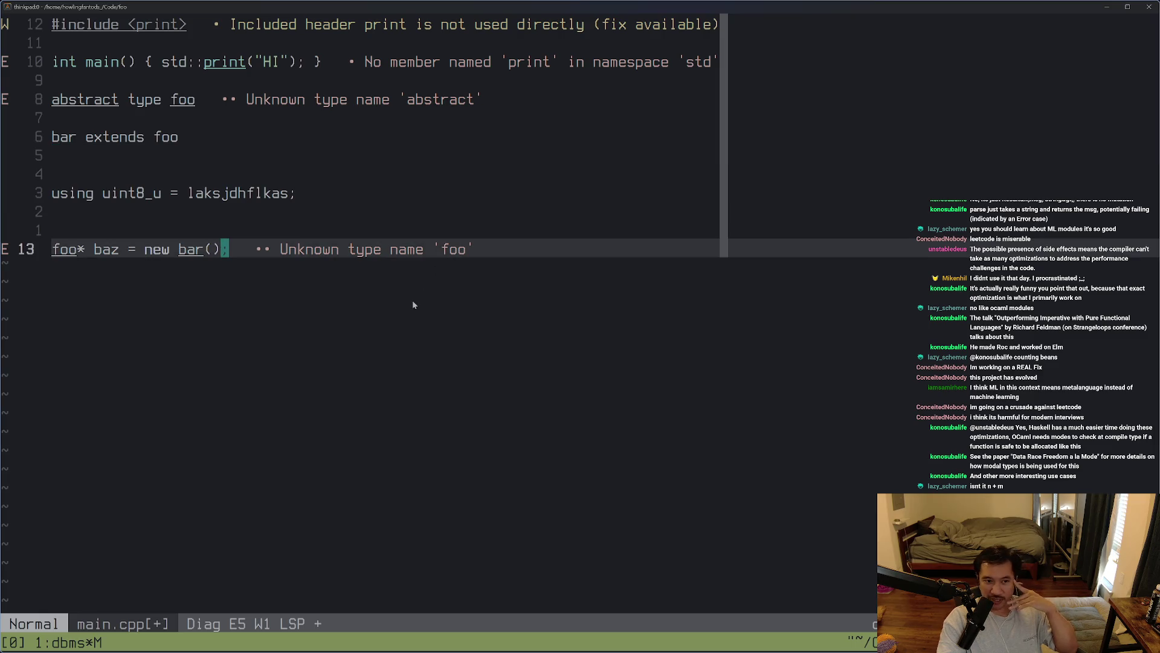
# Add a line n = [1,2,3,4] below the foo* baz declaration and duplicate it
pyautogui.press('o')
pyautogui.press('Return')
pyautogui.press('Return')
pyautogui.press('Return')
pyautogui.write('n = [')
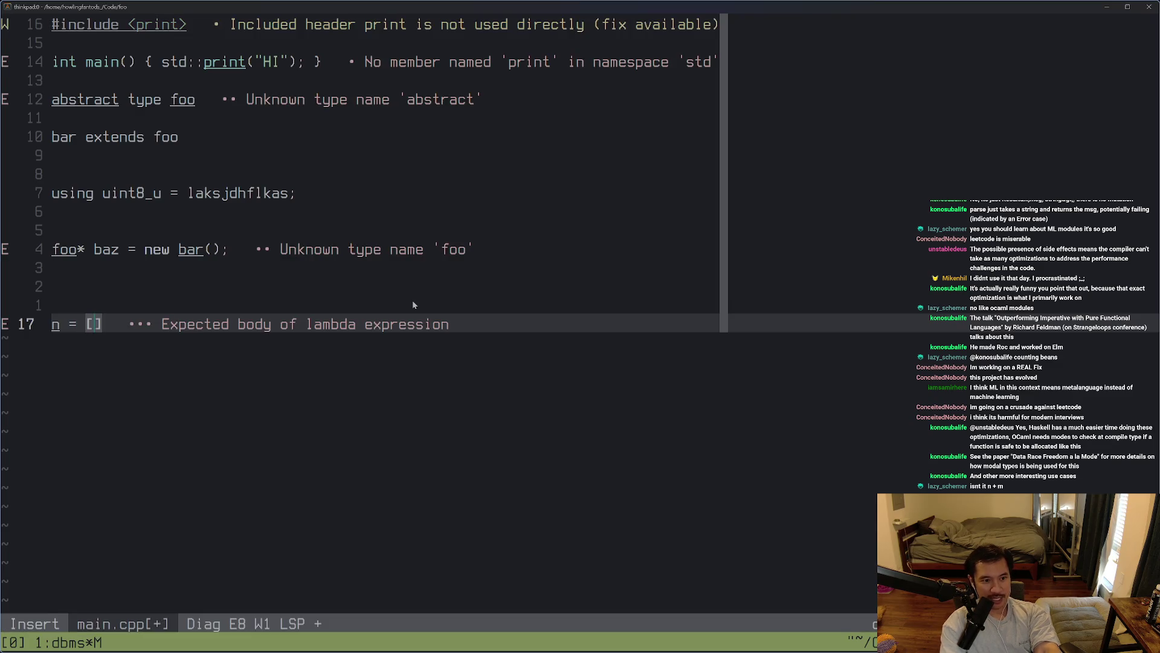
pyautogui.write('1,2,3,4')
pyautogui.press('Escape')
pyautogui.press('y')
pyautogui.press('y')
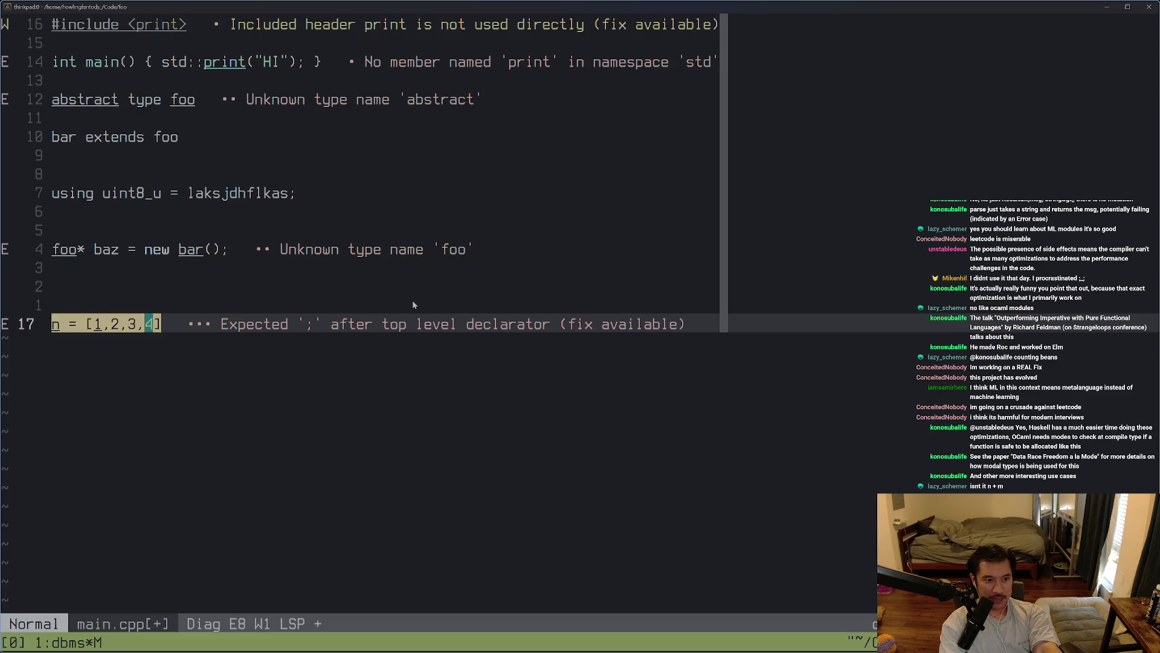
pyautogui.press('p')
# Turn the copied line into m = [5,6,7,8]
pyautogui.press('r')
pyautogui.press('m')
pyautogui.press('A')
pyautogui.press('Escape')
pyautogui.press('c')
pyautogui.press('i')
pyautogui.press('[')
pyautogui.write('5,6,7,8')
pyautogui.hotkey('ctrl', 'c')
# Add an n + m line and a line reading [...n,...m]
pyautogui.write('on + m')
pyautogui.hotkey('ctrl', 'c')
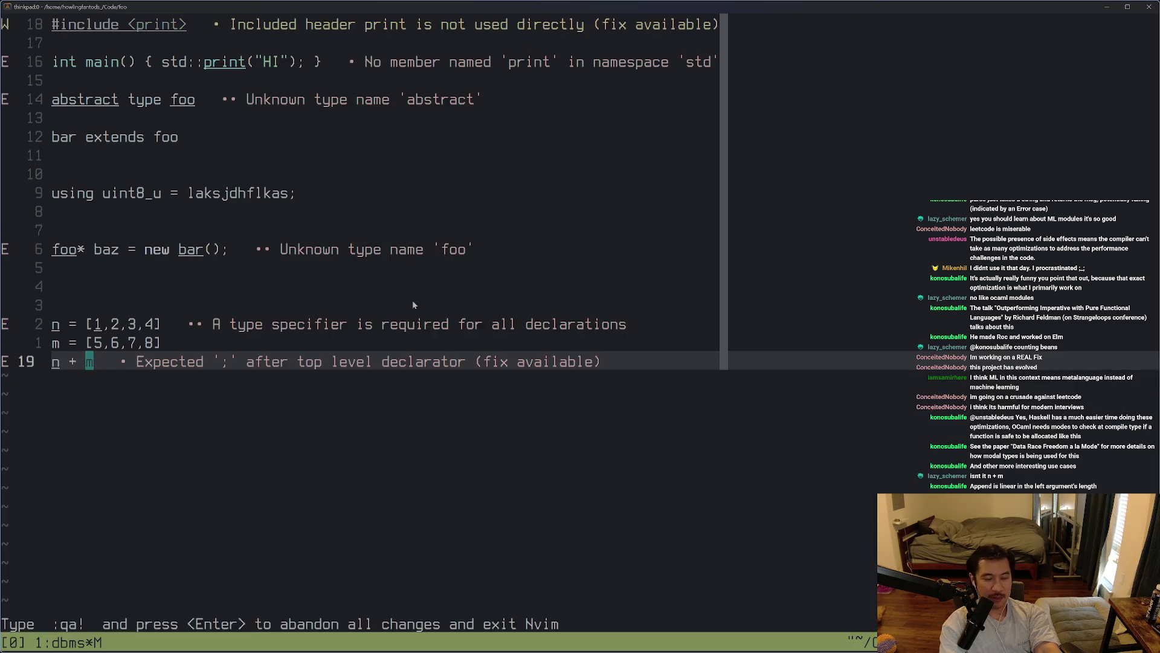
pyautogui.write('o')
pyautogui.write('[')
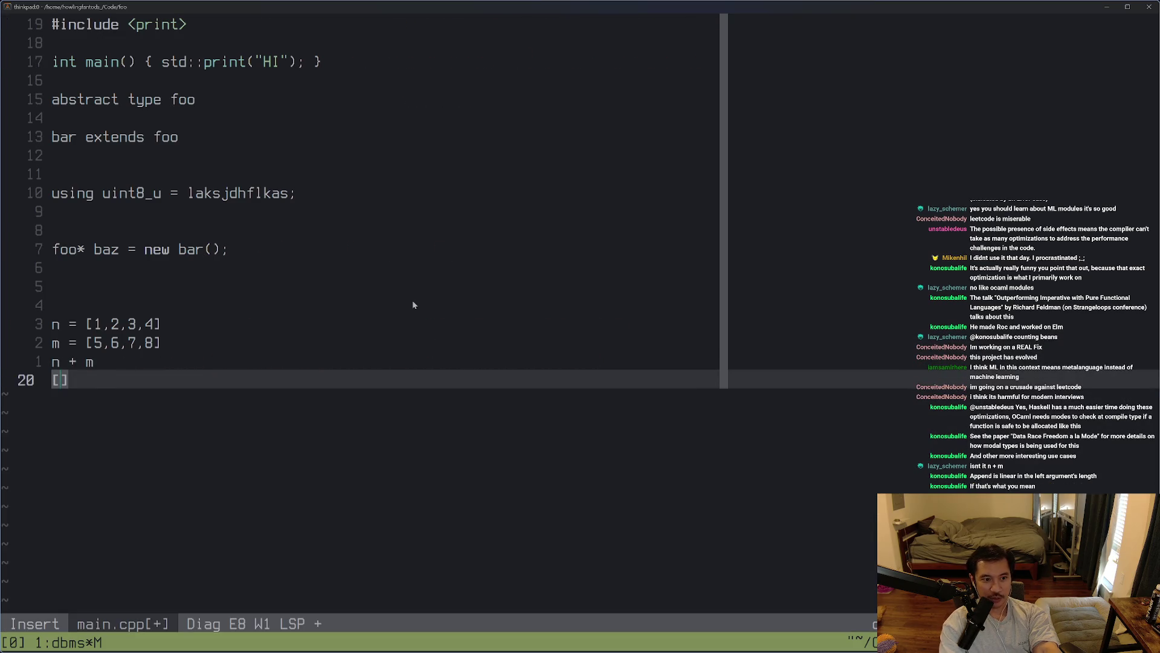
pyautogui.write('...')
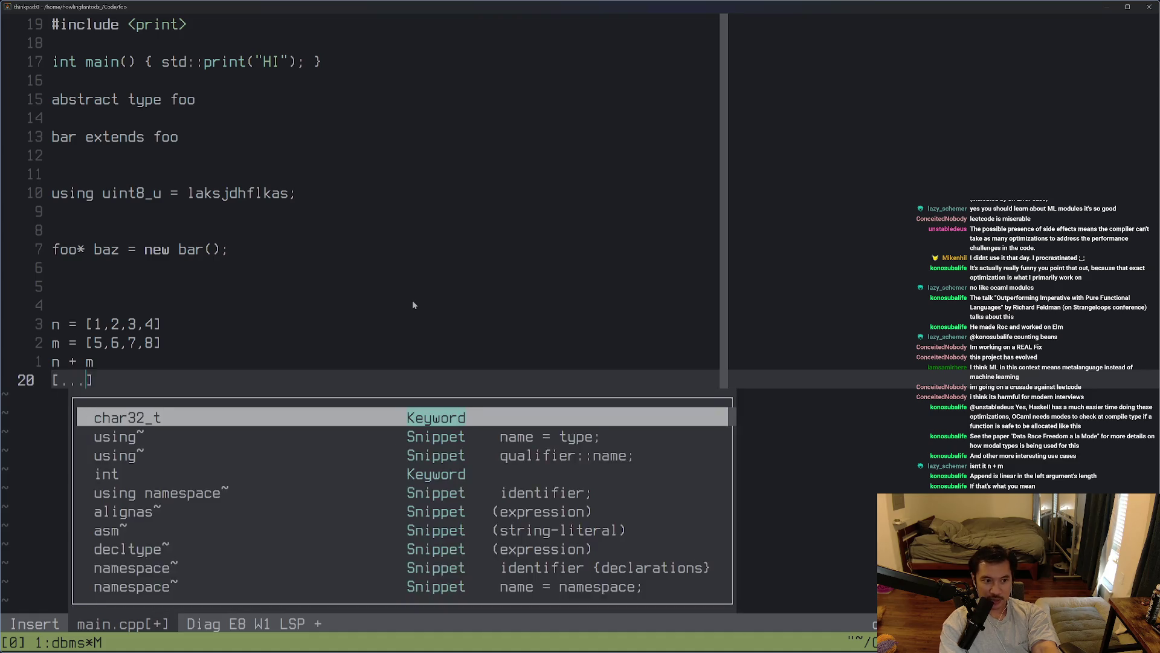
pyautogui.hotkey('ctrl', 'c')
pyautogui.write('an] + ')
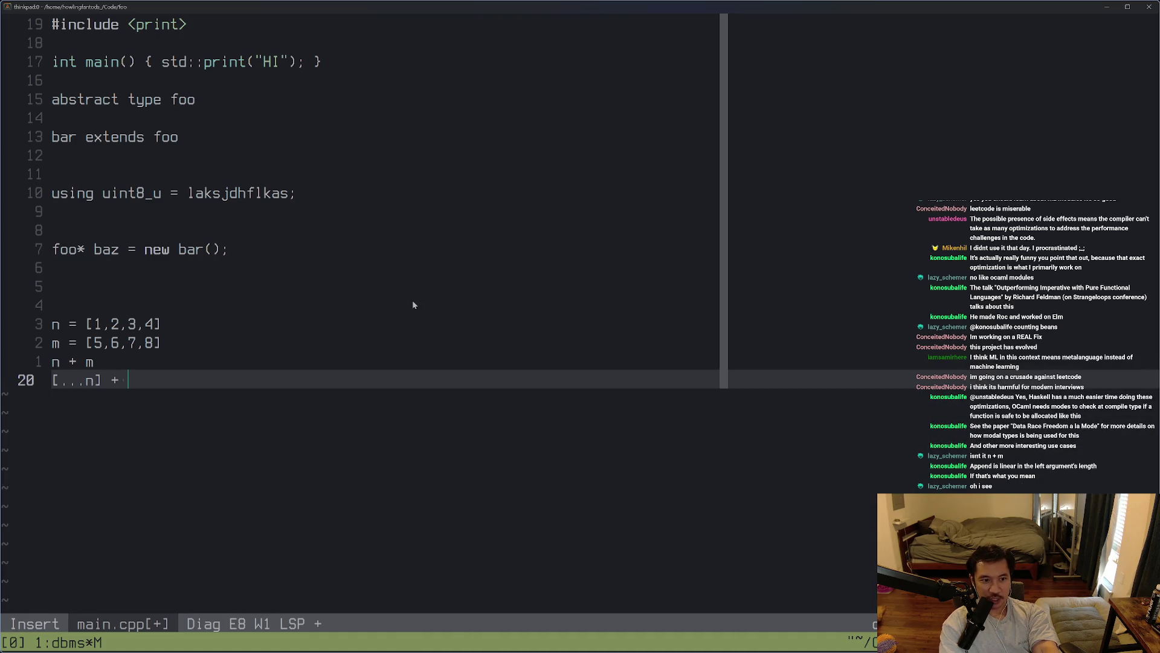
pyautogui.write('[')
pyautogui.write('m')
pyautogui.press('BackSpace')
pyautogui.press('BackSpace')
pyautogui.press('BackSpace')
pyautogui.press('BackSpace')
pyautogui.press('BackSpace')
pyautogui.press('BackSpace')
pyautogui.write(',...m')
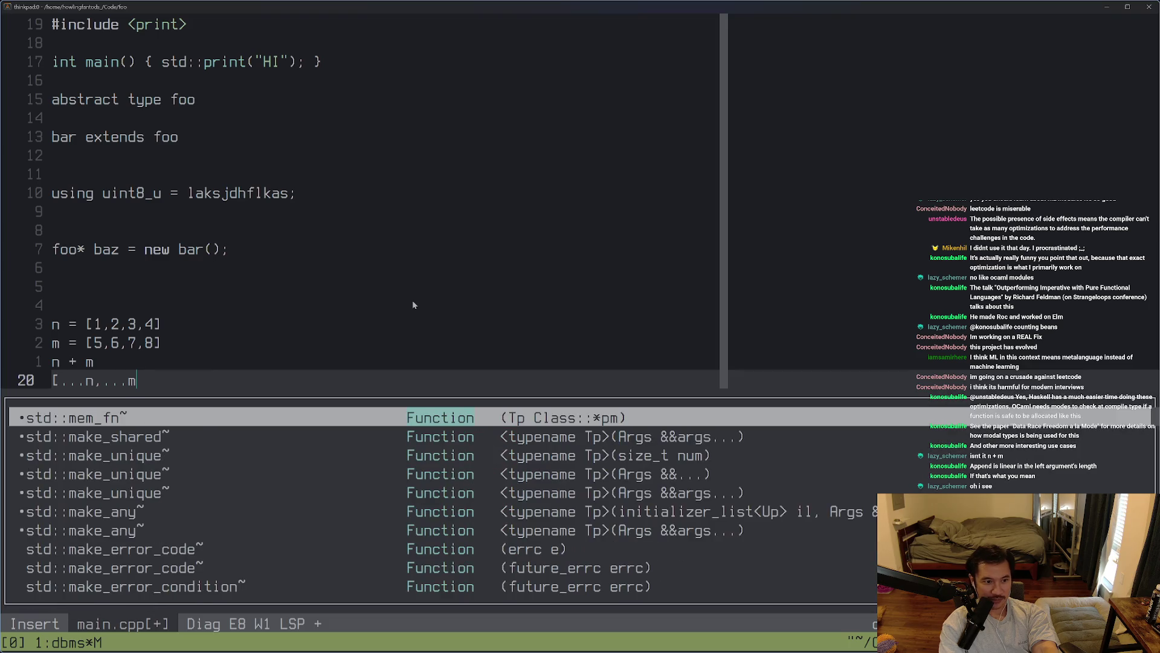
pyautogui.press('Escape')
# Move between the new list lines, then open a fresh line below for another list
pyautogui.hotkey('ctrl', 'c')
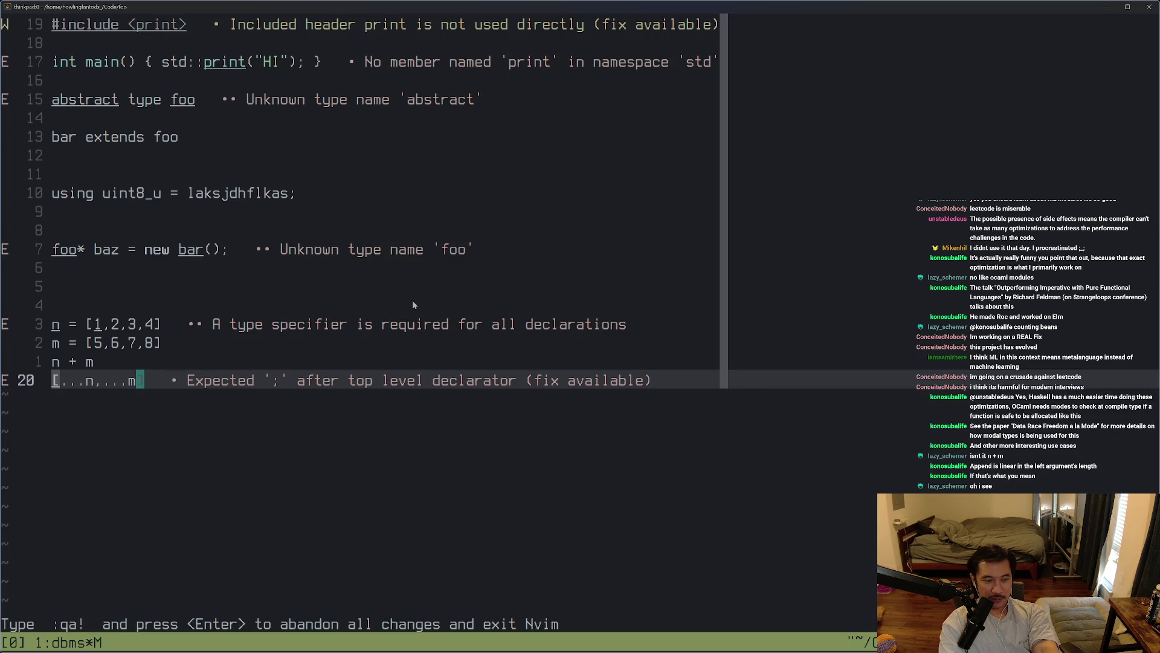
pyautogui.press('k')
pyautogui.press('k')
pyautogui.press('k')
pyautogui.press('j')
pyautogui.hotkey('ctrl', 'c')
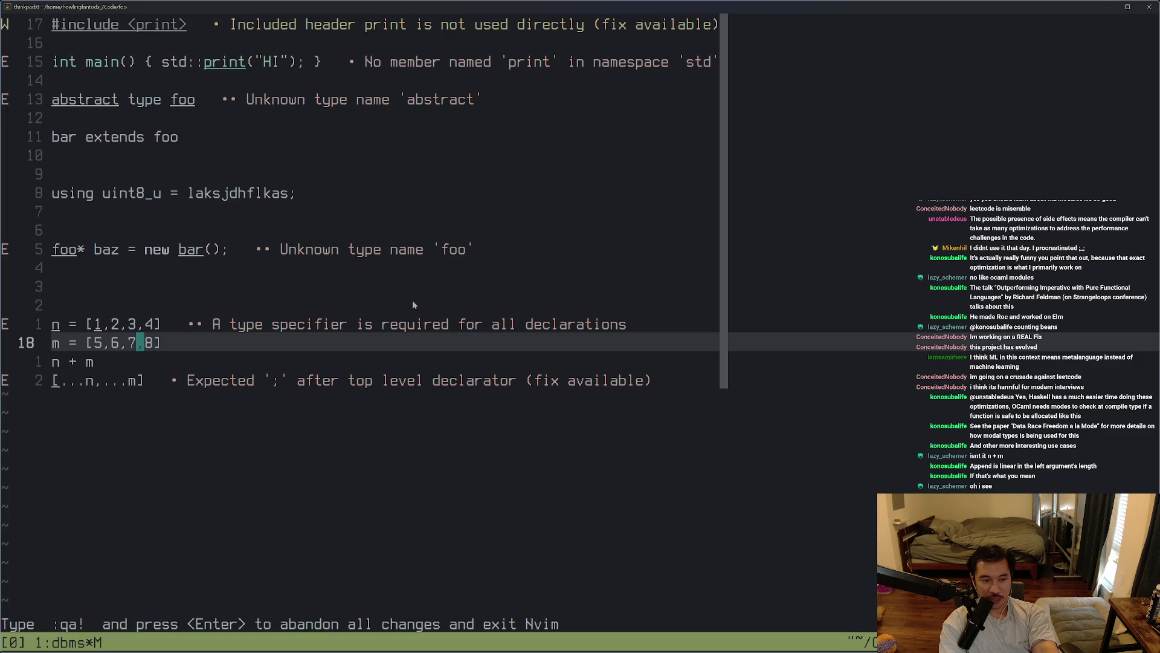
pyautogui.press('j')
pyautogui.press('j')
pyautogui.press('k')
pyautogui.press('k')
pyautogui.press('k')
pyautogui.press('j')
pyautogui.press('j')
pyautogui.press('j')
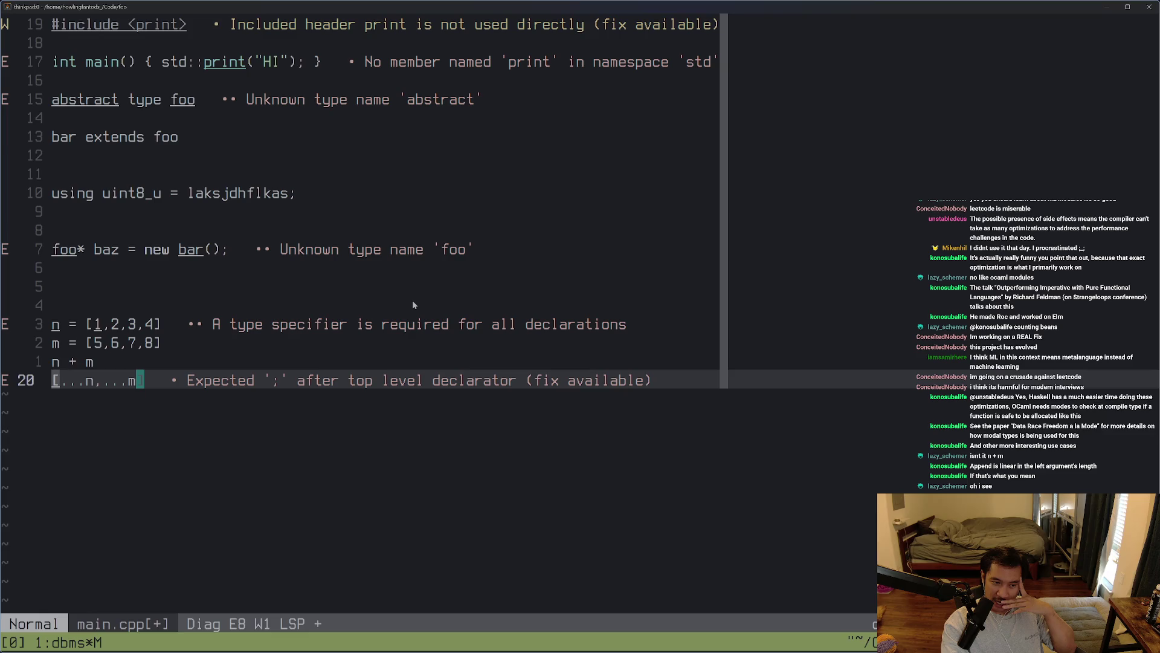
pyautogui.press('o')
pyautogui.press('Return')
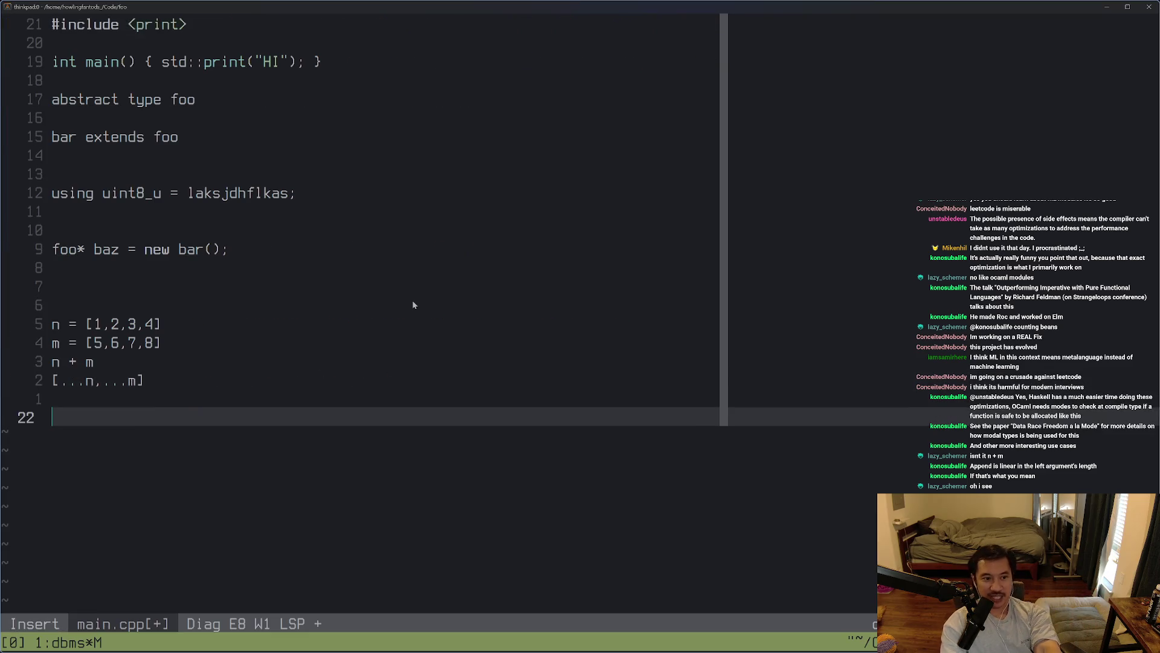
# Type the line n = [1,2,3 ......10^69], fixing the mistyped numbers
pyautogui.write('n = [1,23.')
pyautogui.press('BackSpace')
pyautogui.press('BackSpace')
pyautogui.write(',3')
pyautogui.write(' ................./')
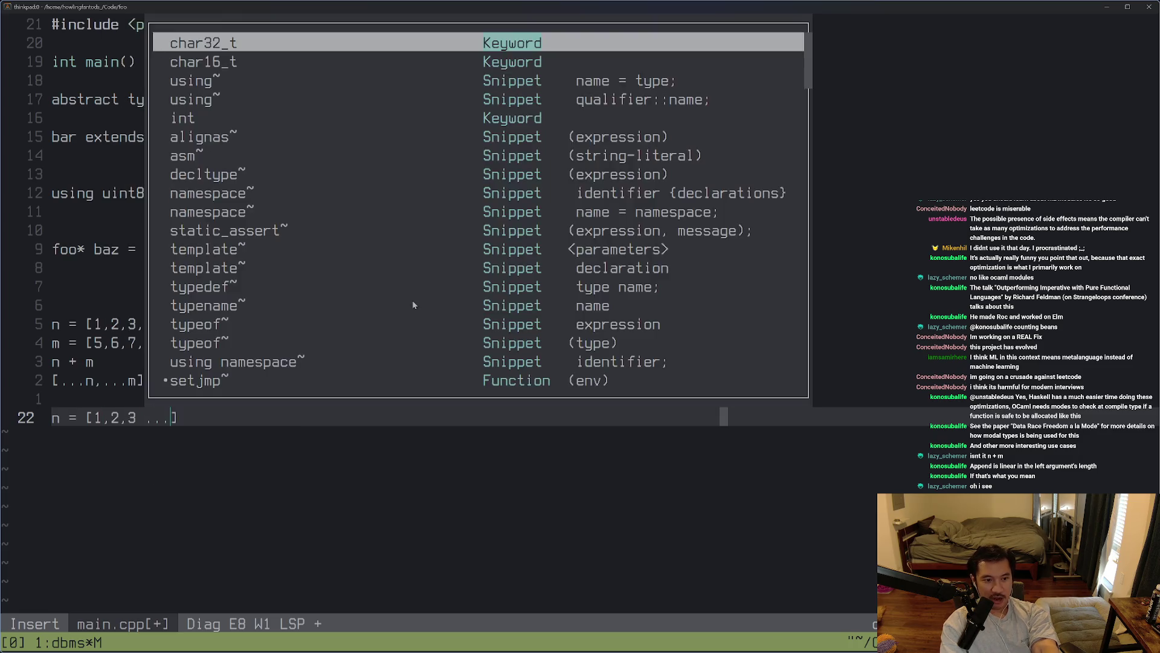
pyautogui.write('..10^6')
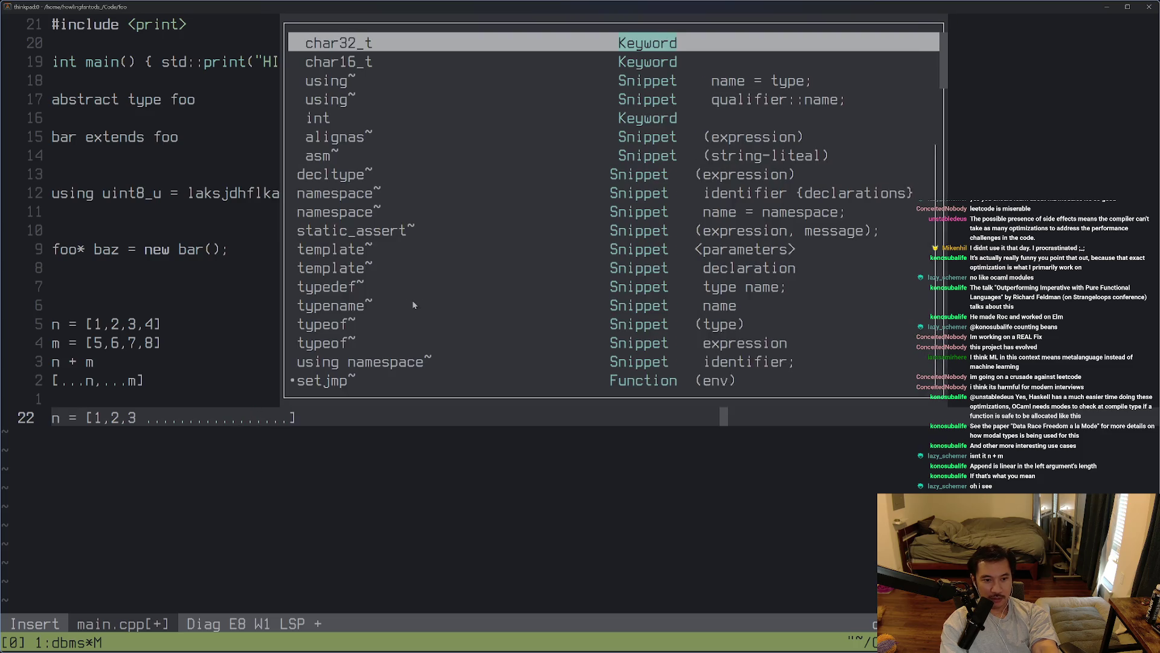
pyautogui.write('9')
pyautogui.press('Escape')
pyautogui.hotkey('ctrl', 'c')
# Delete surplus dots from the ellipsis and begin another n = [1,2,3... line
pyautogui.press('h')
pyautogui.press('h')
pyautogui.press('h')
pyautogui.press('h')
pyautogui.press('h')
pyautogui.press('h')
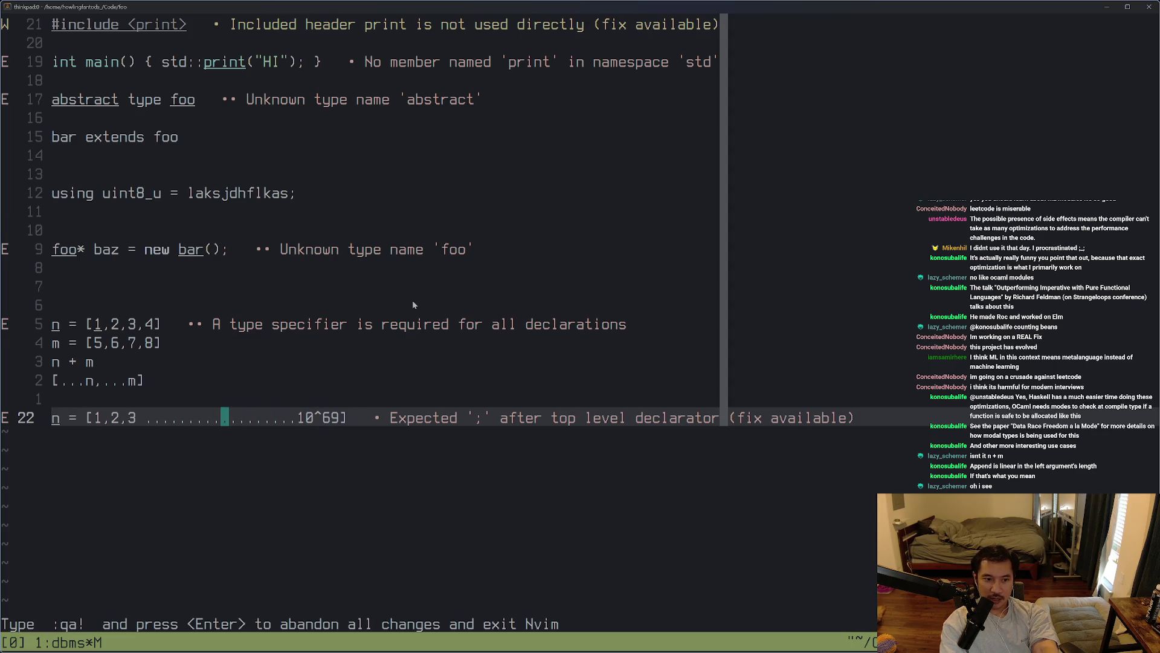
pyautogui.press('h')
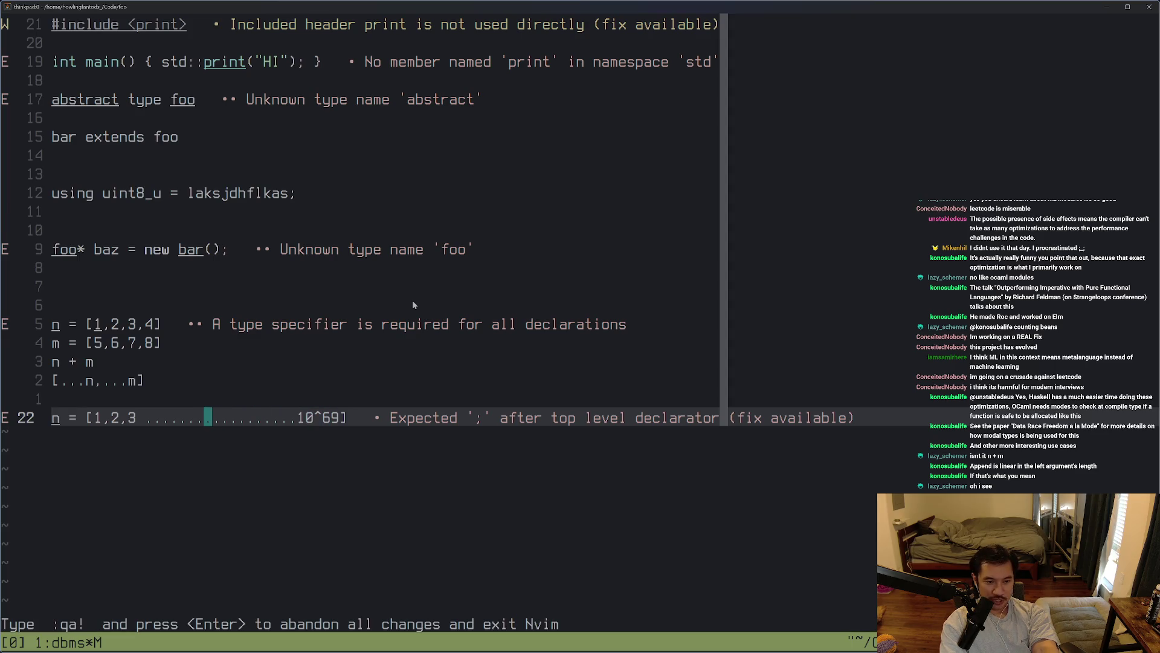
pyautogui.press('h')
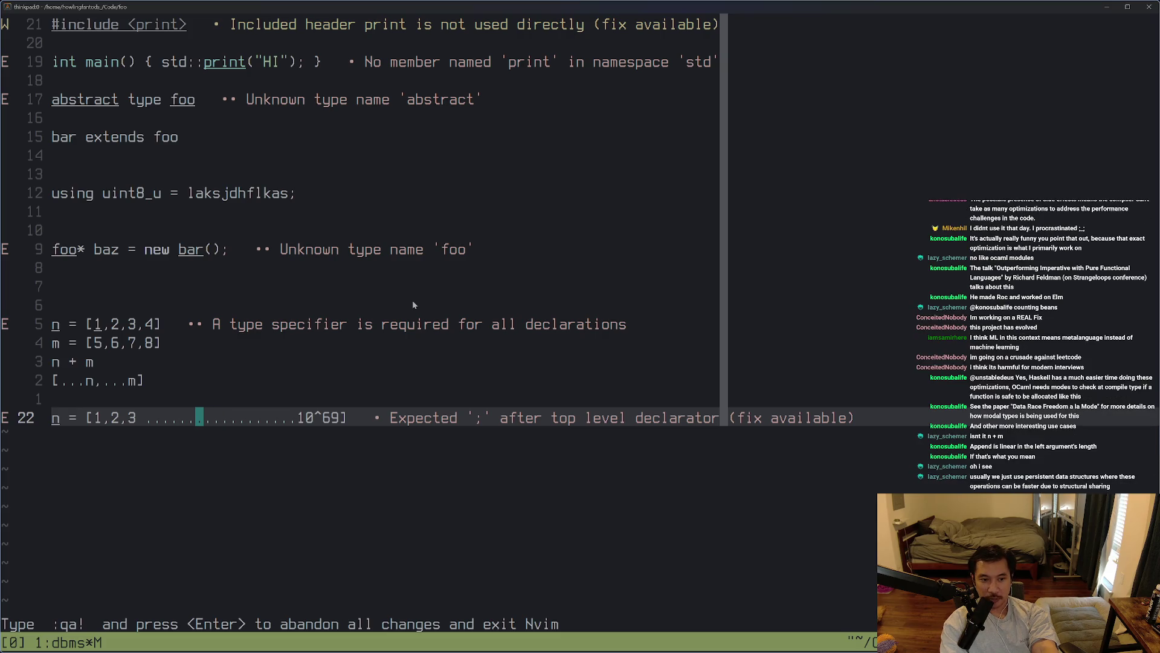
pyautogui.press('h')
pyautogui.press('x')
pyautogui.press('x')
pyautogui.press('x')
pyautogui.hotkey('ctrl', 'c')
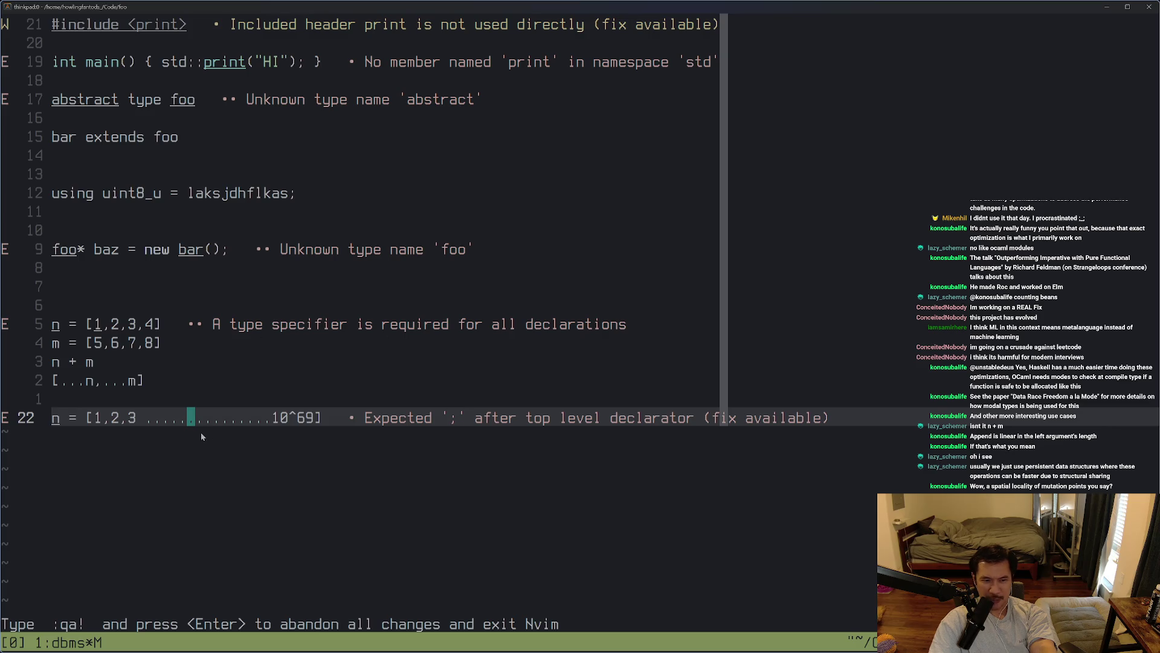
pyautogui.write('o')
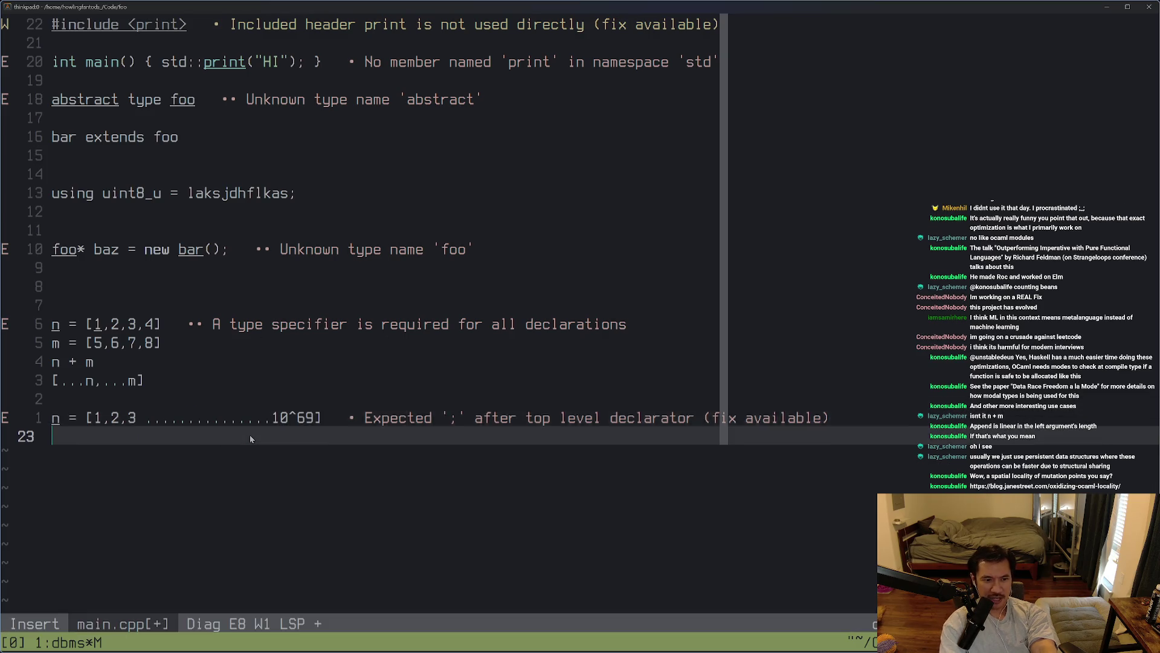
pyautogui.write('n = [1,2,3..............')
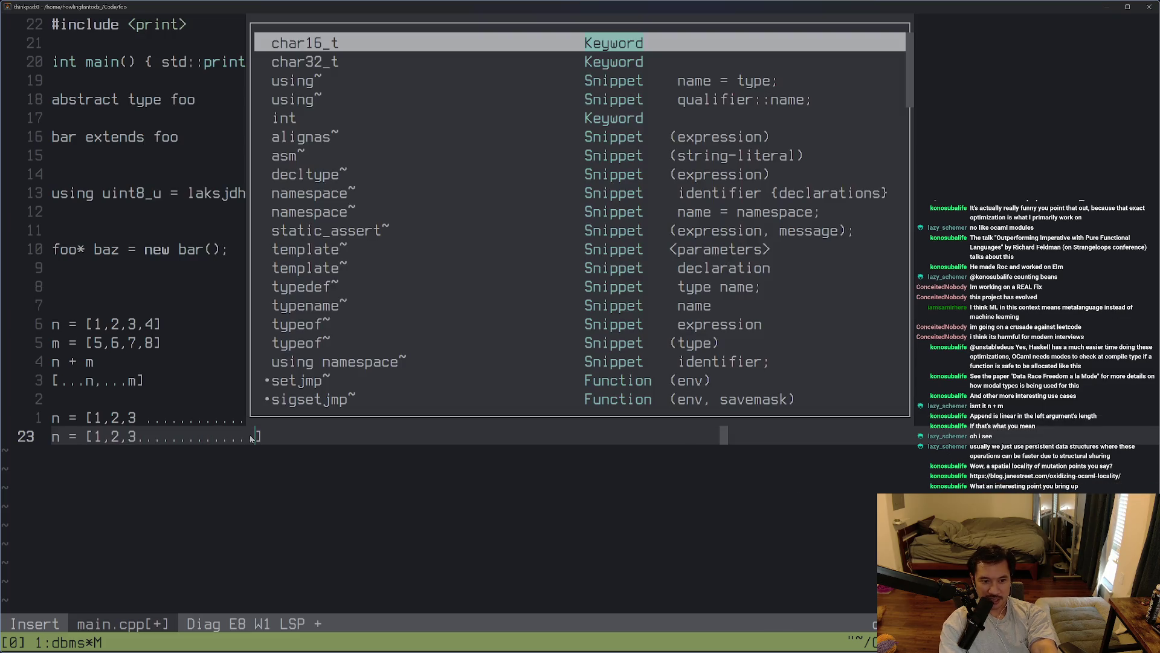
# Append '+ mutation_site + [...10^69]' to the new n line, correcting the misspellings
pyautogui.press('Escape')
pyautogui.write('A + mutatoinside')
pyautogui.press('BackSpace')
pyautogui.press('BackSpace')
pyautogui.press('BackSpace')
pyautogui.press('BackSpace')
pyautogui.press('BackSpace')
pyautogui.press('BackSpace')
pyautogui.write('tation s')
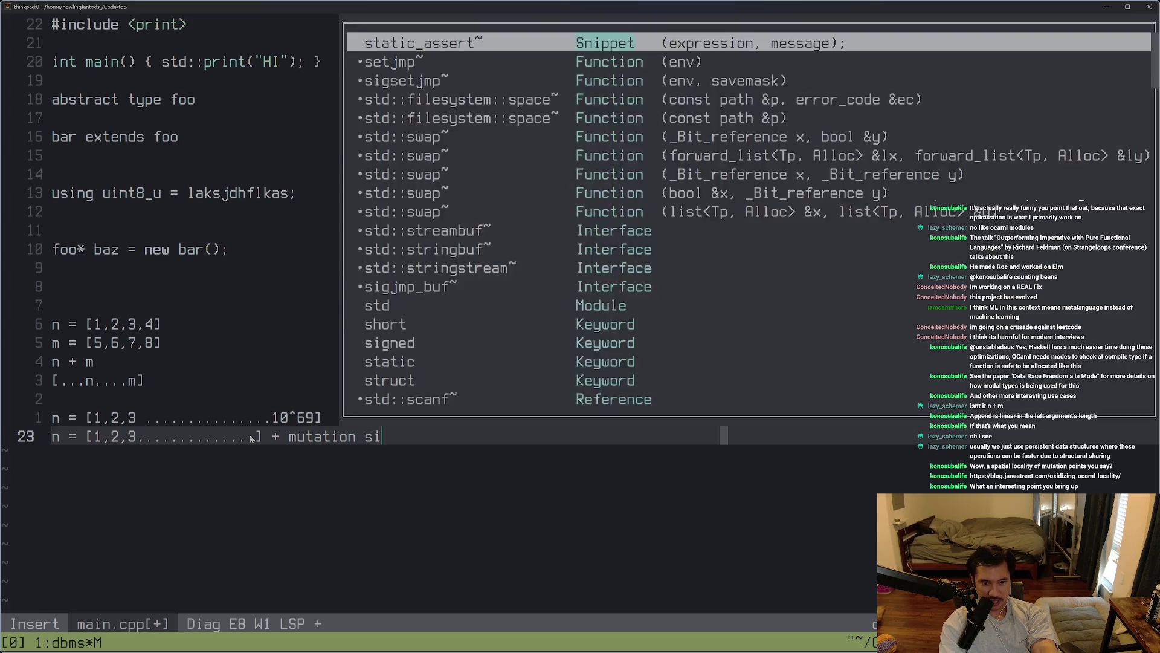
pyautogui.press('BackSpace')
pyautogui.press('BackSpace')
pyautogui.write('_site + ')
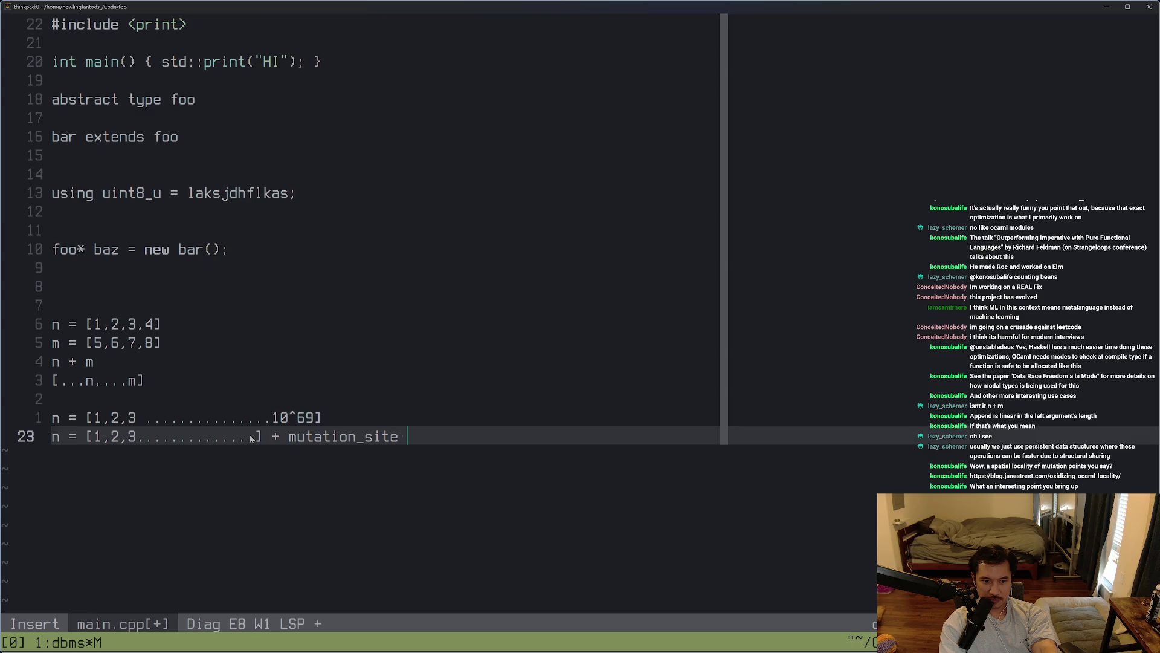
pyautogui.write('[...........10^')
pyautogui.write('6t')
pyautogui.press('Escape')
pyautogui.hotkey('ctrl', 'c')
pyautogui.press('0')
pyautogui.hotkey('ctrl', 'c')
pyautogui.press('$')
# Replace the stray t with 9 so the line ends in 10^69
pyautogui.press('h')
pyautogui.press('r')
pyautogui.press('9')
# Line-select from n = [1,2,3,4] to [...n,...m], then clear the selection
pyautogui.press('k')
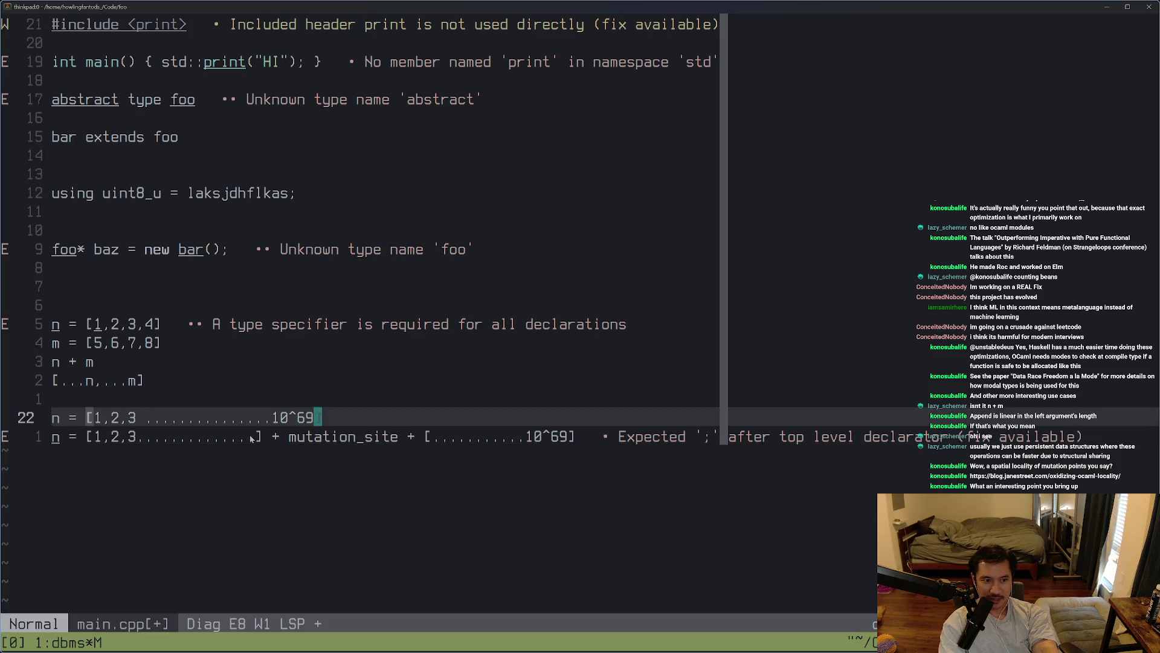
pyautogui.press('k')
pyautogui.press('k')
pyautogui.press('V')
pyautogui.press('k')
pyautogui.press('k')
pyautogui.press('k')
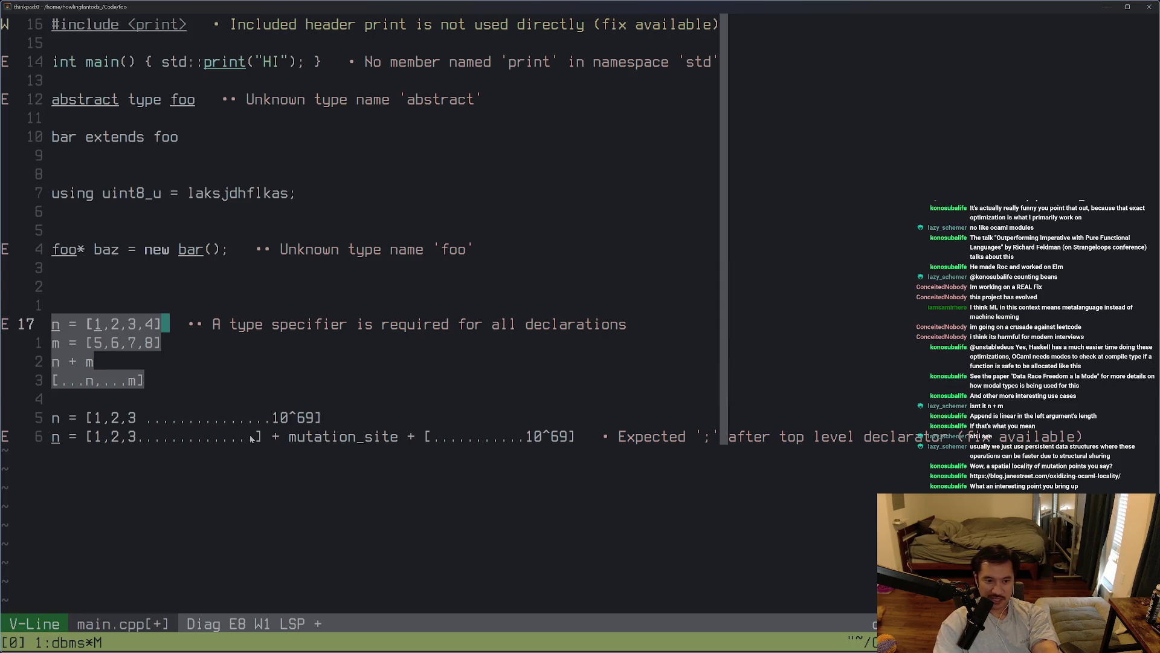
pyautogui.press('Escape')
# Highlight parts of the mutation_site line, from the dots into the second list
pyautogui.moveTo(312, 436); pyautogui.dragTo(567, 453)
pyautogui.press('Escape')
pyautogui.click(310, 470)
pyautogui.moveTo(310, 470)
pyautogui.mouseDown()
pyautogui.moveTo(109, 381)
pyautogui.moveTo(109, 363)
pyautogui.mouseUp()
pyautogui.moveTo(154, 437); pyautogui.dragTo(373, 447)
pyautogui.click(316, 436)
pyautogui.click(458, 435)
pyautogui.moveTo(462, 436); pyautogui.dragTo(360, 437)
pyautogui.click(334, 437)
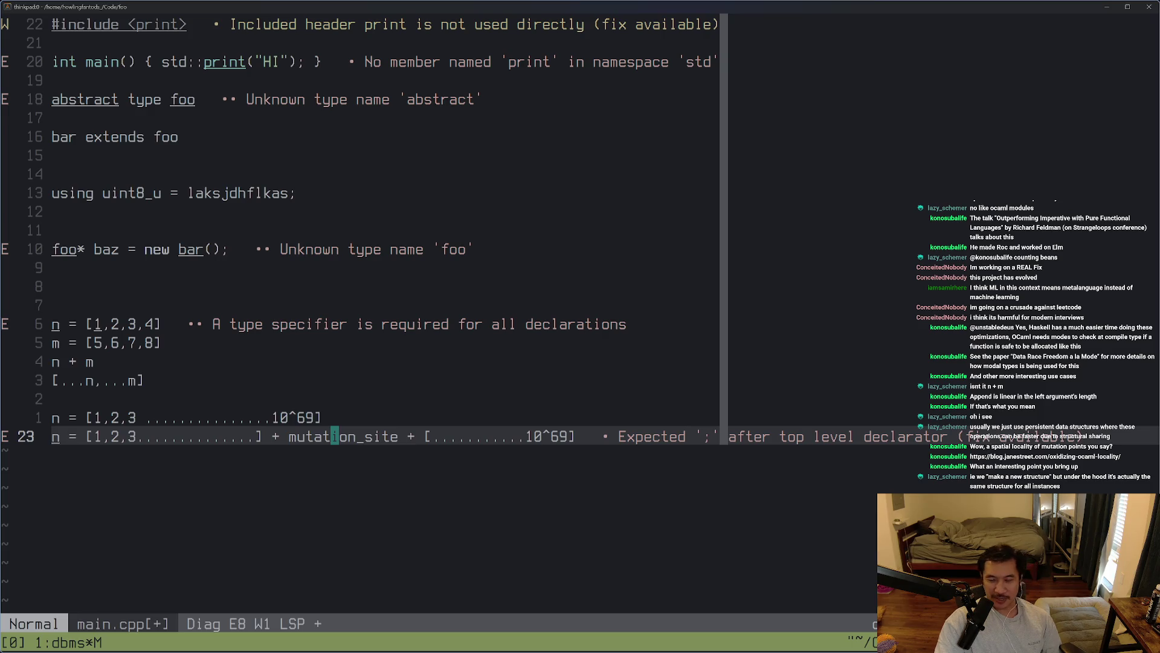
# Highlight the semicolon ending the foo* baz line, then clear it
pyautogui.click(686, 243)
pyautogui.moveTo(707, 237); pyautogui.dragTo(665, 243)
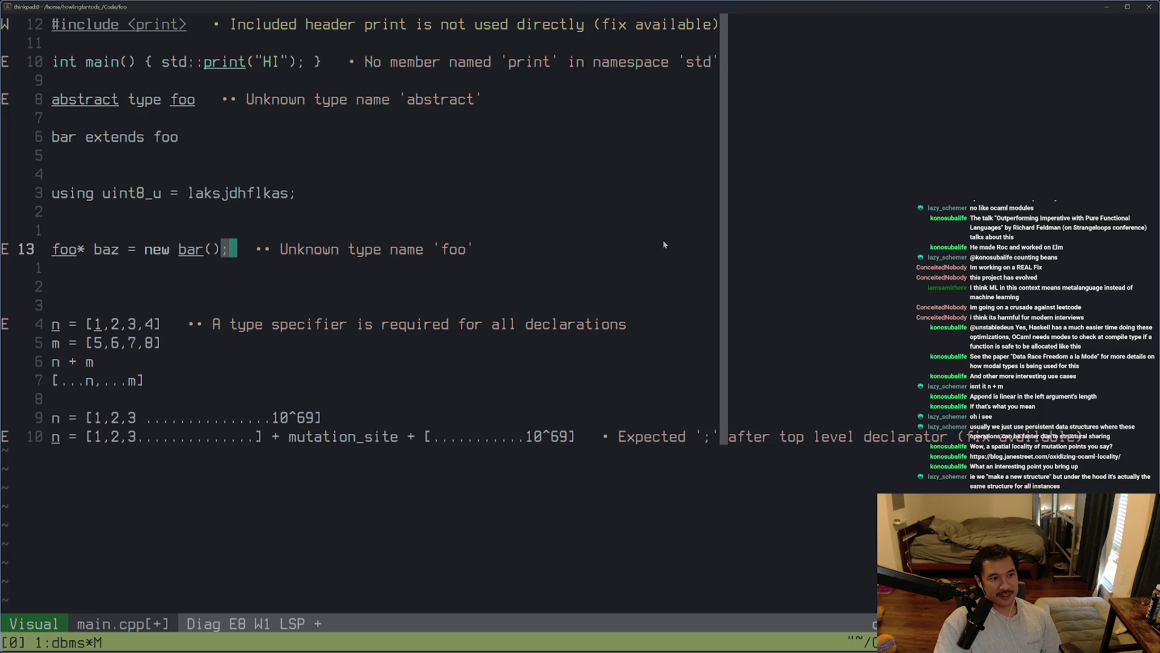
pyautogui.click(578, 254)
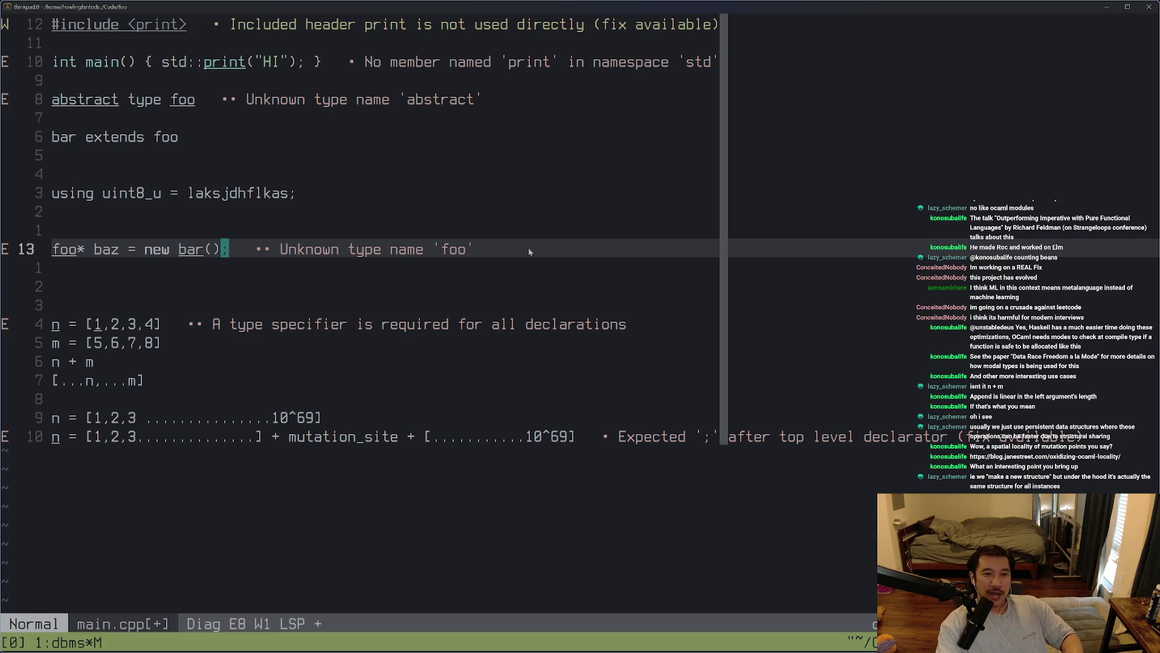
# Save main.cpp with :w and undo the automatic reformatting it applied
pyautogui.write(':w')
pyautogui.press('Return')
pyautogui.press('u')
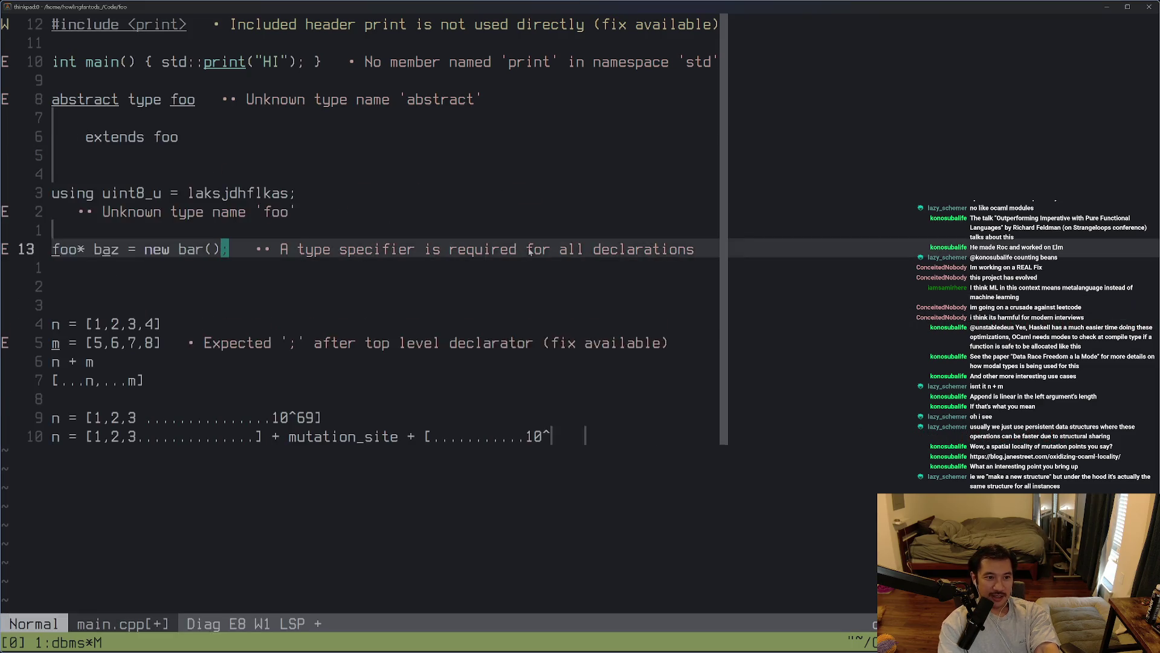
pyautogui.hotkey('ctrl', 'c')
pyautogui.press('j')
pyautogui.press('j')
pyautogui.press('j')
pyautogui.press('j')
pyautogui.press('j')
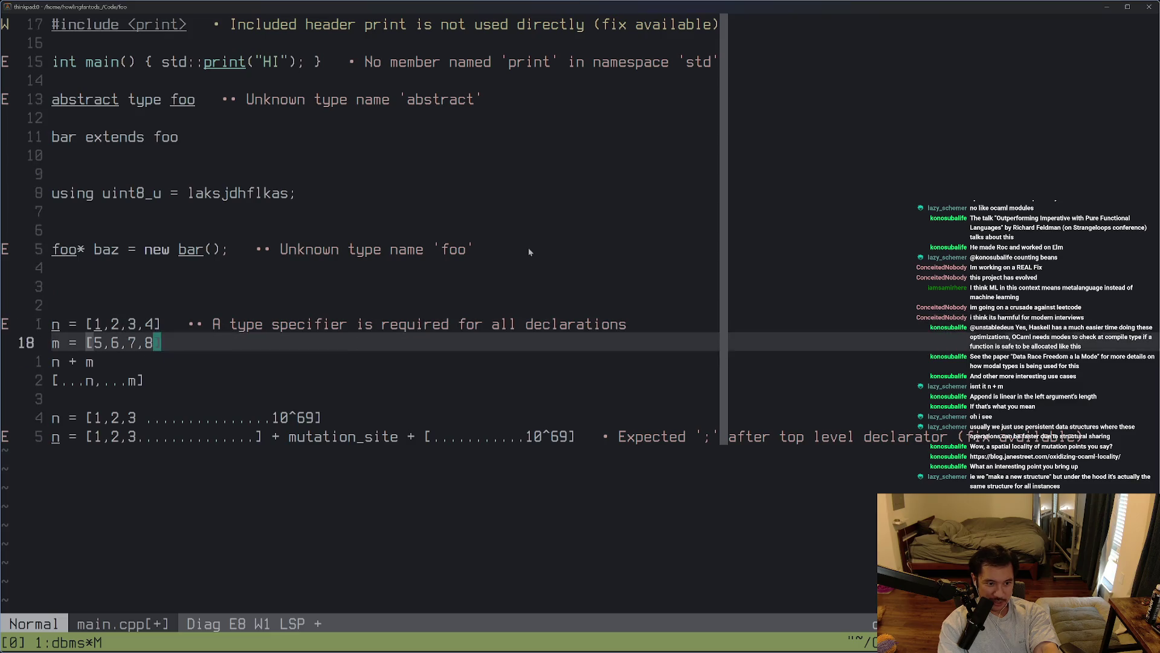
pyautogui.press('j')
pyautogui.press('j')
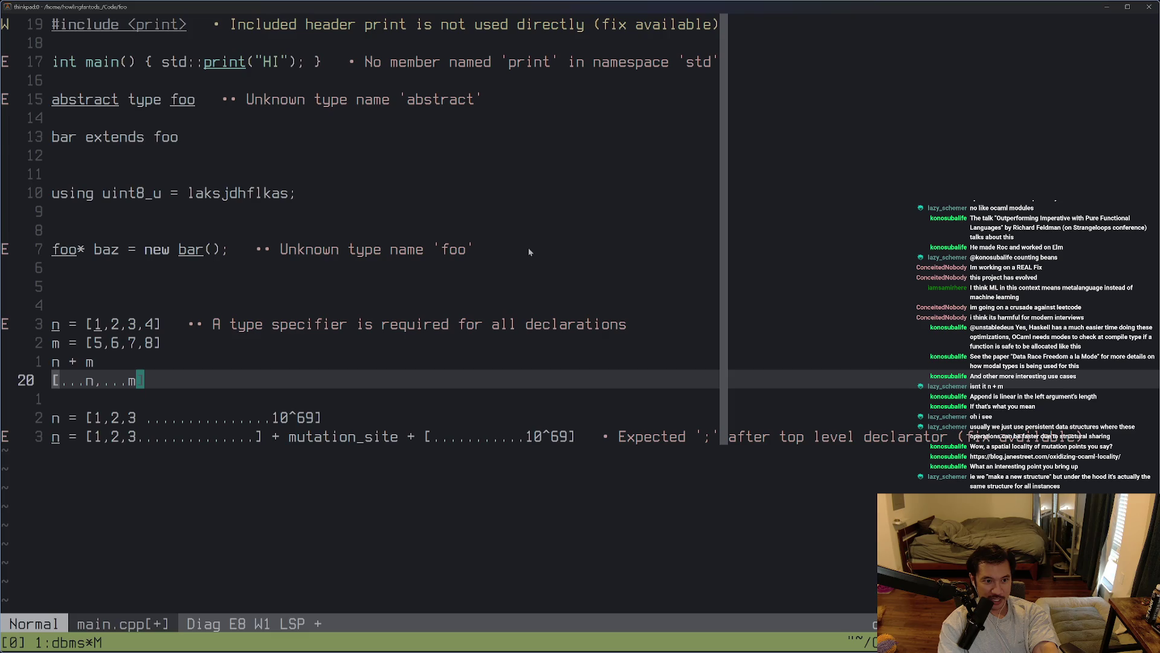
# Briefly enter insert mode after [...n,...m], then move up to the blank line
pyautogui.press('a')
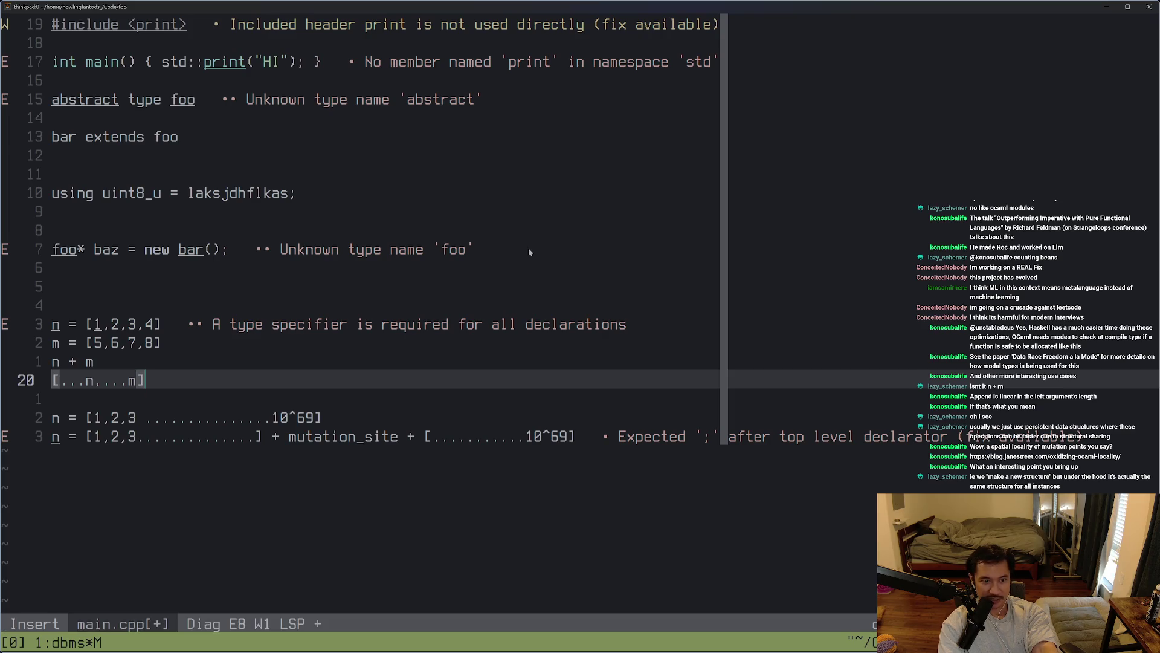
pyautogui.press('Escape')
pyautogui.hotkey('ctrl', 'c')
pyautogui.press('k')
pyautogui.press('k')
pyautogui.press('k')
pyautogui.press('k')
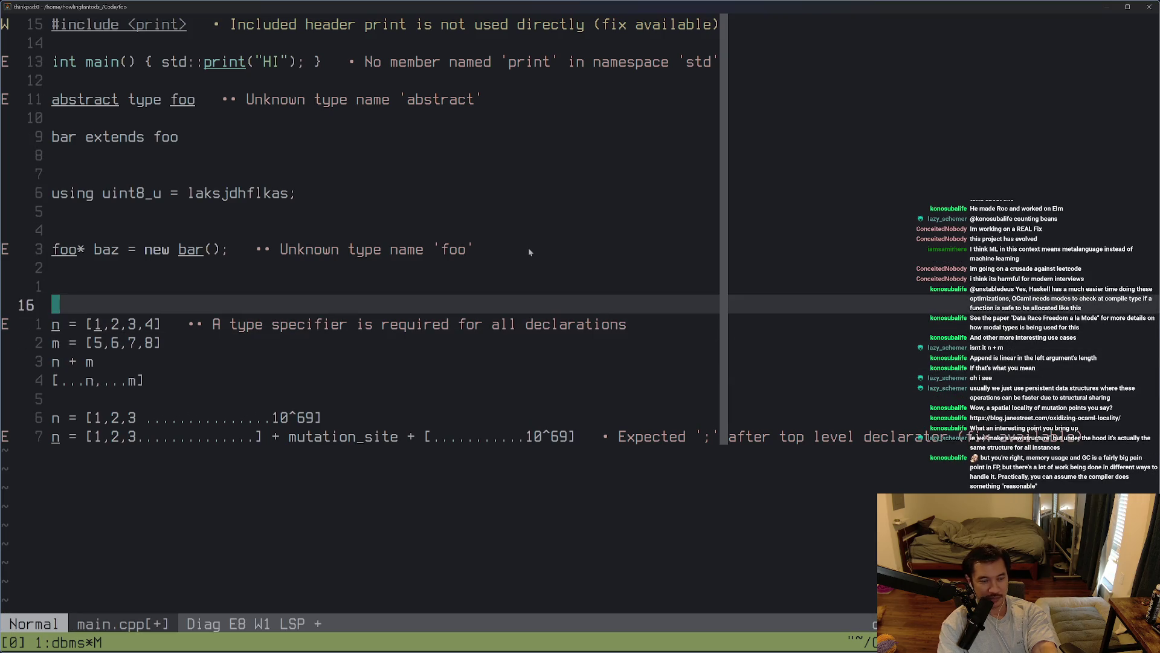
pyautogui.press('k')
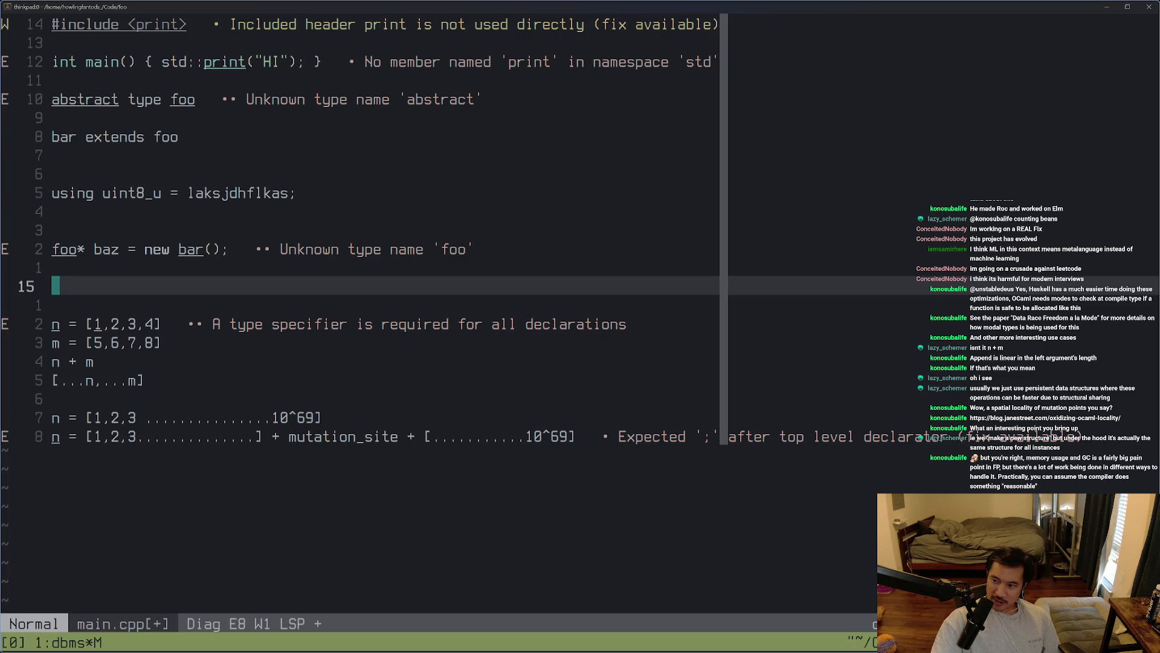
pyautogui.hotkey('alt', 'Tab')
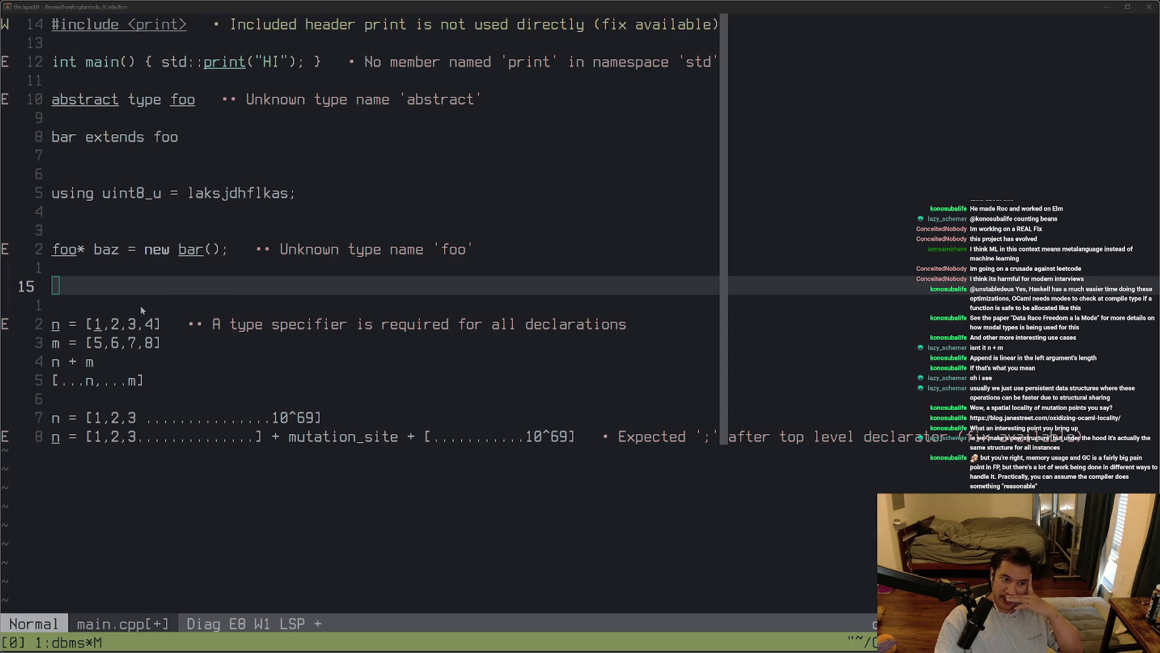
# Select the [...n,...m] line and the n and m definitions above, then clear the selection
pyautogui.moveTo(111, 343); pyautogui.dragTo(107, 381)
pyautogui.click(172, 387)
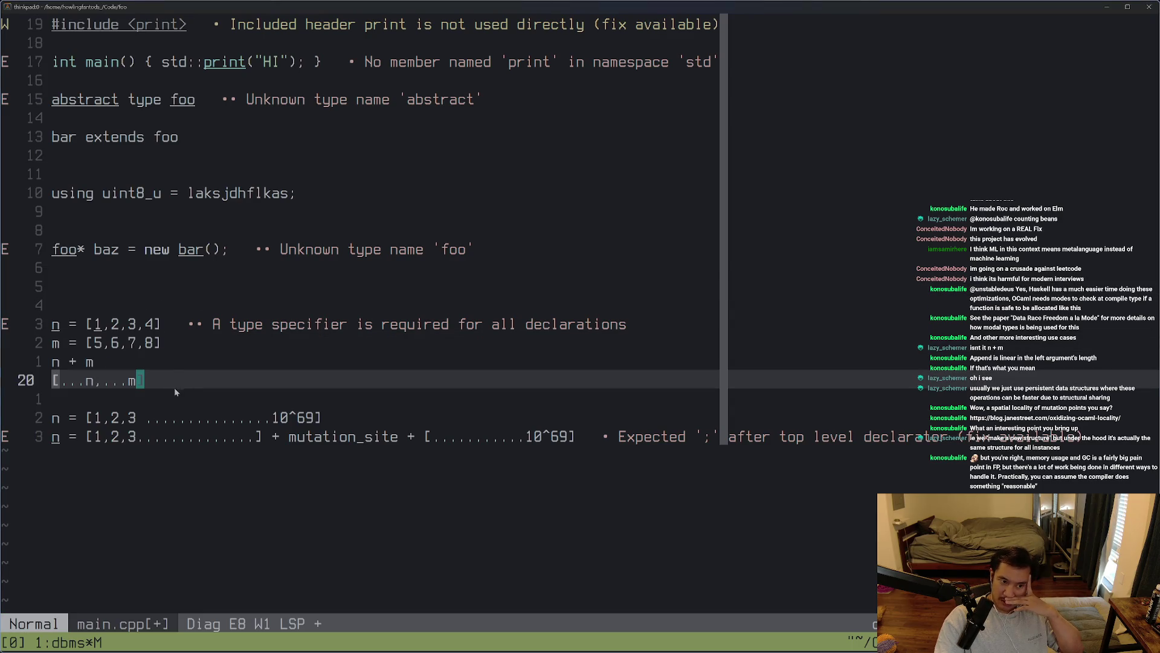
pyautogui.moveTo(177, 386); pyautogui.dragTo(53, 385)
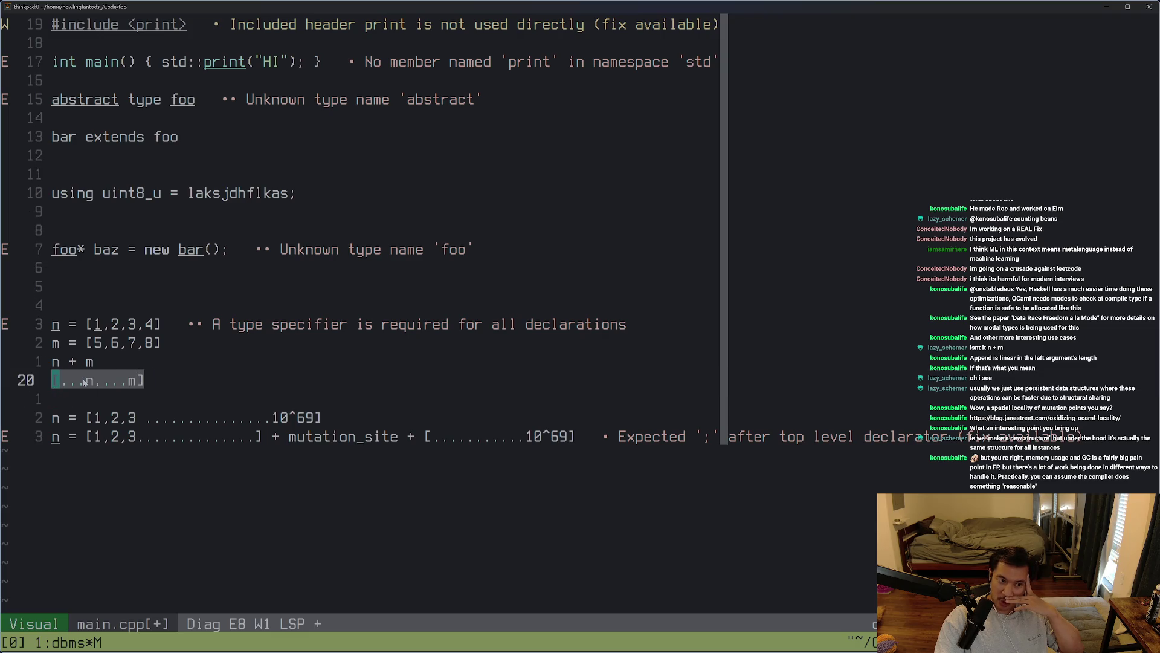
pyautogui.moveTo(164, 378); pyautogui.dragTo(55, 382)
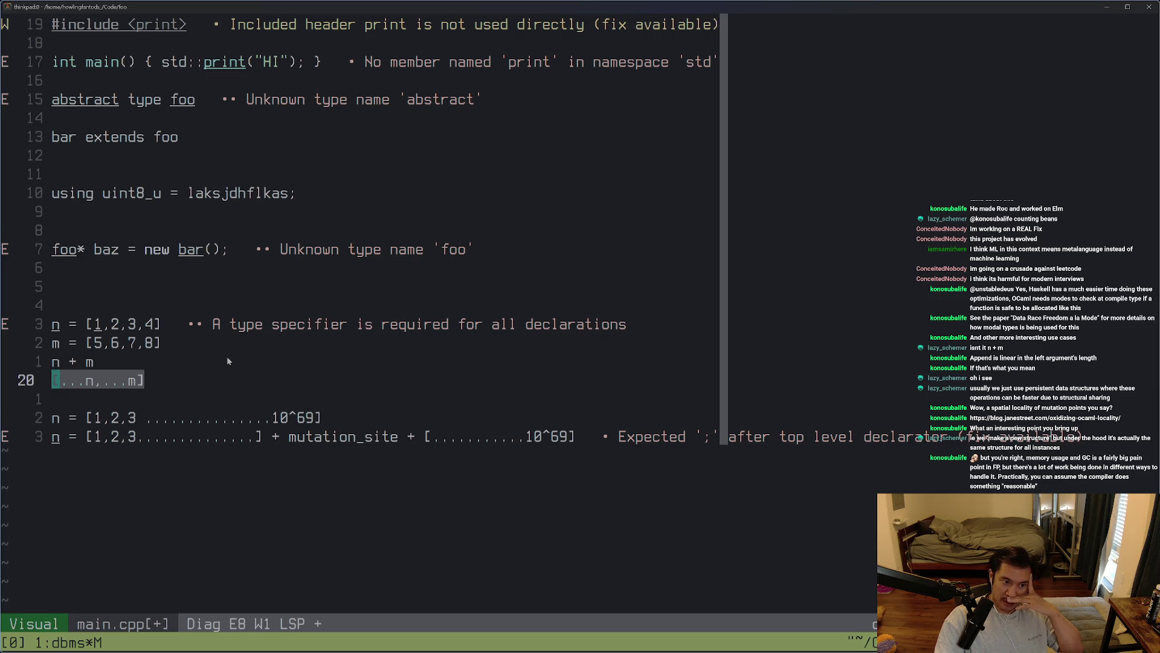
pyautogui.moveTo(197, 372)
pyautogui.mouseDown()
pyautogui.moveTo(151, 380)
pyautogui.moveTo(29, 324)
pyautogui.mouseUp()
pyautogui.moveTo(151, 380); pyautogui.dragTo(42, 327)
pyautogui.click(158, 342)
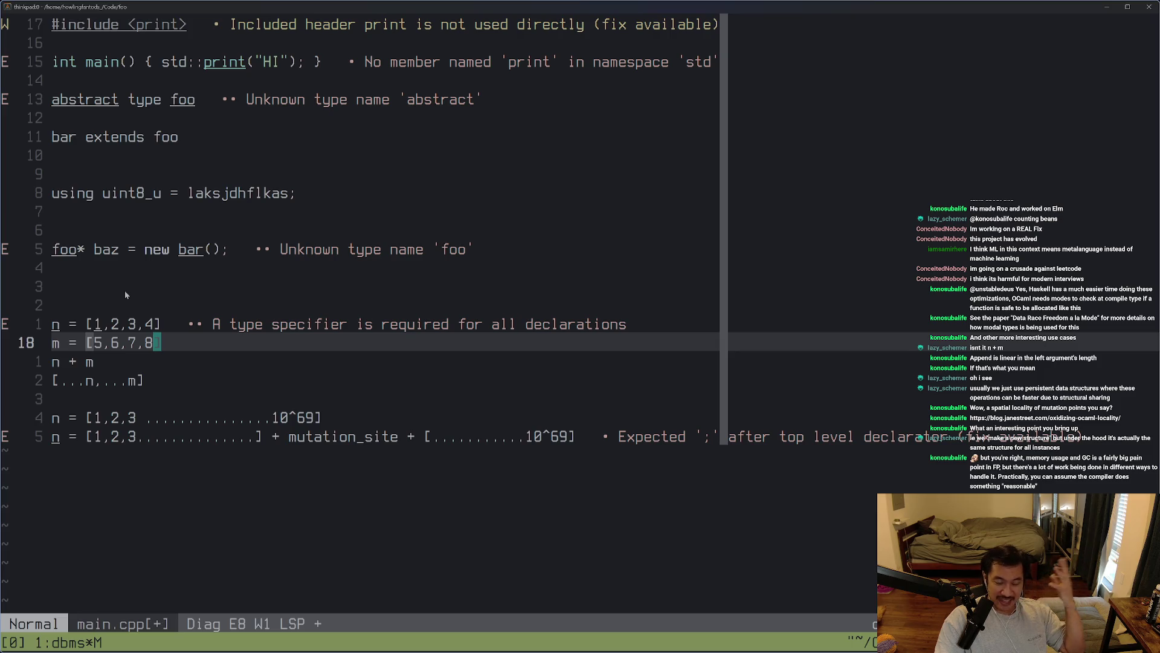
pyautogui.moveTo(161, 348); pyautogui.dragTo(90, 324)
pyautogui.click(176, 379)
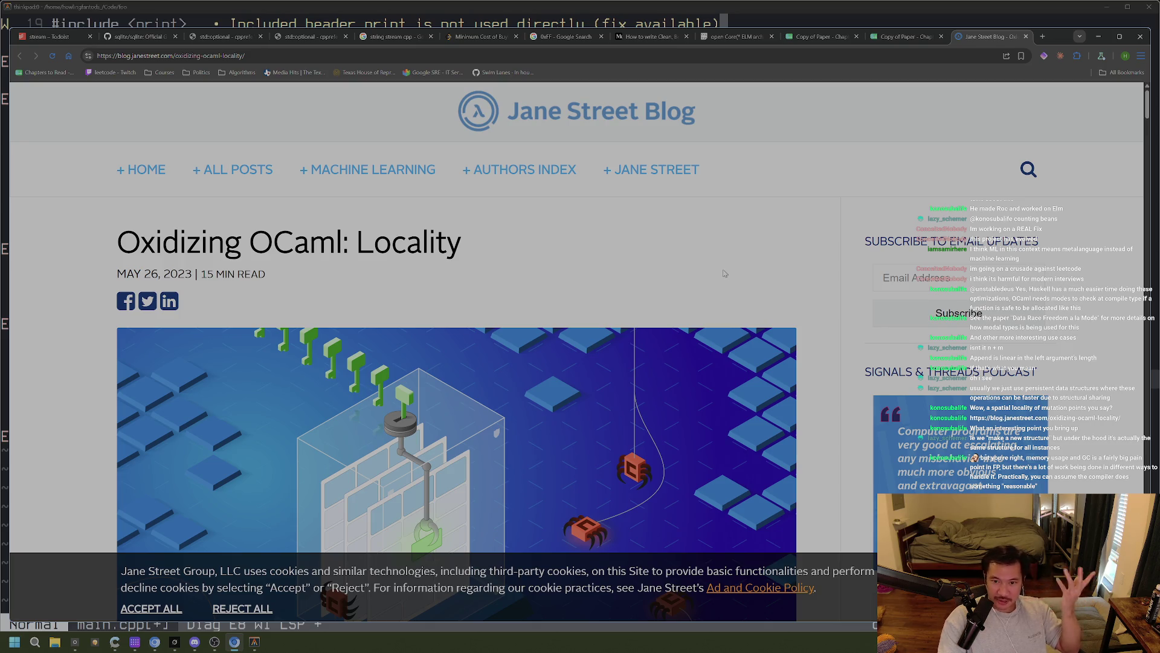
# Try selecting 'Oxidizing OCaml' in the title, settle on 'Oxidizing', and glance at the author line
pyautogui.scroll(-3, 695, 272)
pyautogui.scroll(2, 602, 271)
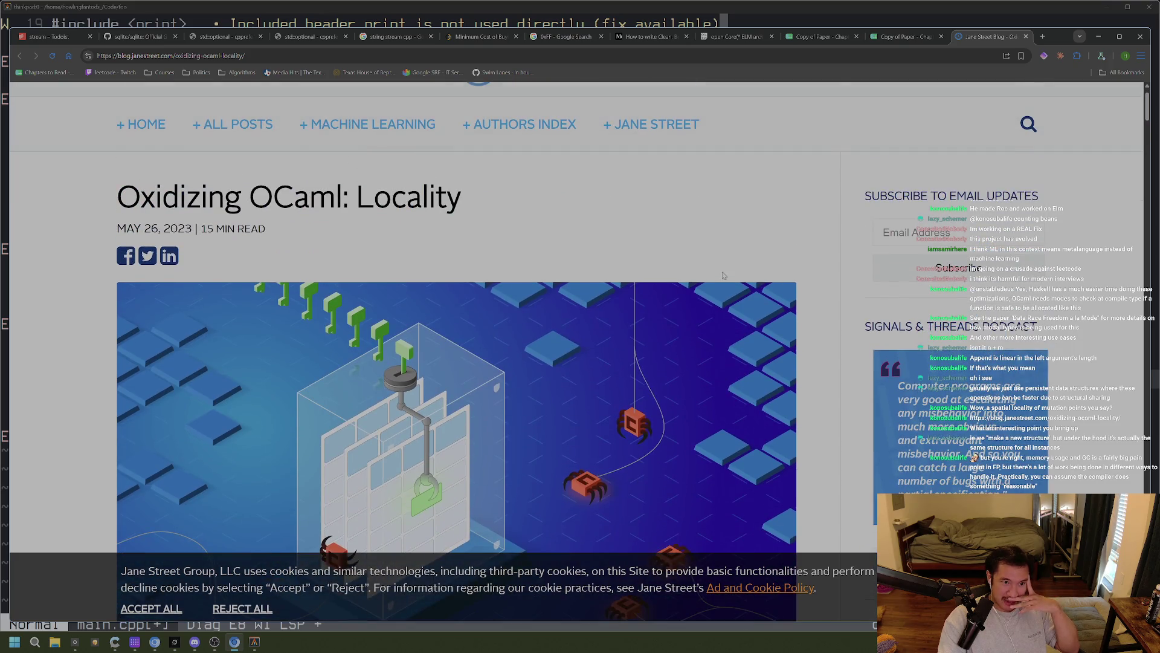
pyautogui.moveTo(138, 200); pyautogui.dragTo(243, 200)
pyautogui.moveTo(343, 200)
pyautogui.mouseDown()
pyautogui.moveTo(141, 201)
pyautogui.moveTo(243, 200)
pyautogui.mouseUp()
pyautogui.click(141, 201)
pyautogui.click(195, 199)
pyautogui.moveTo(123, 200)
pyautogui.mouseDown()
pyautogui.moveTo(241, 200)
pyautogui.moveTo(119, 197)
pyautogui.mouseUp()
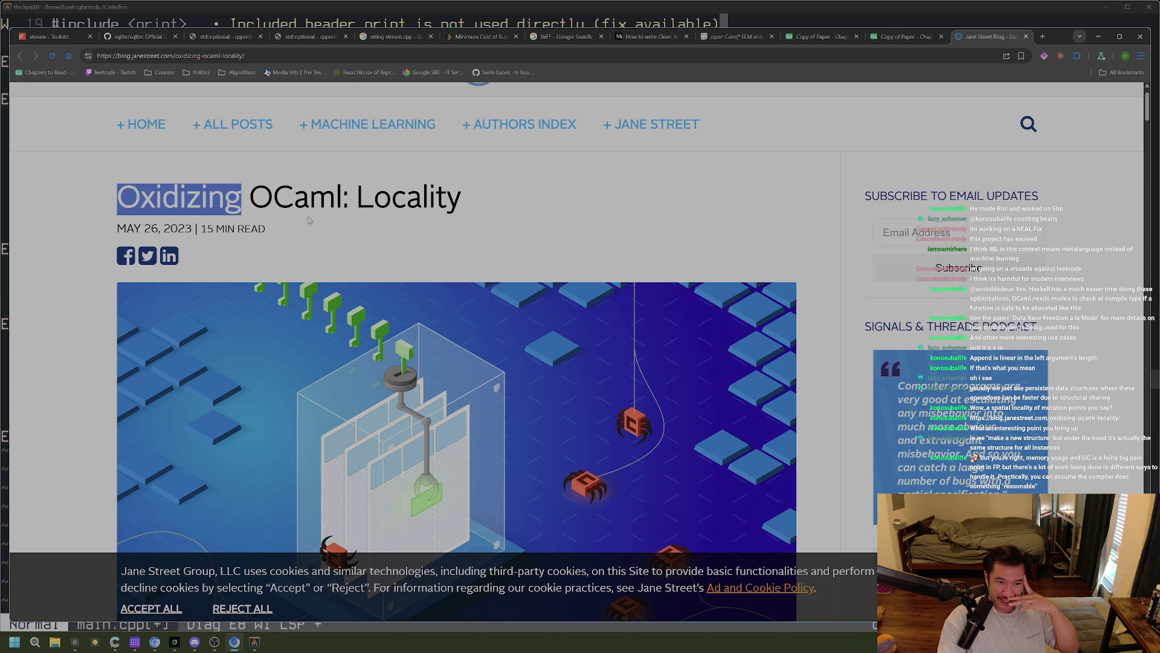
pyautogui.click(168, 199)
pyautogui.moveTo(130, 202); pyautogui.dragTo(267, 208)
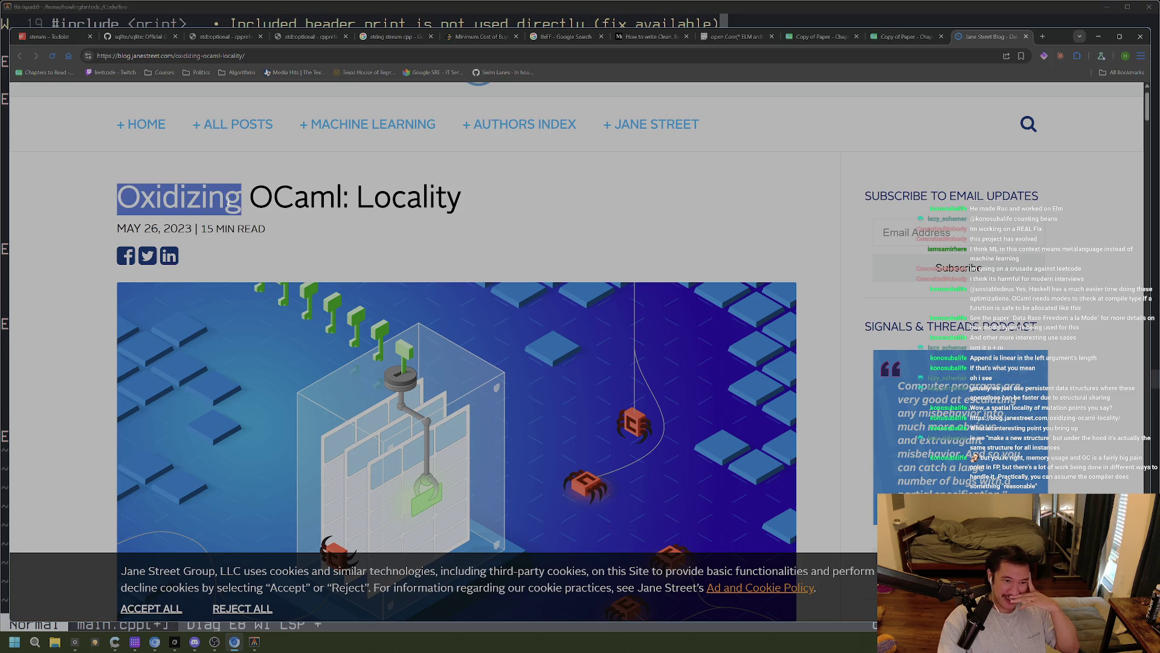
pyautogui.scroll(-5, 576, 233)
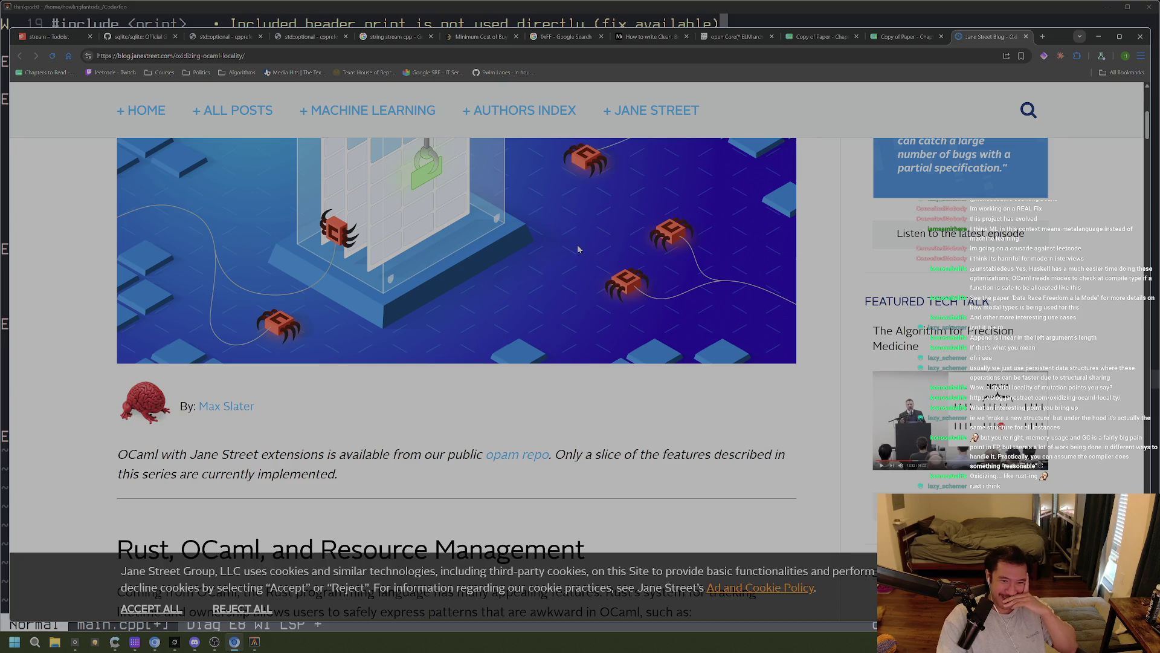
pyautogui.scroll(4, 580, 251)
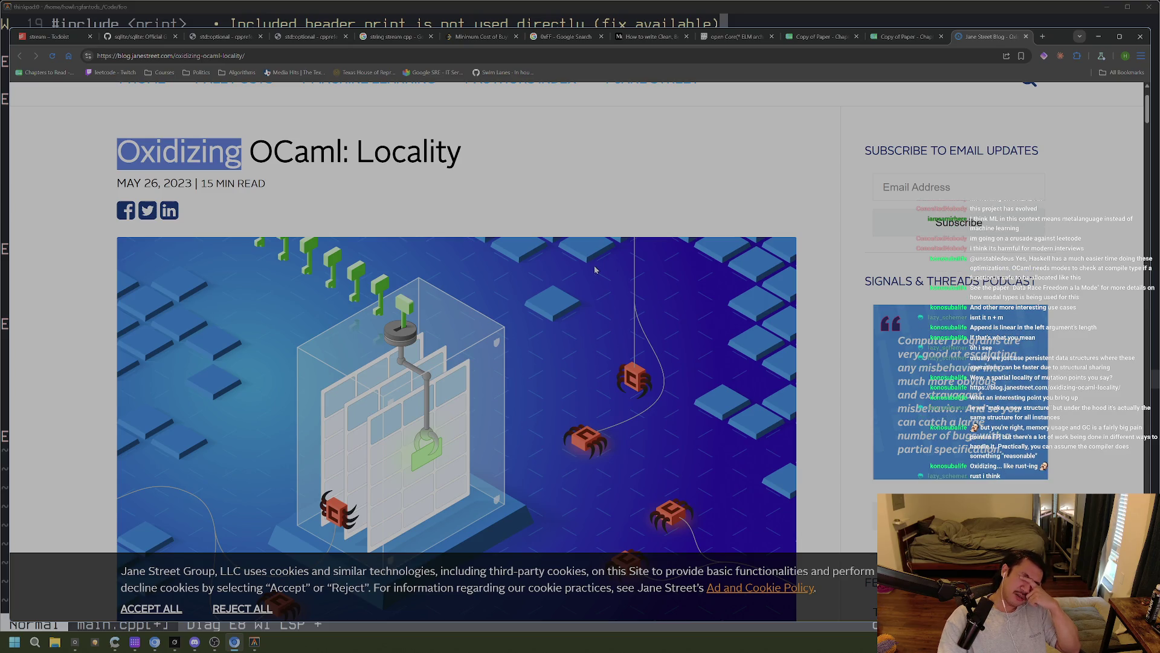
pyautogui.hotkey('ctrl', 't')
pyautogui.write('what')
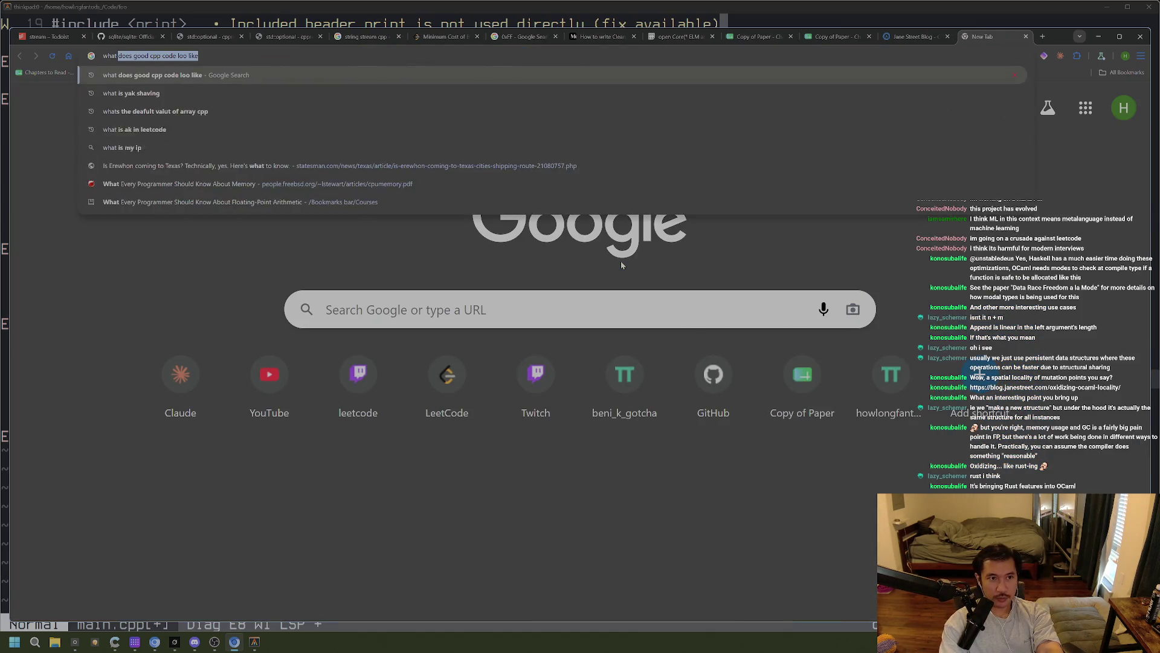
pyautogui.write(' are modules in rust ')
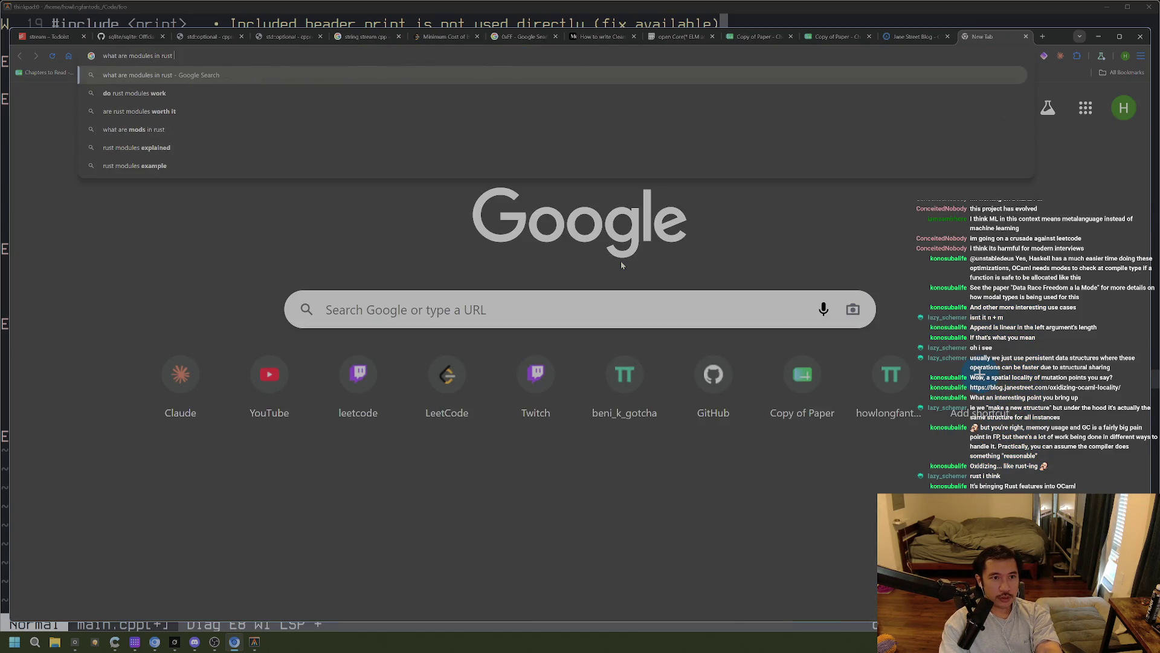
pyautogui.write('called')
pyautogui.press('Return')
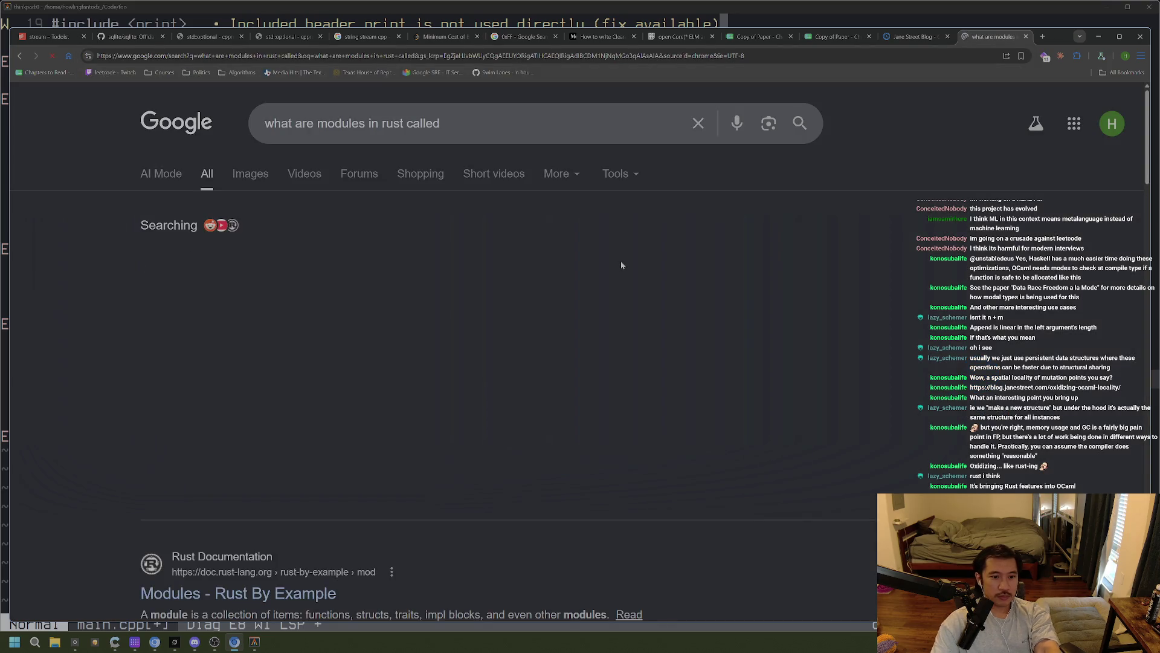
pyautogui.hotkey('ctrl', 'w')
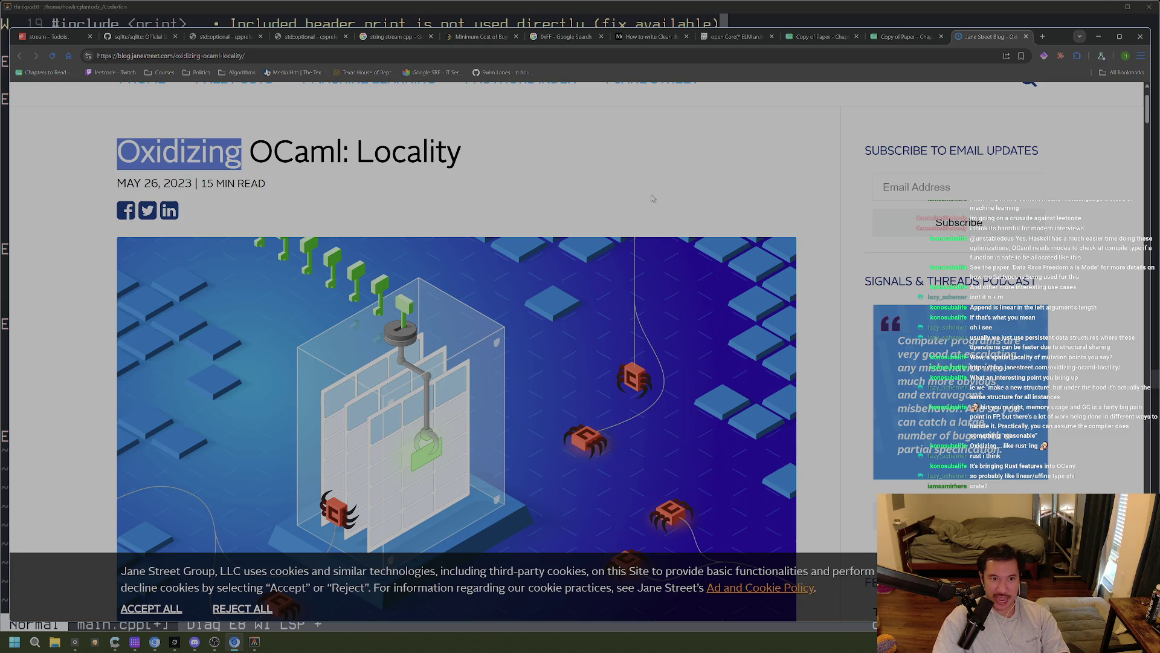
# Scroll to Stack Allocation and back to 'Rust, OCaml, and Resource Management', then return to the spreadsheet
pyautogui.scroll(-15, 652, 198)
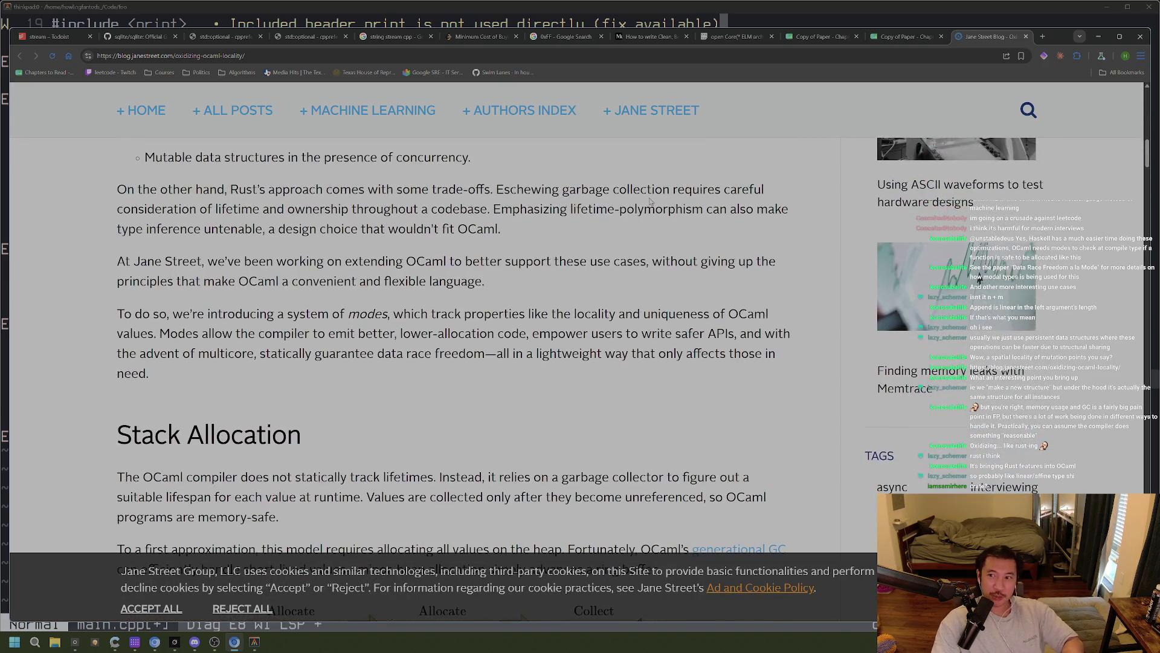
pyautogui.scroll(-5, 651, 201)
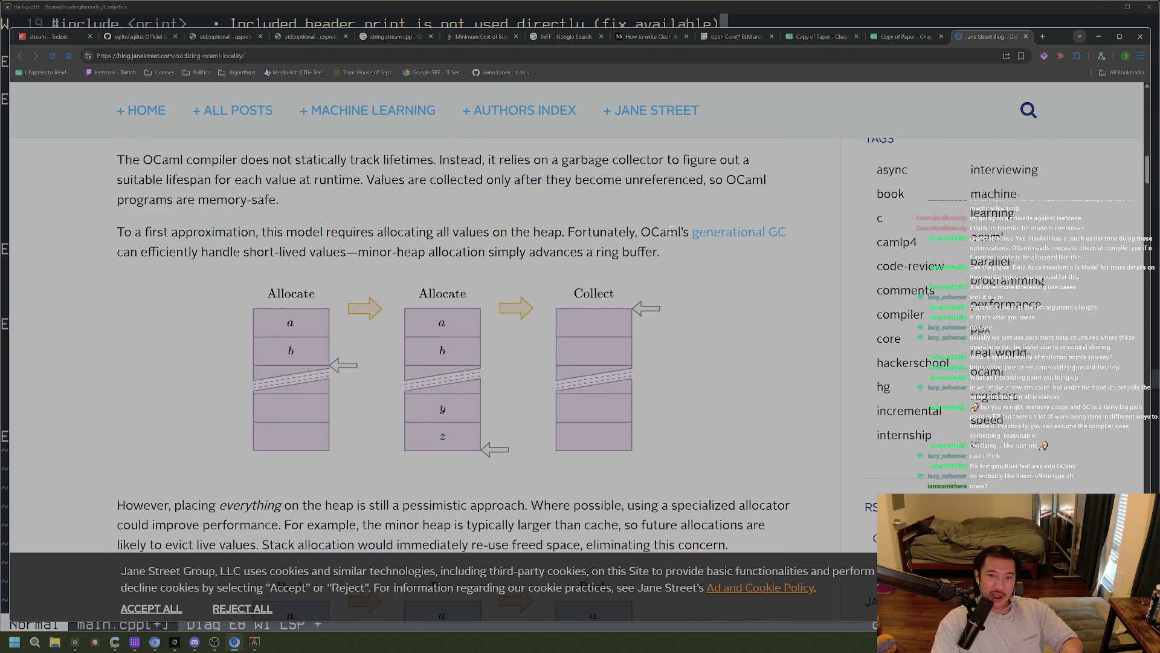
pyautogui.scroll(9, 670, 266)
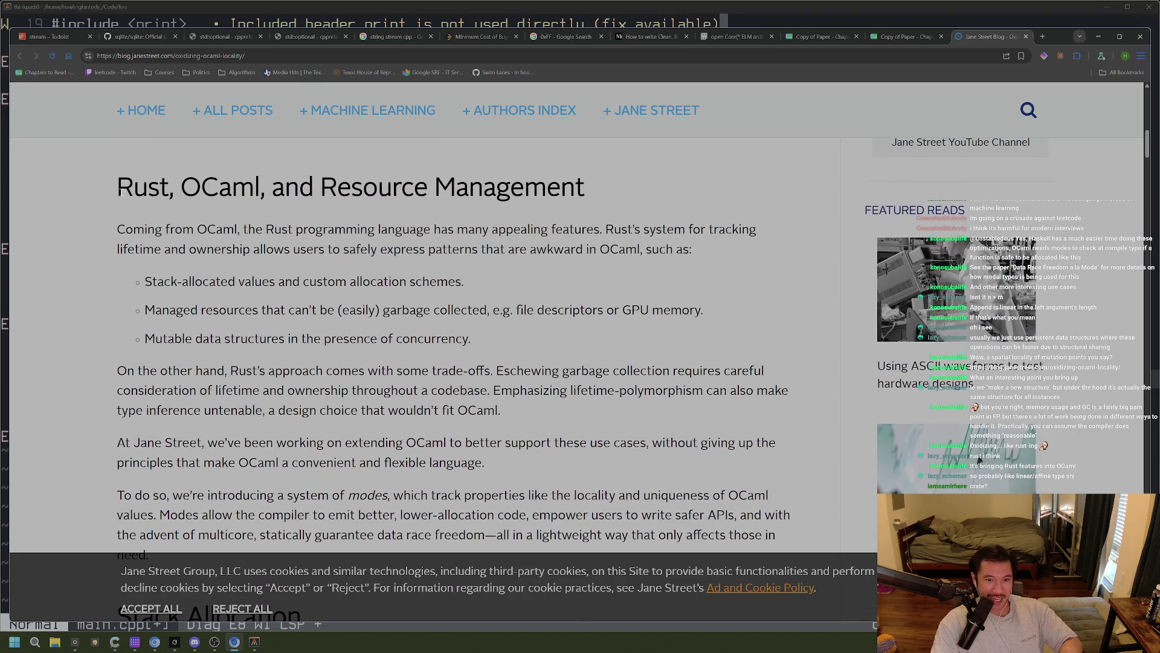
pyautogui.scroll(-9, 393, 252)
pyautogui.scroll(-10, 392, 253)
pyautogui.scroll(14, 329, 297)
pyautogui.scroll(9, 329, 297)
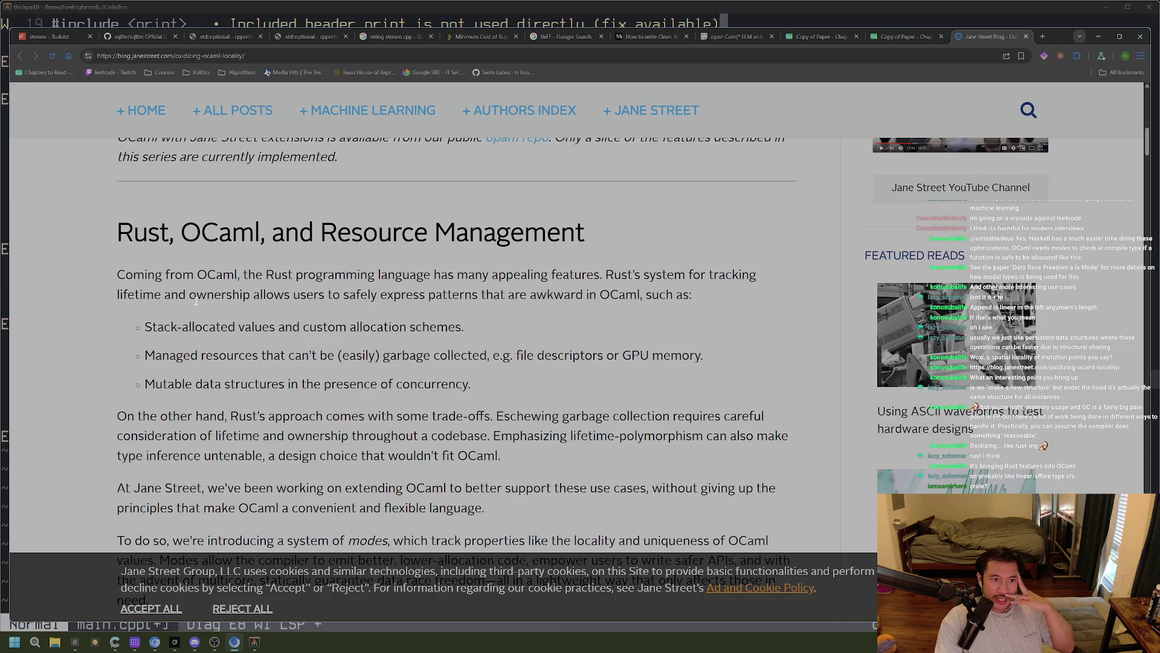
pyautogui.click(906, 38)
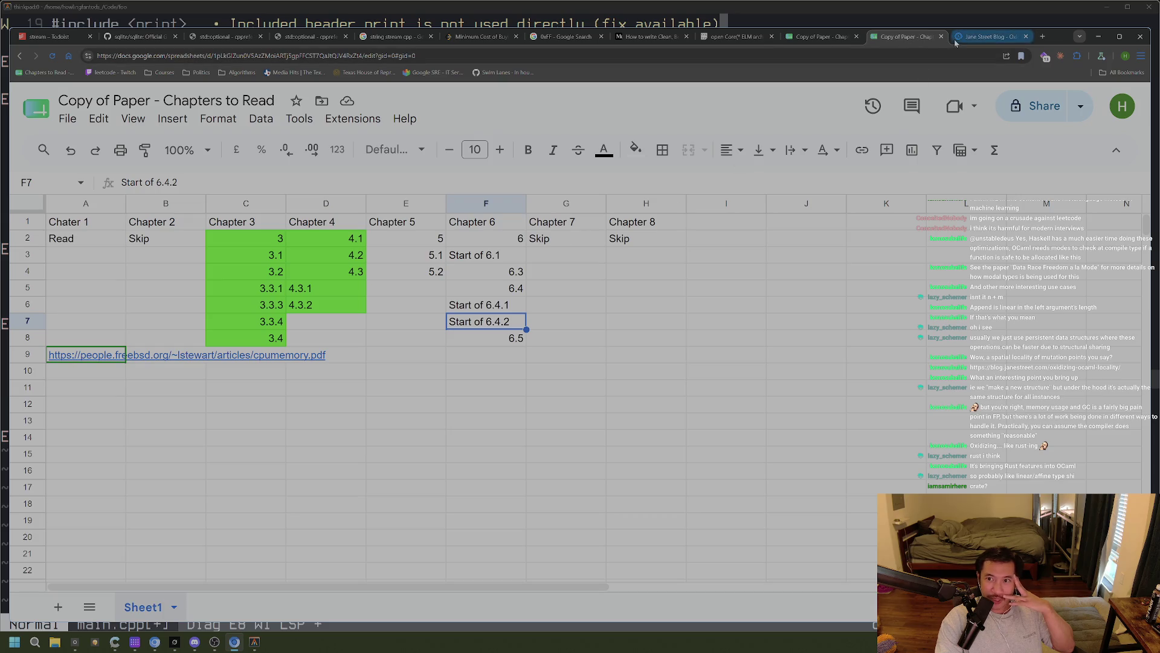
pyautogui.click(863, 37)
pyautogui.click(864, 38)
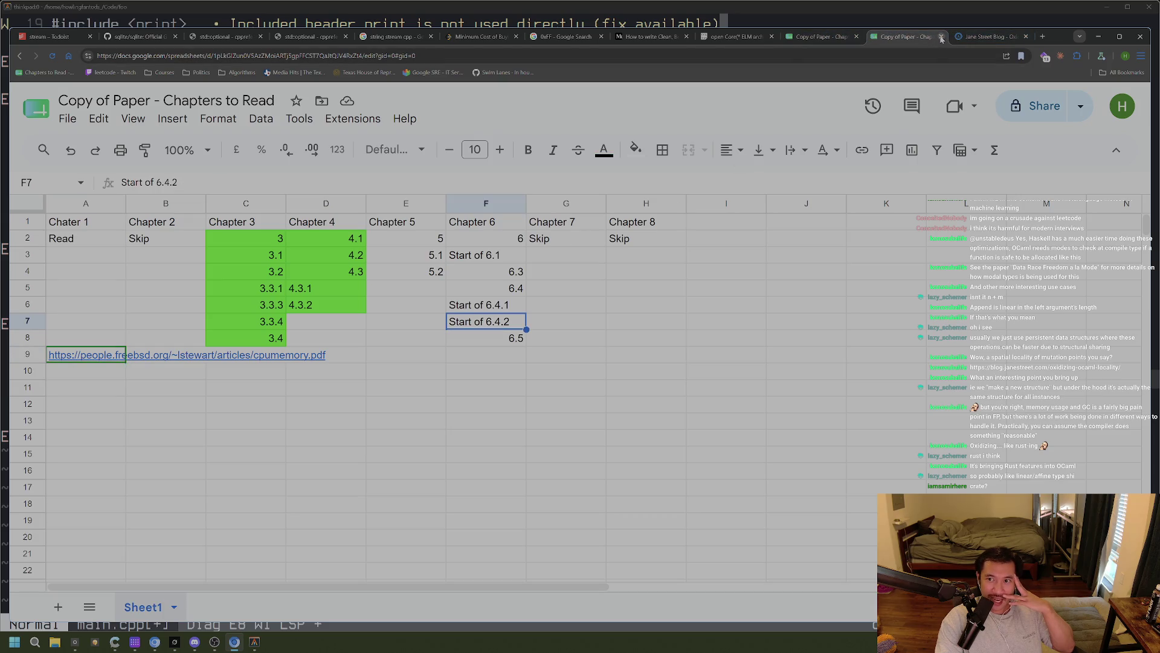
pyautogui.click(941, 37)
pyautogui.click(737, 37)
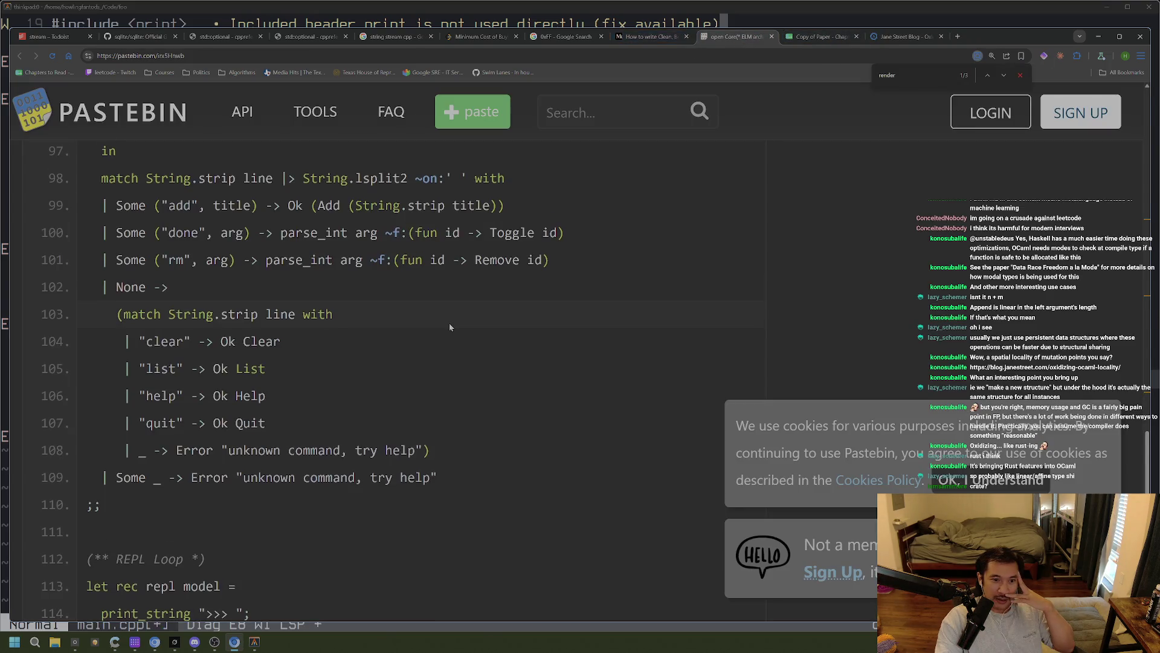
pyautogui.scroll(-3, 449, 322)
pyautogui.scroll(2, 458, 314)
pyautogui.scroll(-5, 458, 313)
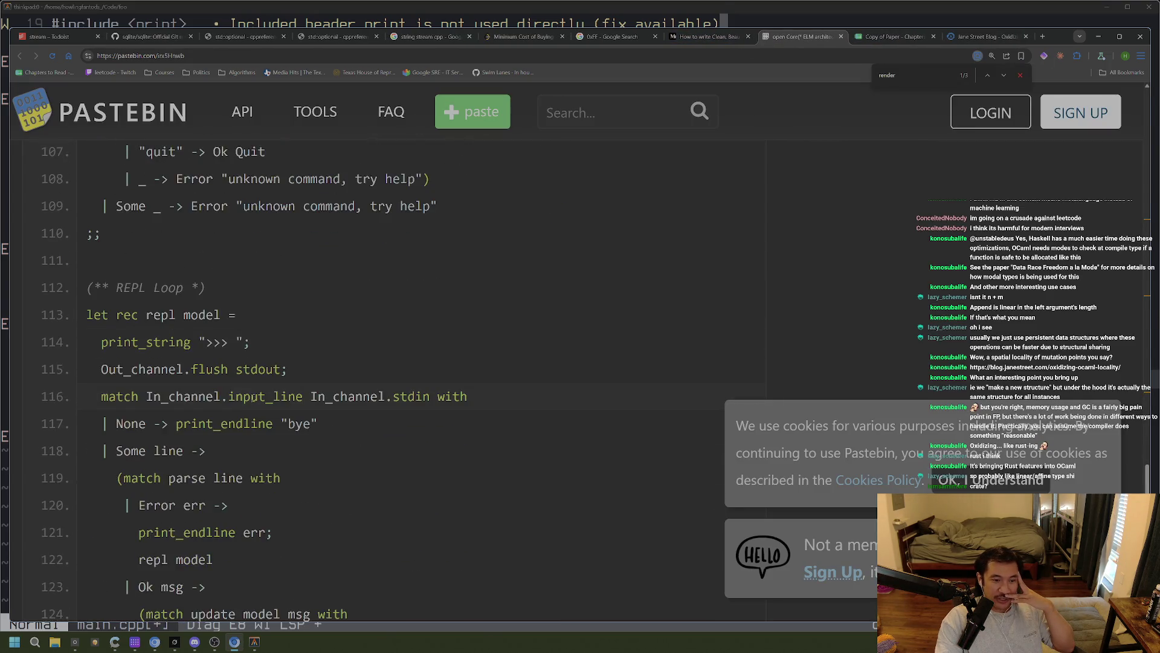
pyautogui.moveTo(94, 225); pyautogui.dragTo(123, 226)
pyautogui.click(239, 248)
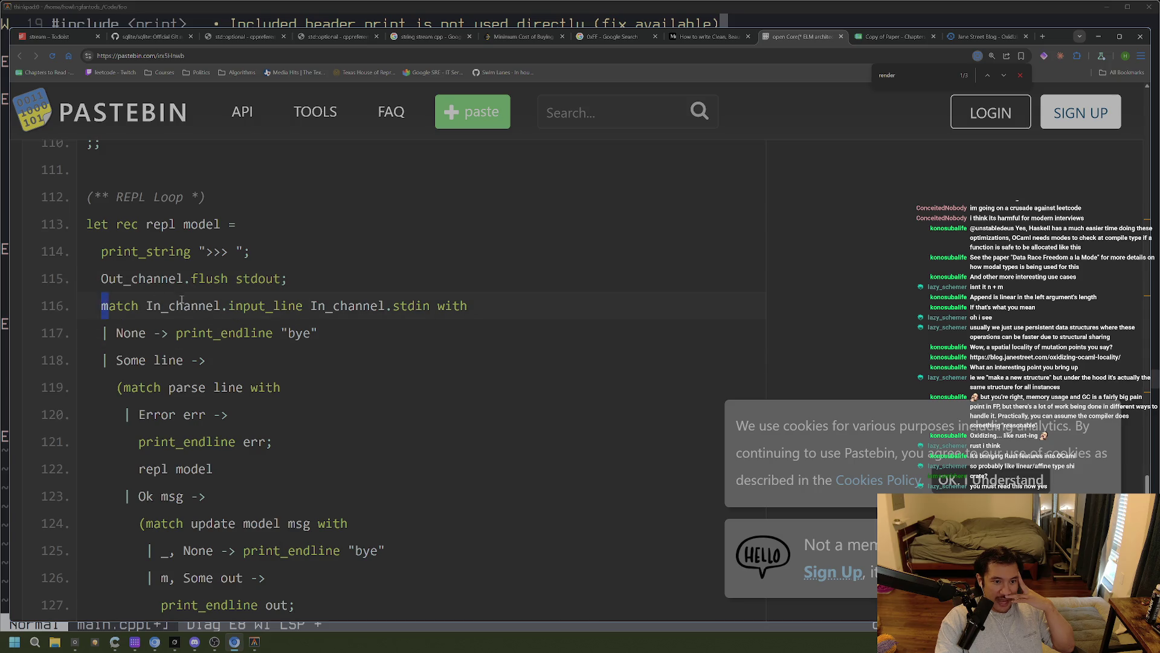
pyautogui.moveTo(320, 334); pyautogui.dragTo(482, 307)
pyautogui.click(410, 354)
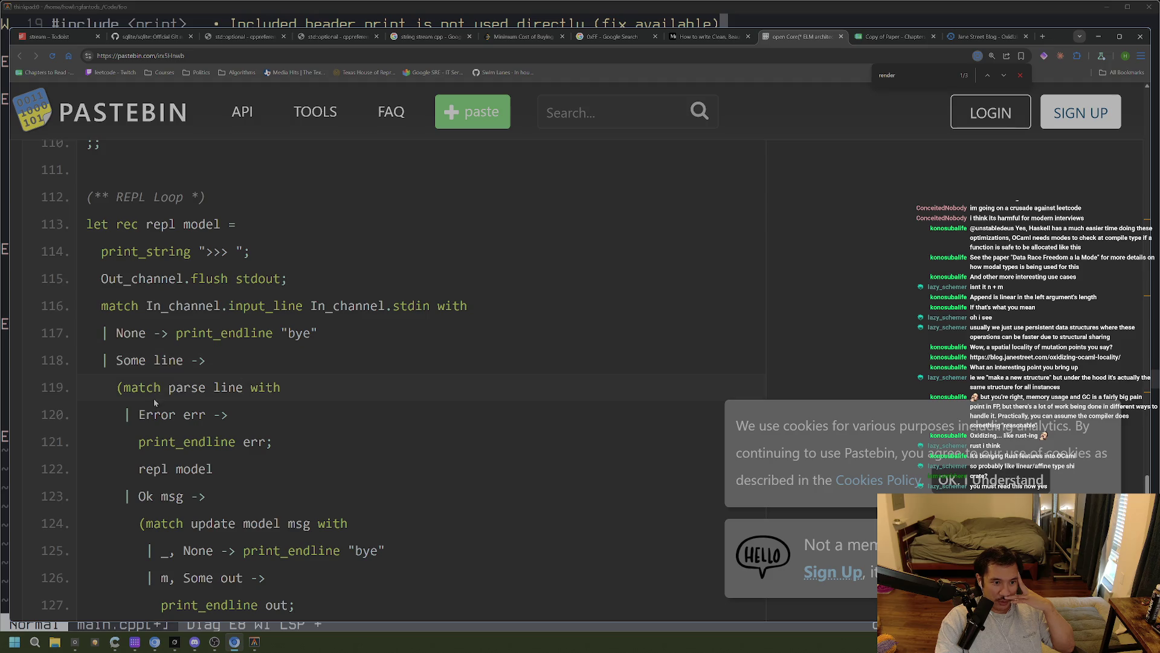
pyautogui.scroll(-2, 155, 319)
pyautogui.moveTo(118, 296); pyautogui.dragTo(276, 296)
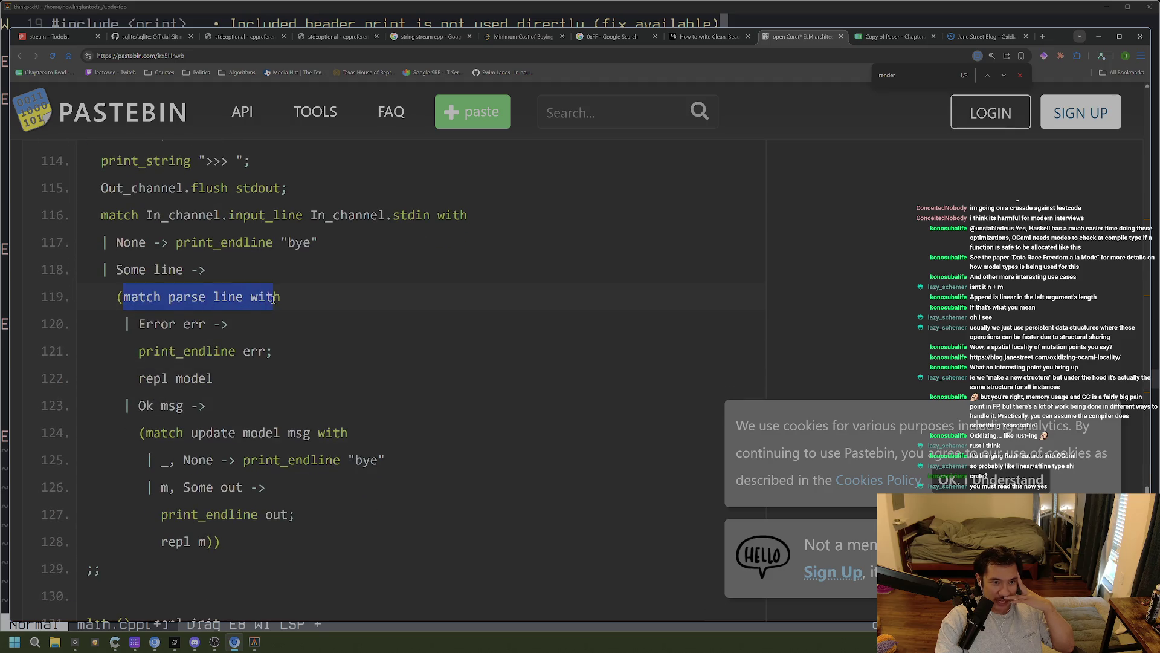
pyautogui.click(163, 269)
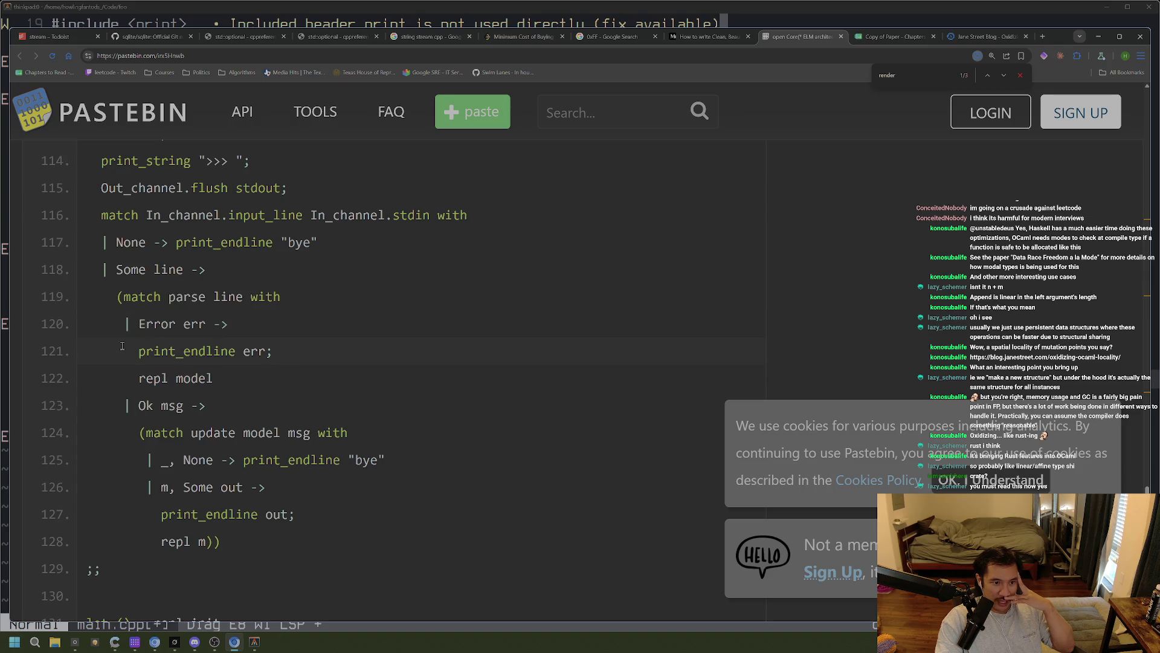
pyautogui.moveTo(122, 371); pyautogui.dragTo(151, 351)
pyautogui.click(149, 317)
pyautogui.moveTo(248, 545); pyautogui.dragTo(69, 432)
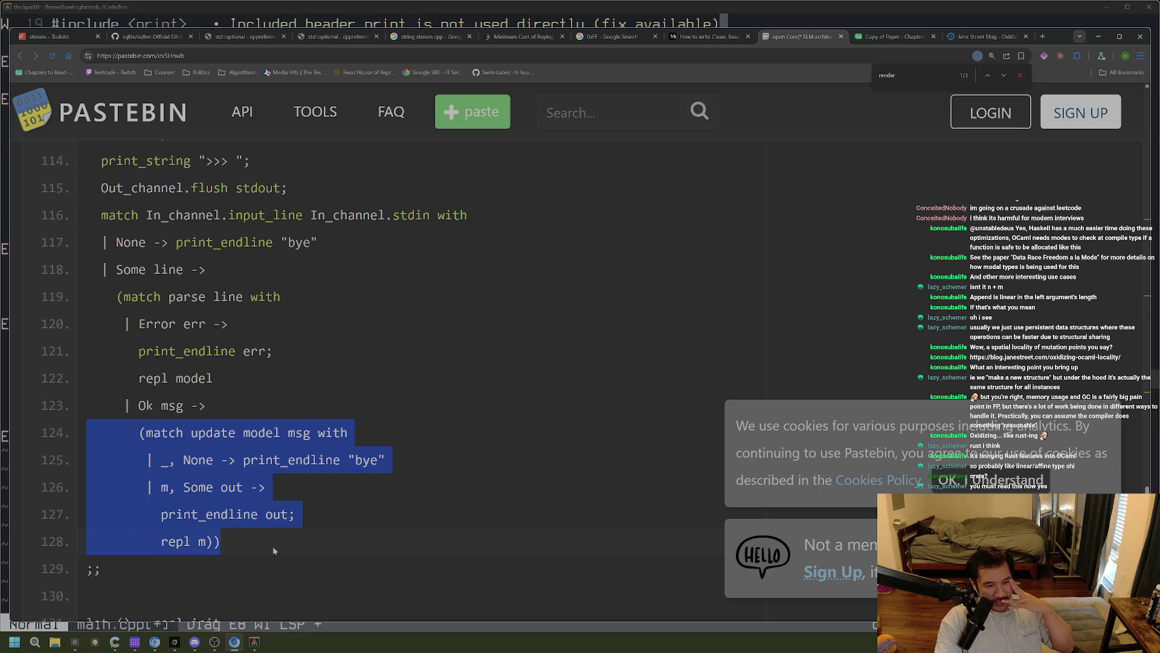
pyautogui.moveTo(124, 432)
pyautogui.mouseDown()
pyautogui.moveTo(387, 460)
pyautogui.moveTo(270, 535)
pyautogui.mouseUp()
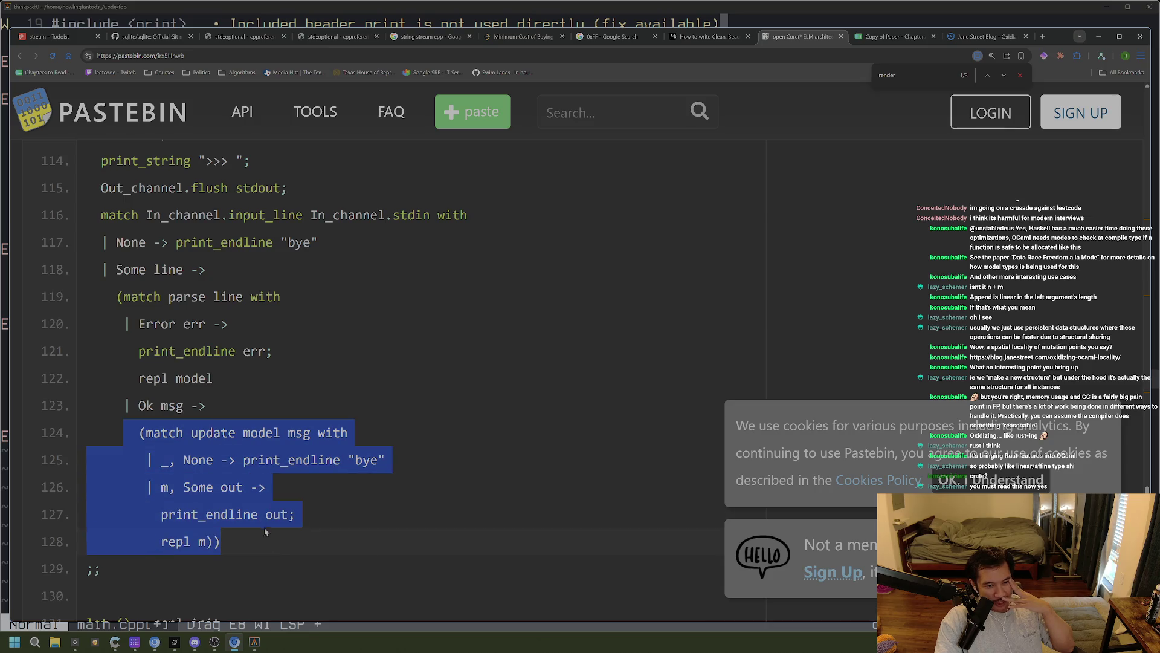
pyautogui.scroll(-2, 263, 536)
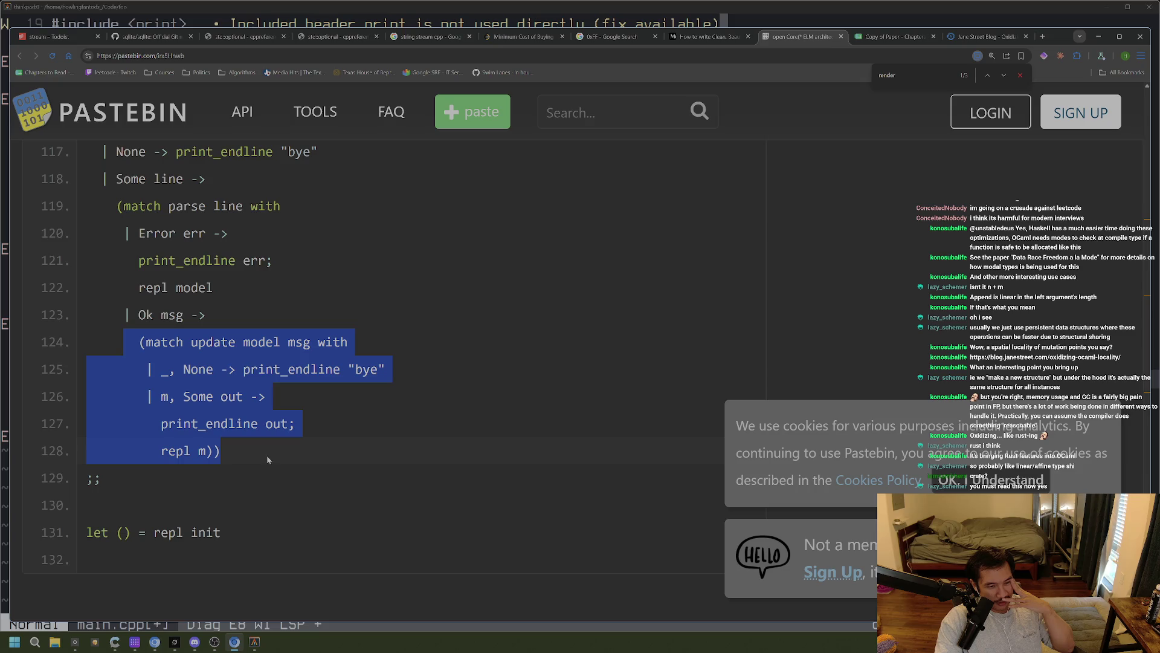
pyautogui.scroll(1, 266, 459)
pyautogui.scroll(4, 267, 461)
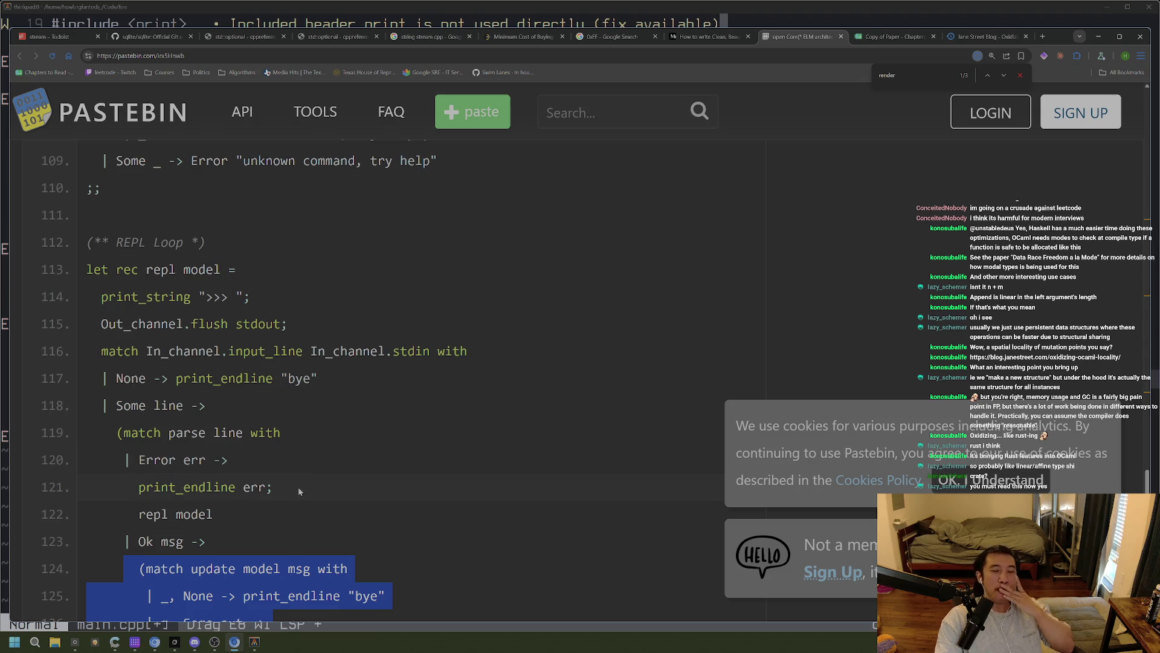
pyautogui.scroll(1, 299, 487)
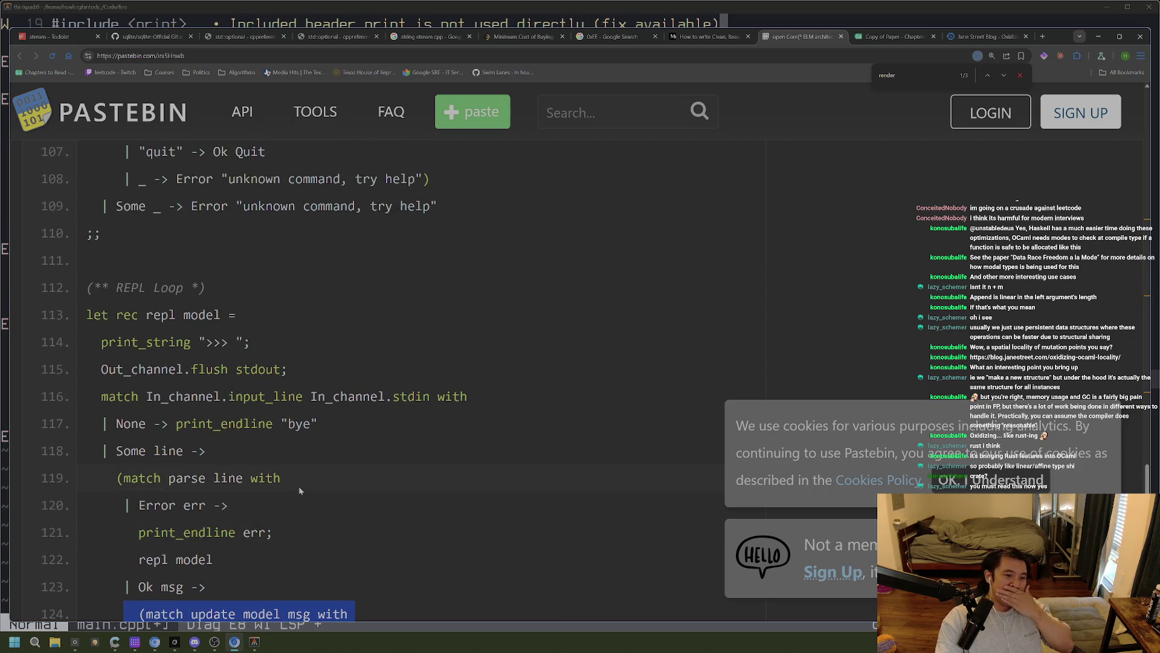
pyautogui.scroll(-6, 303, 493)
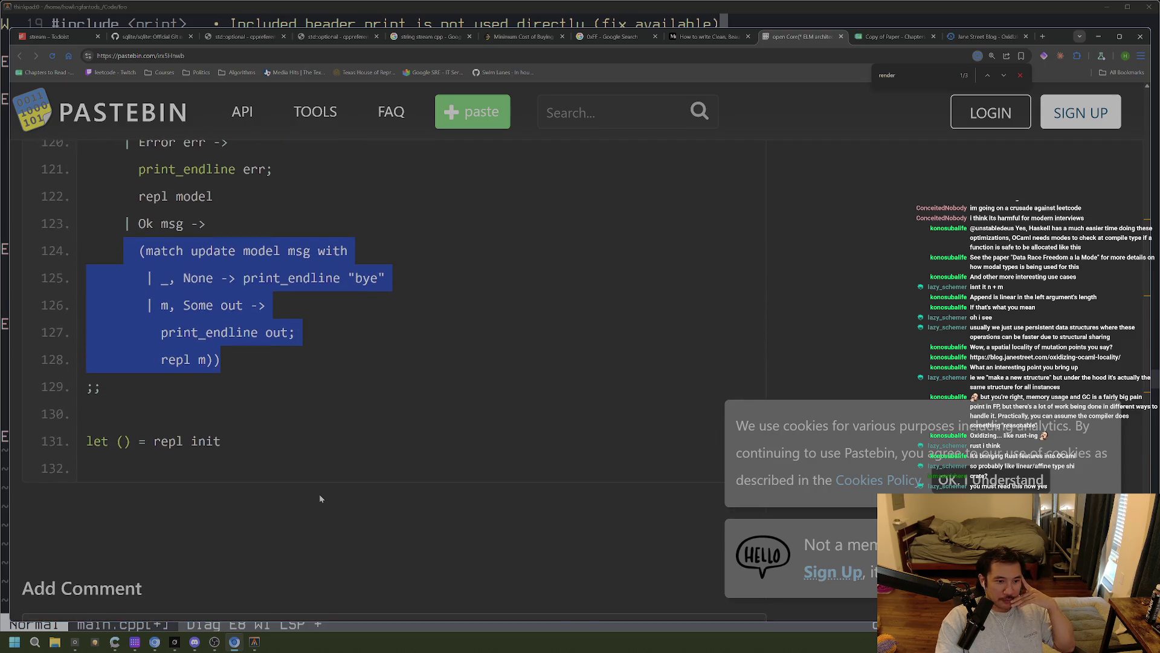
pyautogui.scroll(-3, 319, 494)
pyautogui.scroll(3, 320, 498)
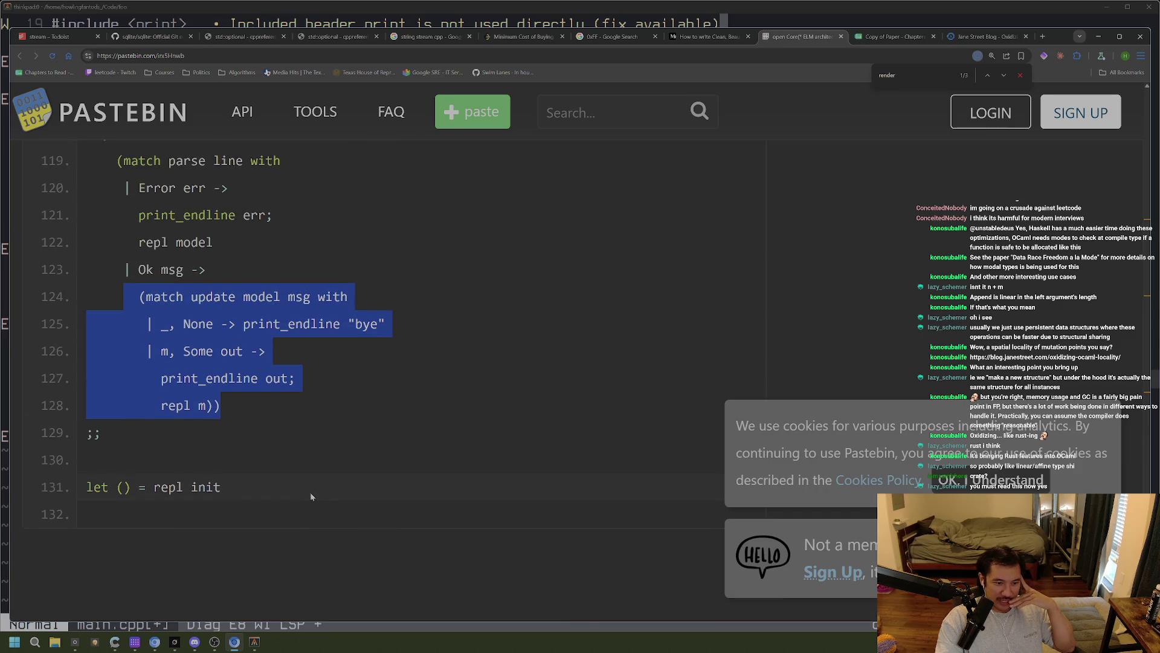
pyautogui.click(310, 492)
pyautogui.moveTo(196, 491); pyautogui.dragTo(123, 491)
# Select and deselect the paste's last lines, including 'let () = repl init' and empty line 130
pyautogui.click(282, 509)
pyautogui.scroll(1, 320, 509)
pyautogui.scroll(1, 357, 509)
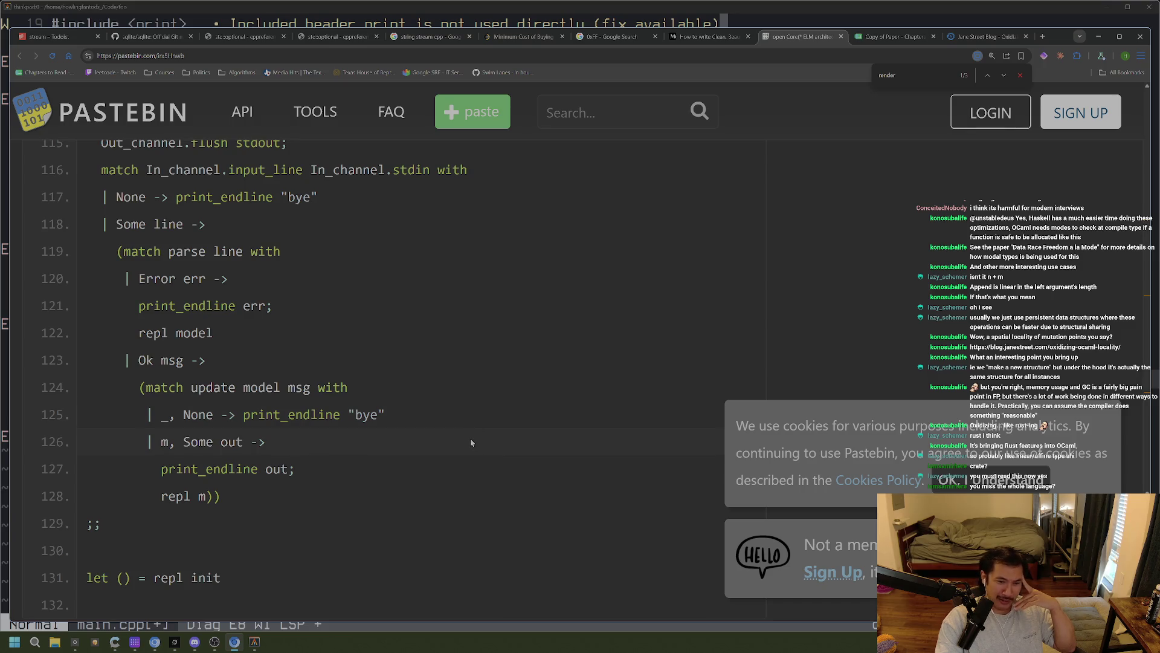
pyautogui.scroll(1, 333, 463)
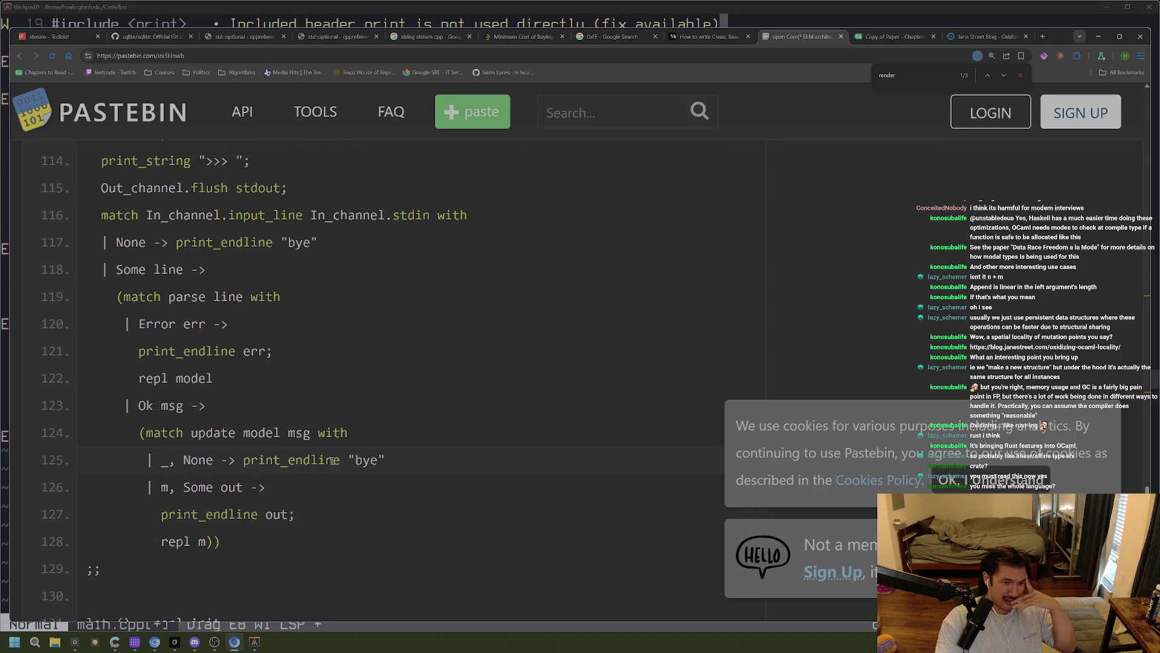
pyautogui.scroll(-3, 332, 459)
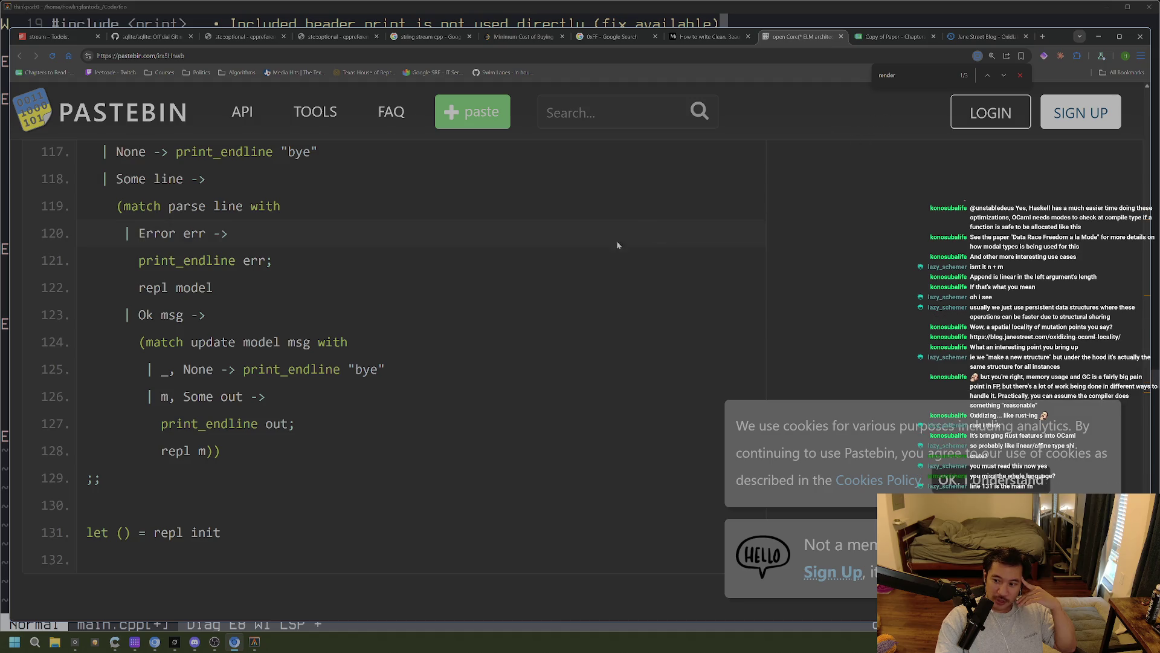
pyautogui.tripleClick(245, 538)
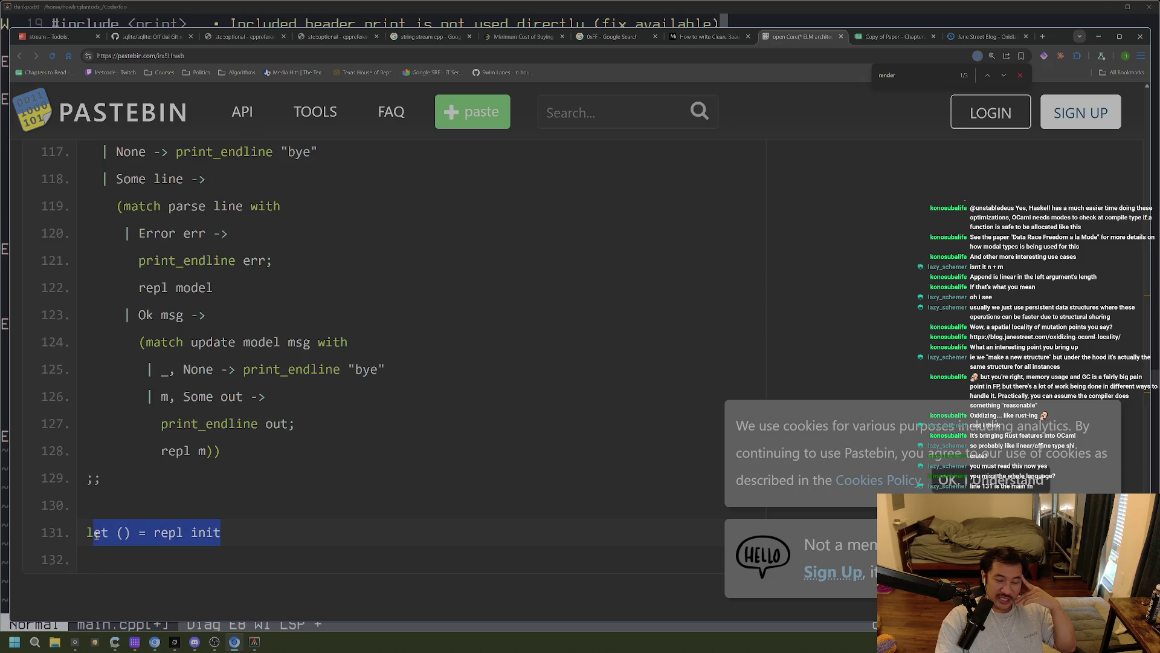
pyautogui.click(237, 527)
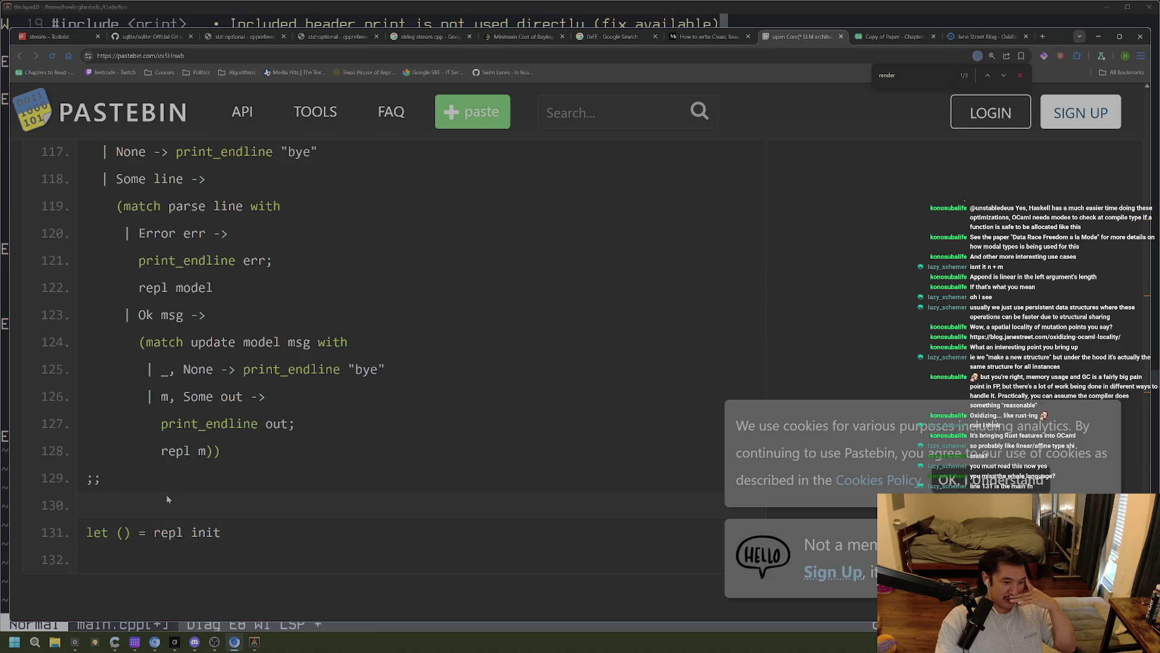
pyautogui.doubleClick(206, 496)
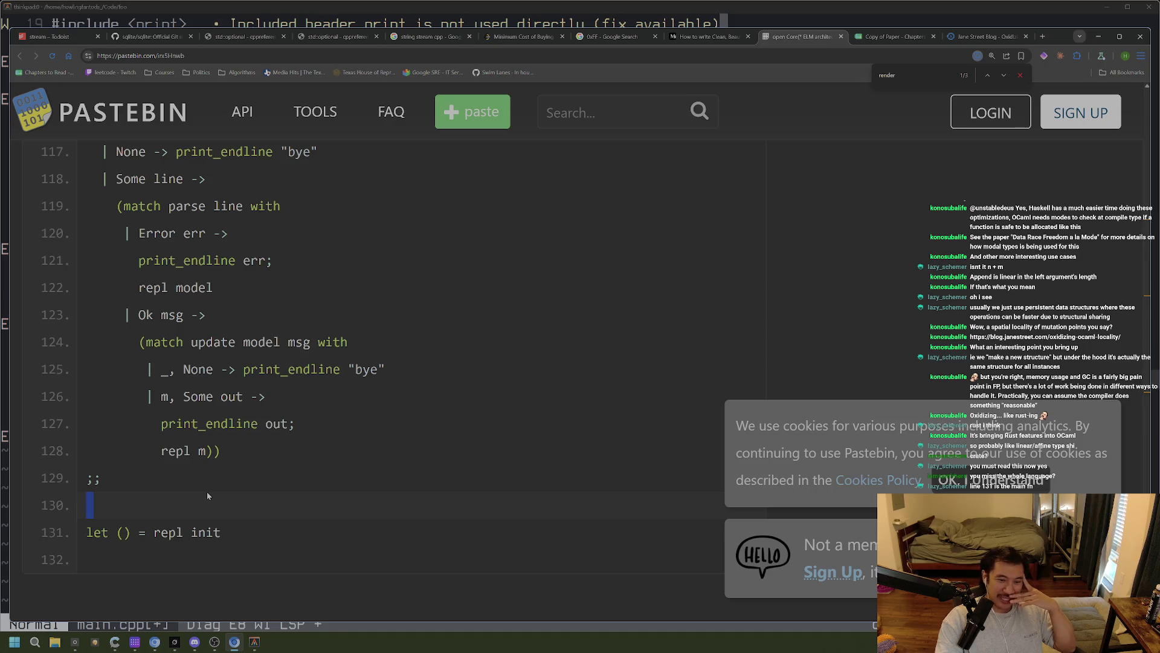
pyautogui.click(207, 492)
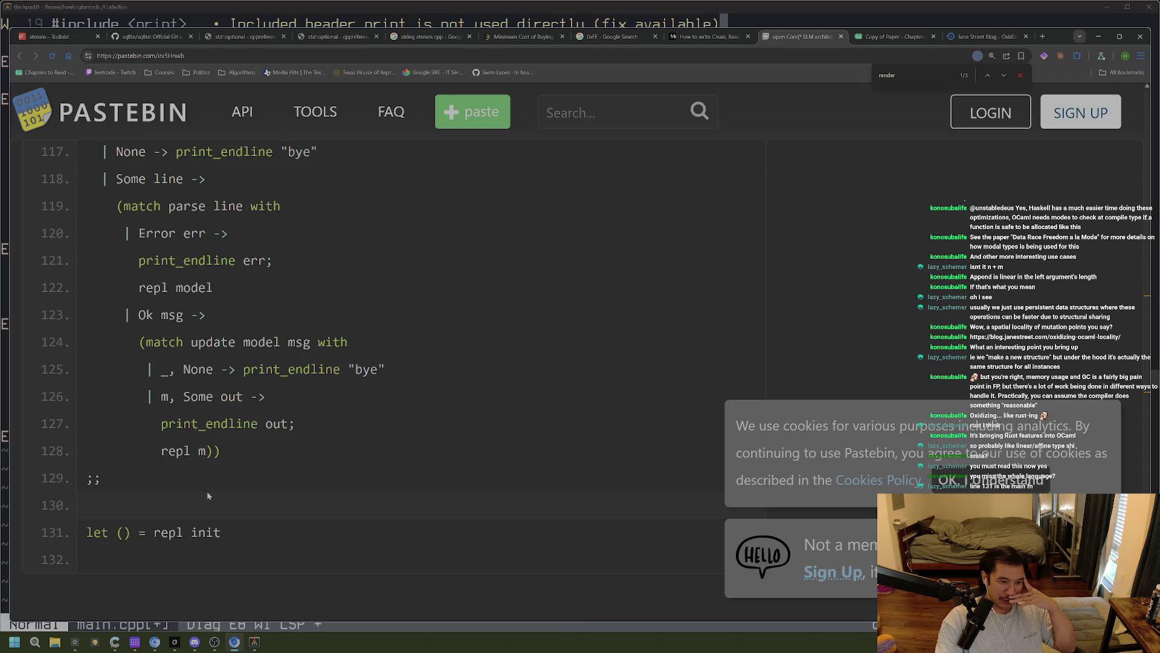
# Scroll through the paste once more and select the address bar for an IFFE search
pyautogui.scroll(8, 207, 491)
pyautogui.scroll(-10, 251, 496)
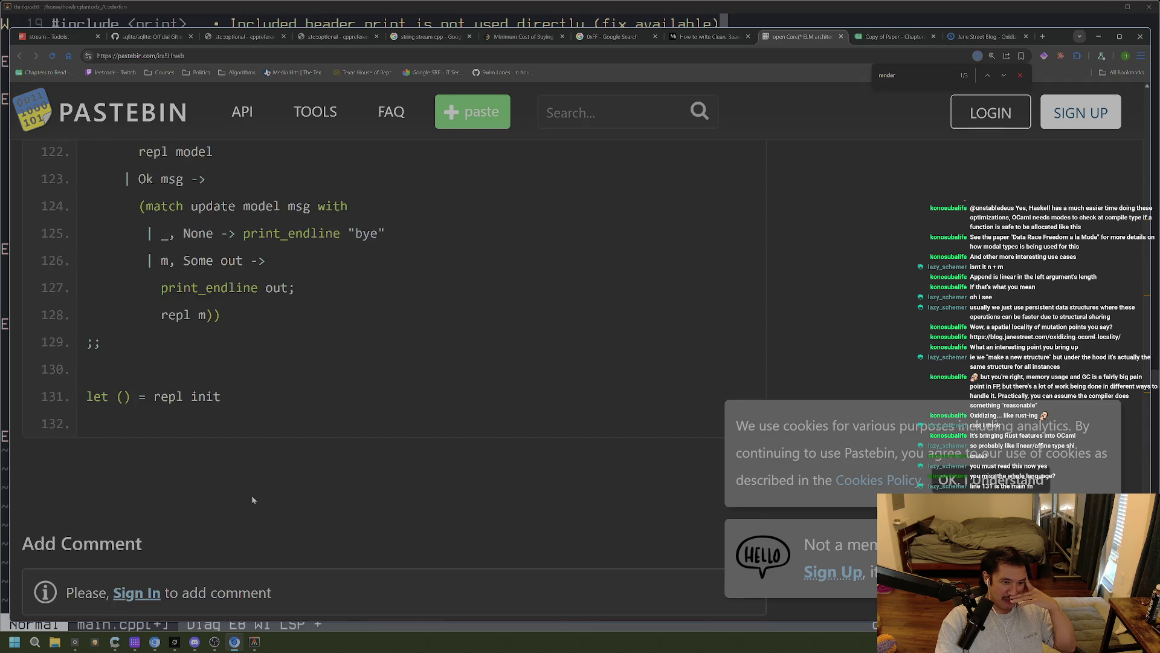
pyautogui.scroll(9, 252, 495)
pyautogui.scroll(5, 252, 495)
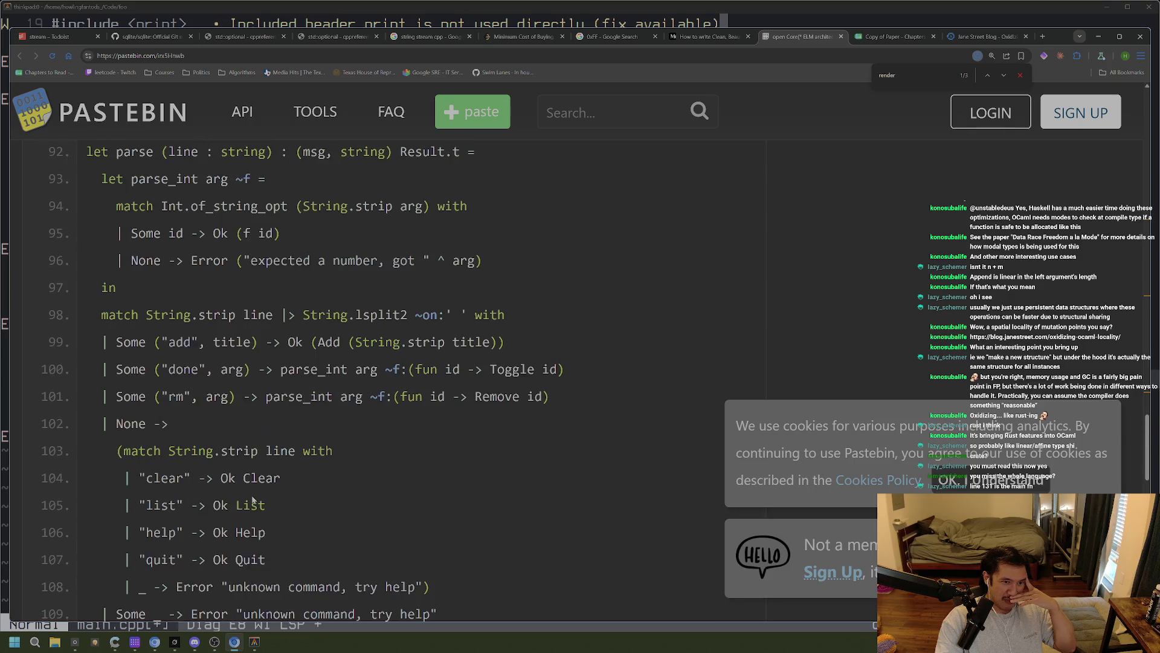
pyautogui.scroll(-15, 251, 495)
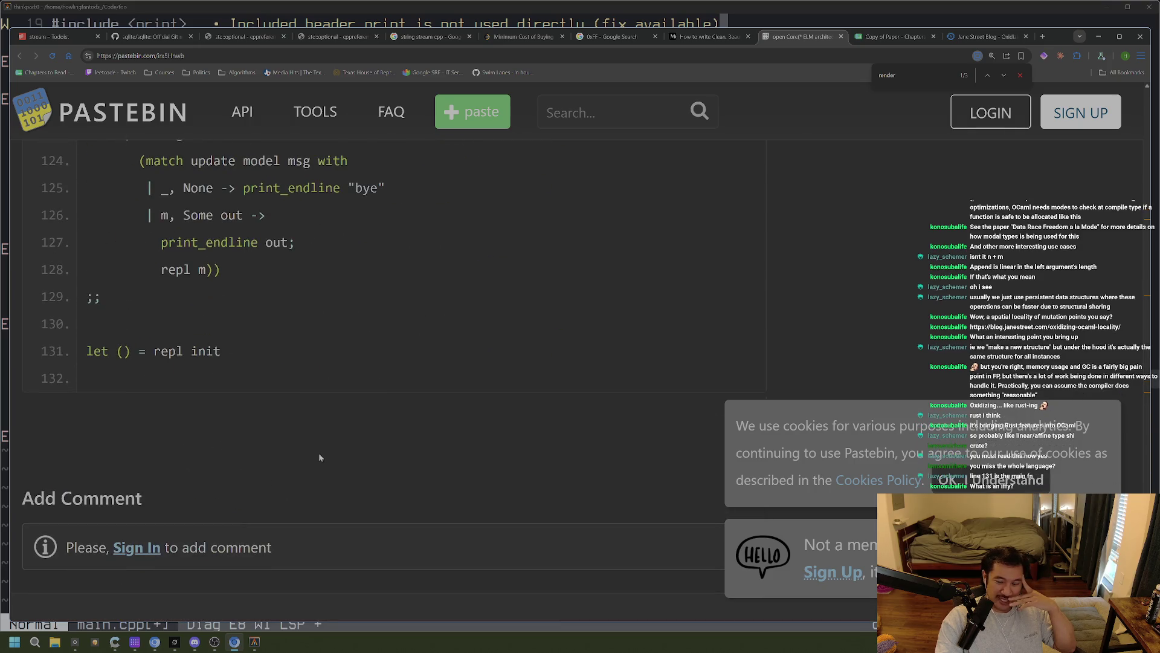
pyautogui.click(438, 53)
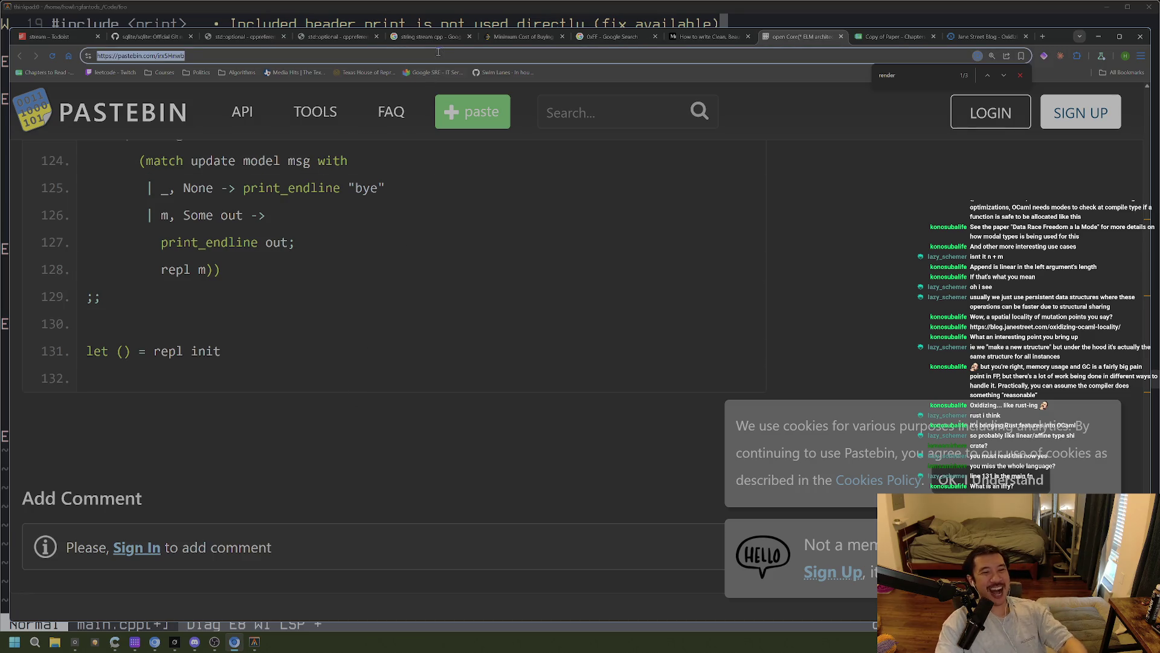
# Search Google for IFFE and briefly check the browser extensions list
pyautogui.write('IFFE')
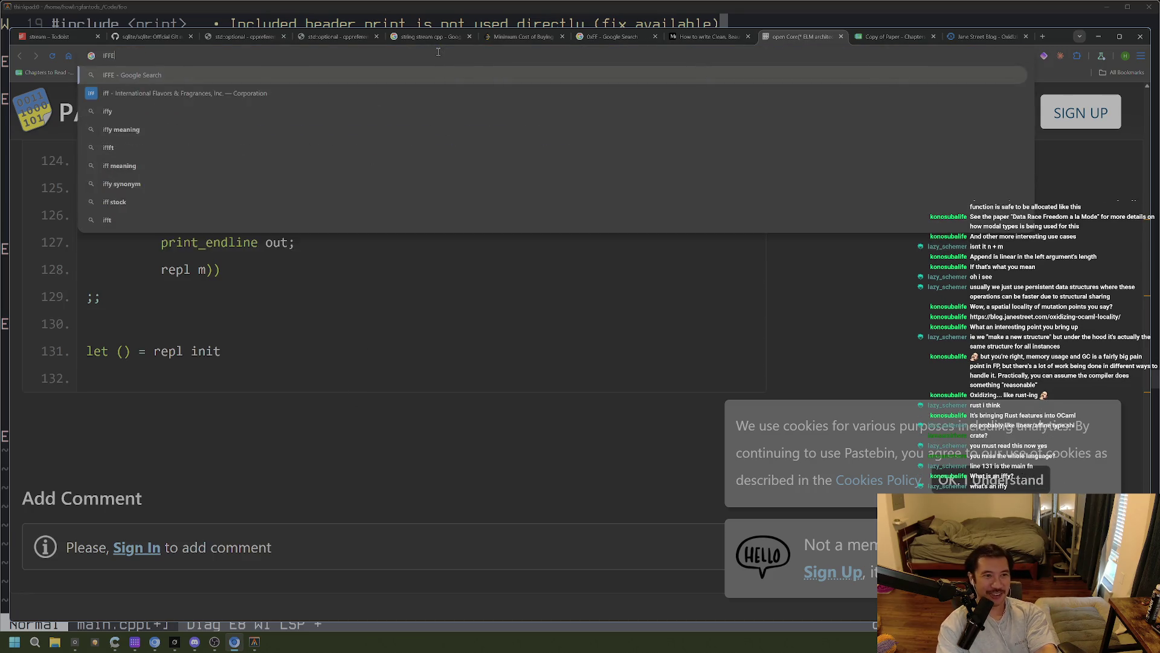
pyautogui.press('Return')
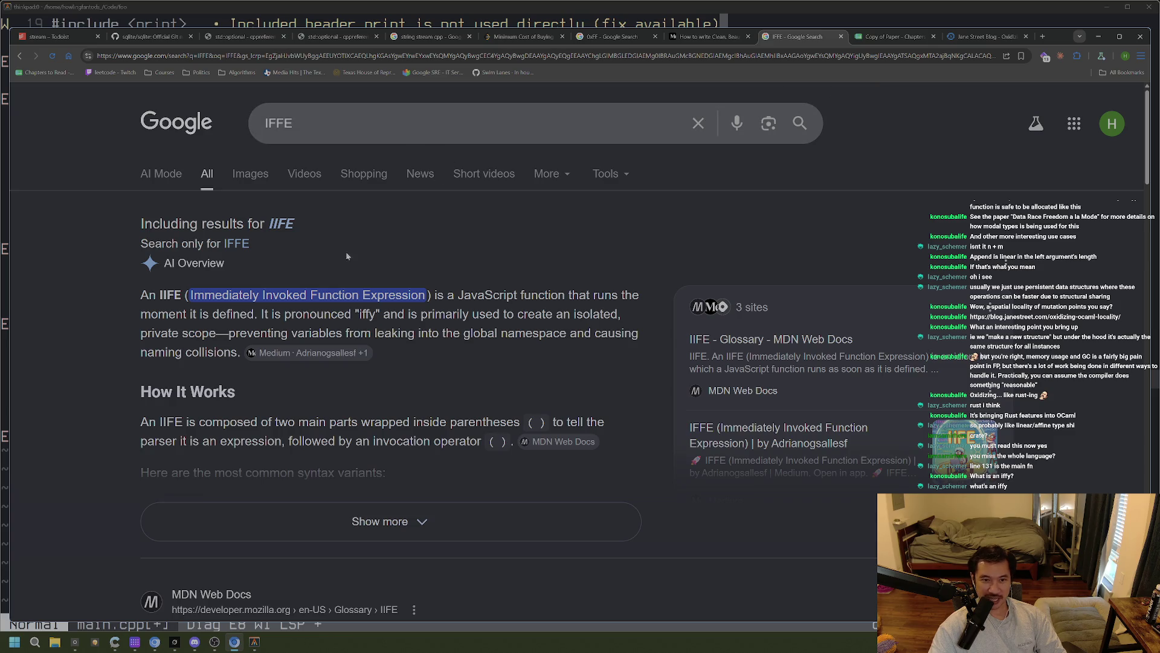
pyautogui.click(1077, 55)
pyautogui.click(1071, 78)
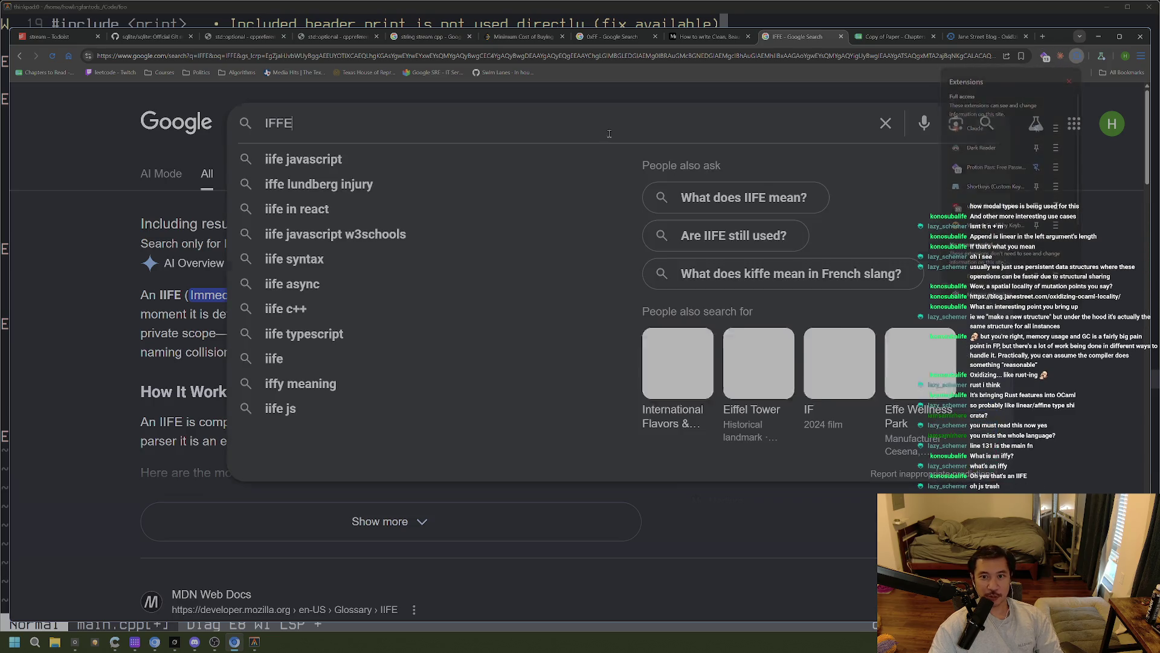
# Replace the query with 'greasemonkey' and search again
pyautogui.click(609, 132)
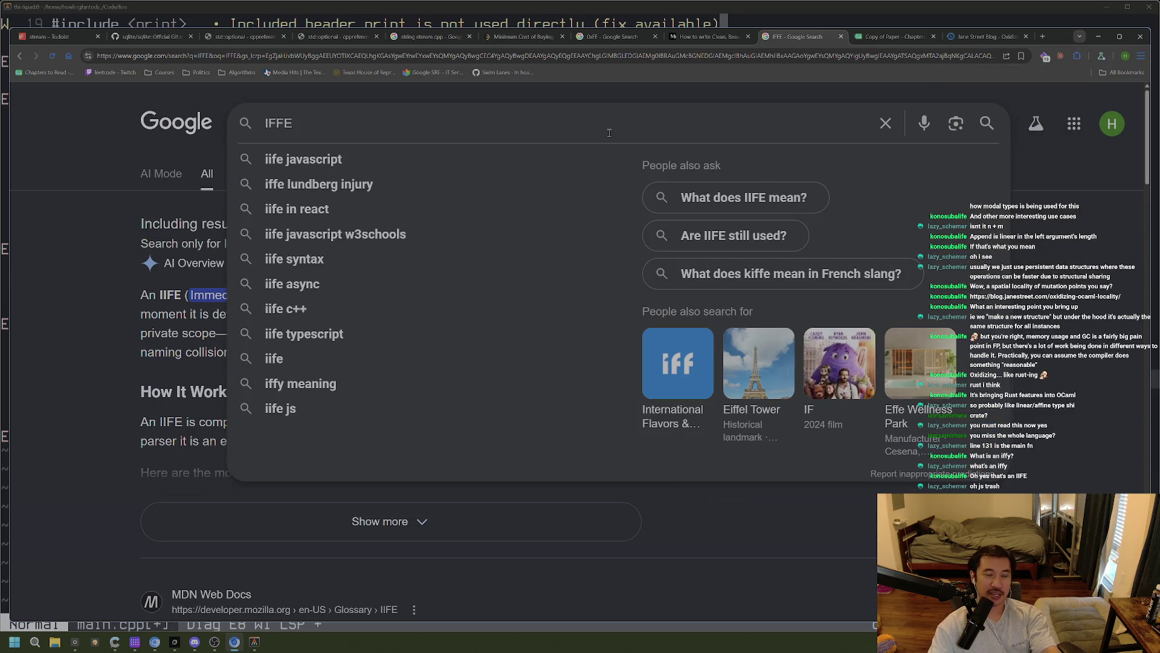
pyautogui.write('grease')
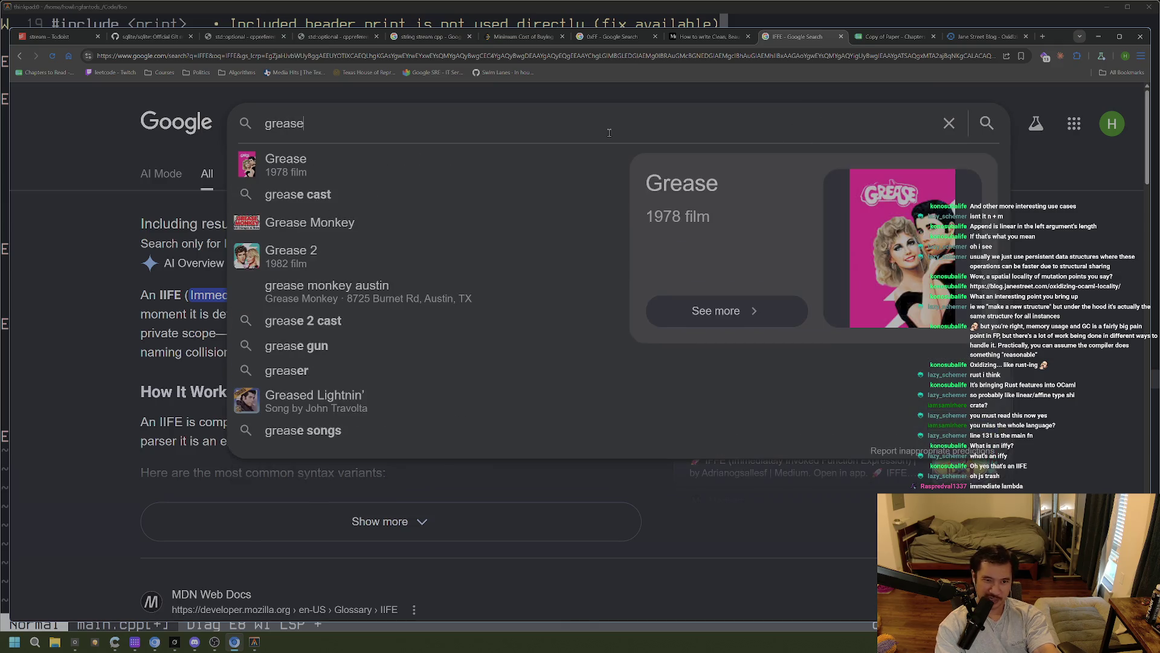
pyautogui.write('monkey')
pyautogui.press('Return')
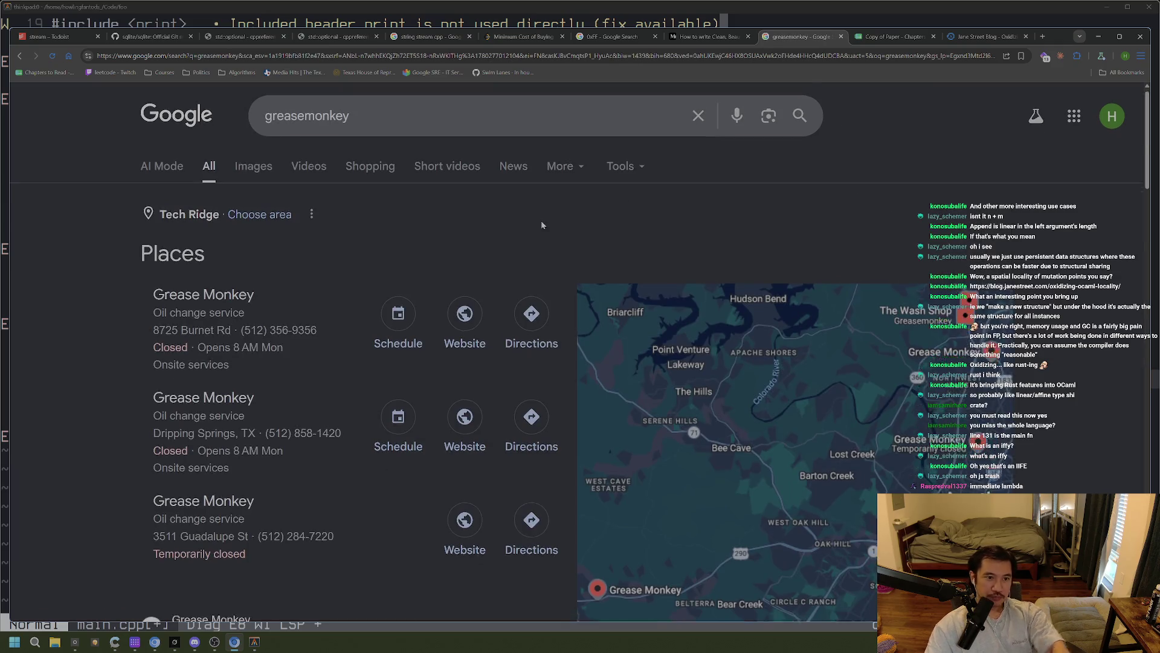
pyautogui.scroll(-5, 390, 345)
pyautogui.scroll(3, 390, 345)
# Refine the search to 'greasemonkey chrome' and open the Tampermonkey Chrome Web Store result
pyautogui.click(432, 113)
pyautogui.write('chrome')
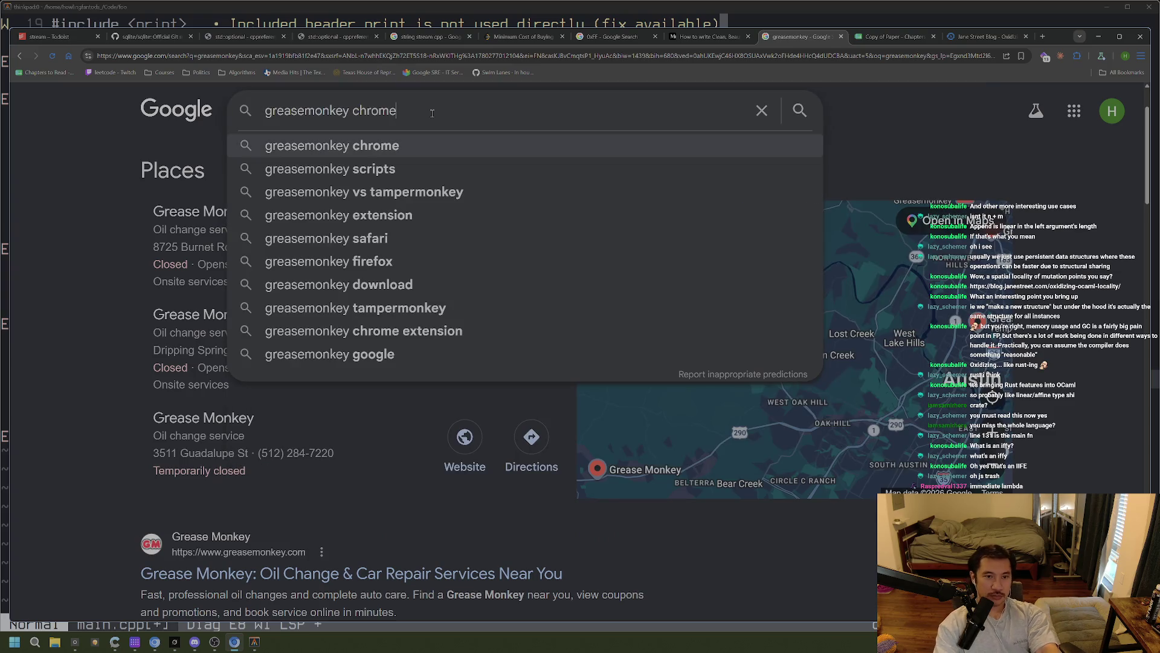
pyautogui.press('Return')
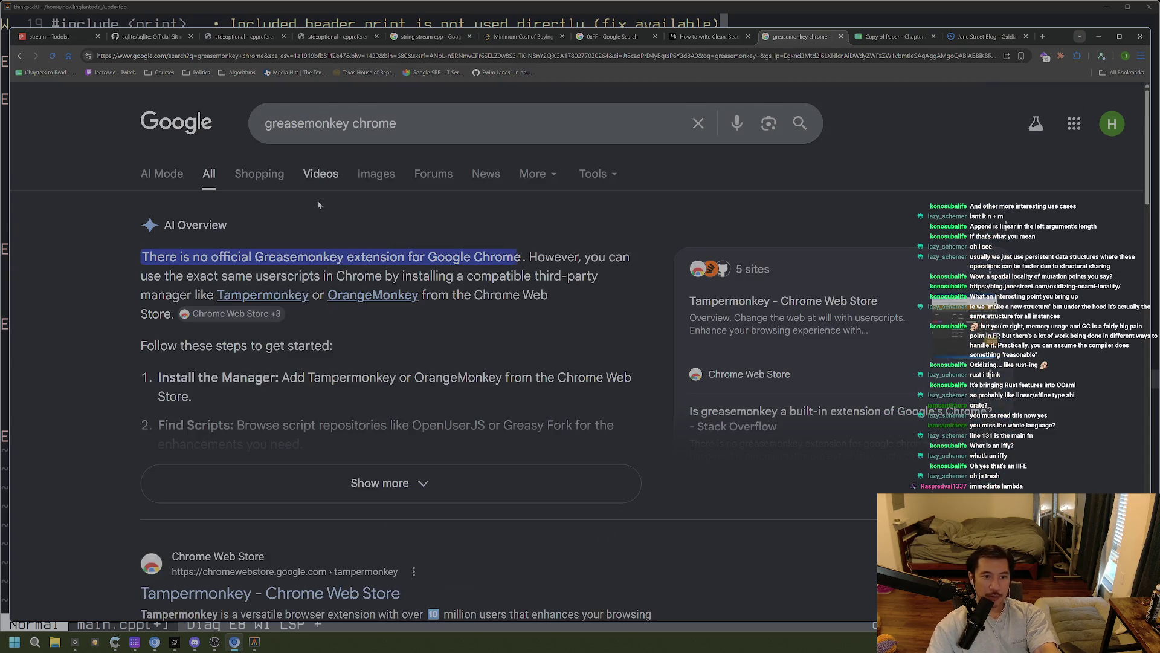
pyautogui.click(263, 295)
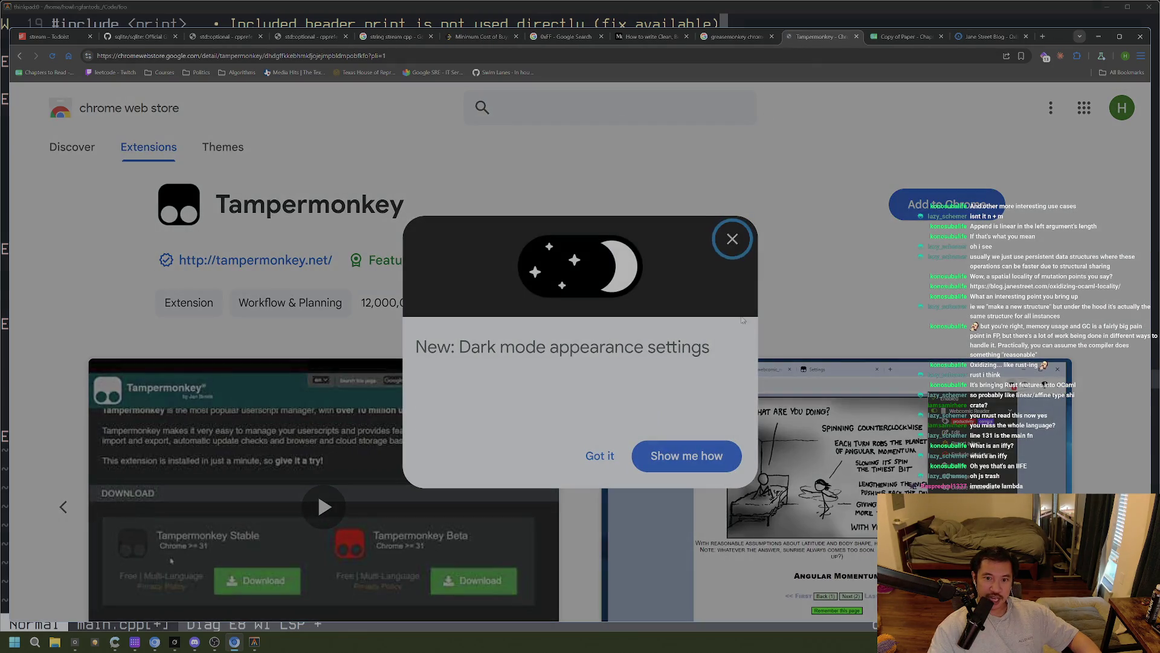
# Dismiss the dark mode notice on the Tampermonkey store page and select its web address
pyautogui.click(730, 237)
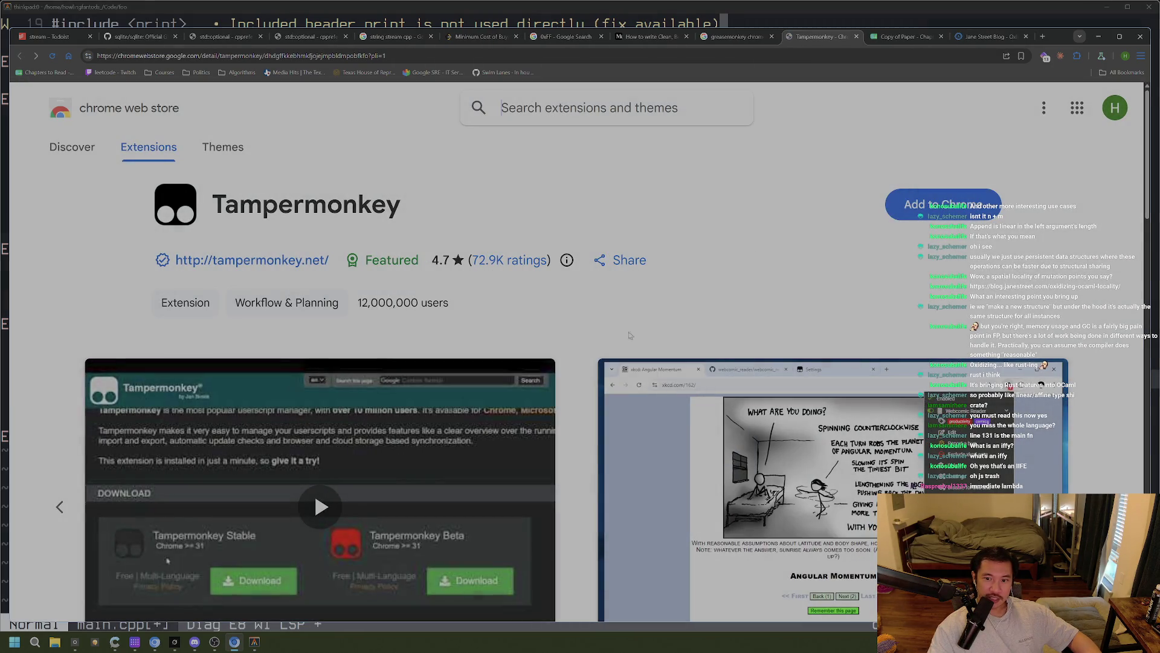
pyautogui.scroll(-3, 661, 264)
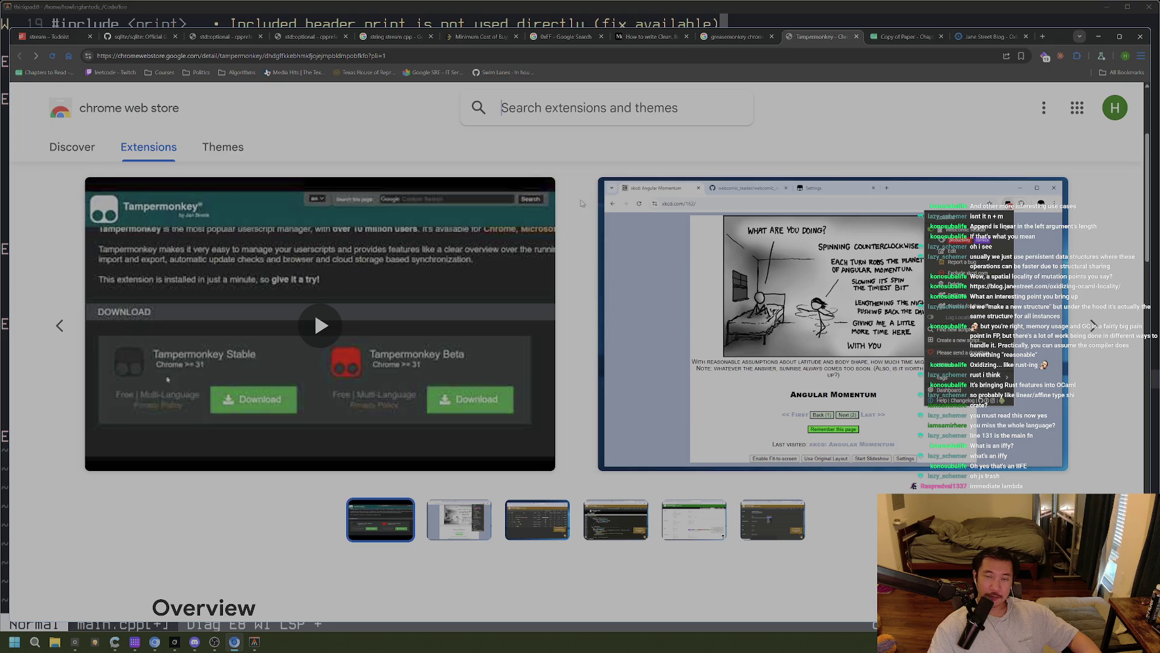
pyautogui.click(183, 55)
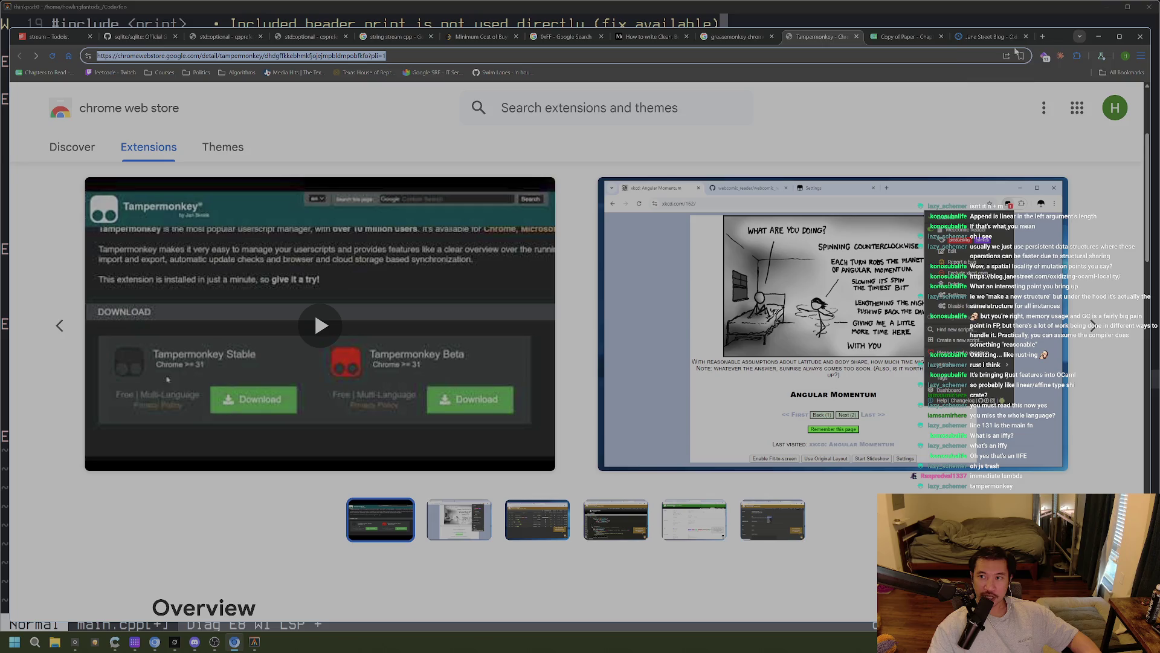
# Close the extensions panel and move via the Jane Street Blog tab to the Copy of Paper spreadsheet
pyautogui.click(1077, 55)
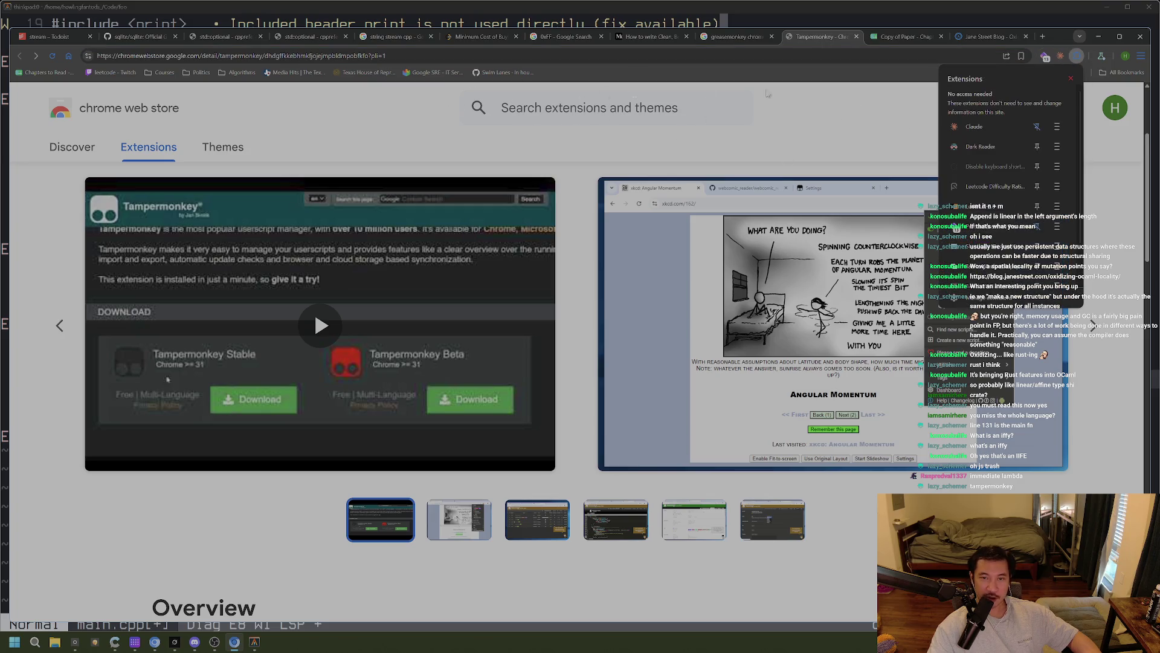
pyautogui.click(772, 106)
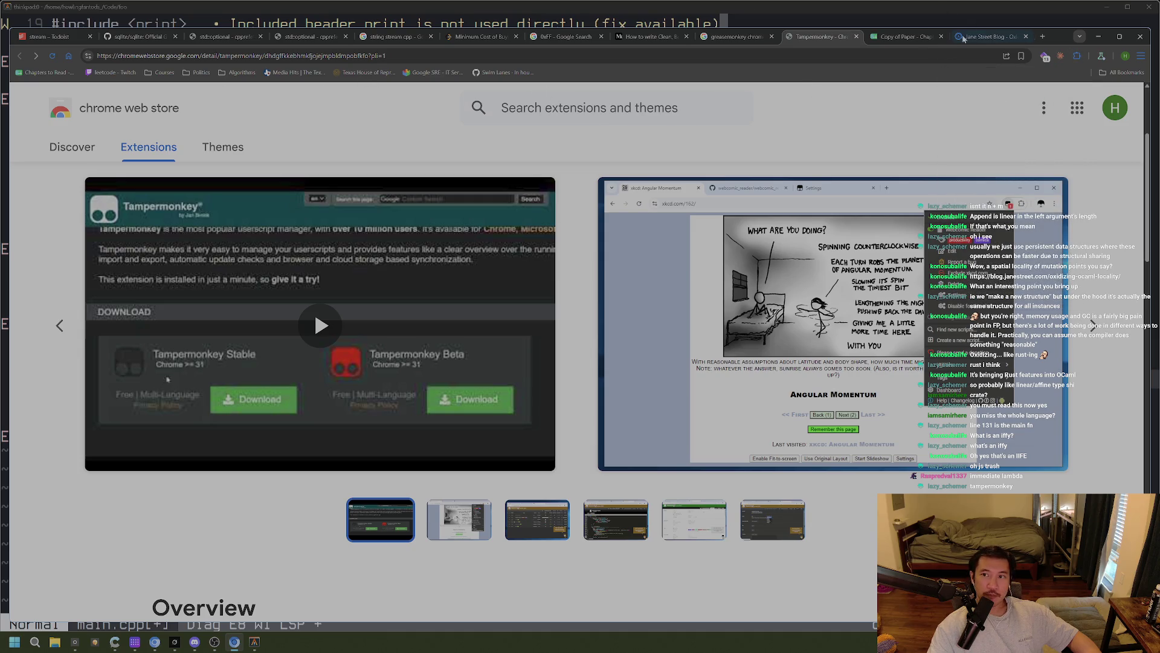
pyautogui.click(974, 38)
pyautogui.click(897, 37)
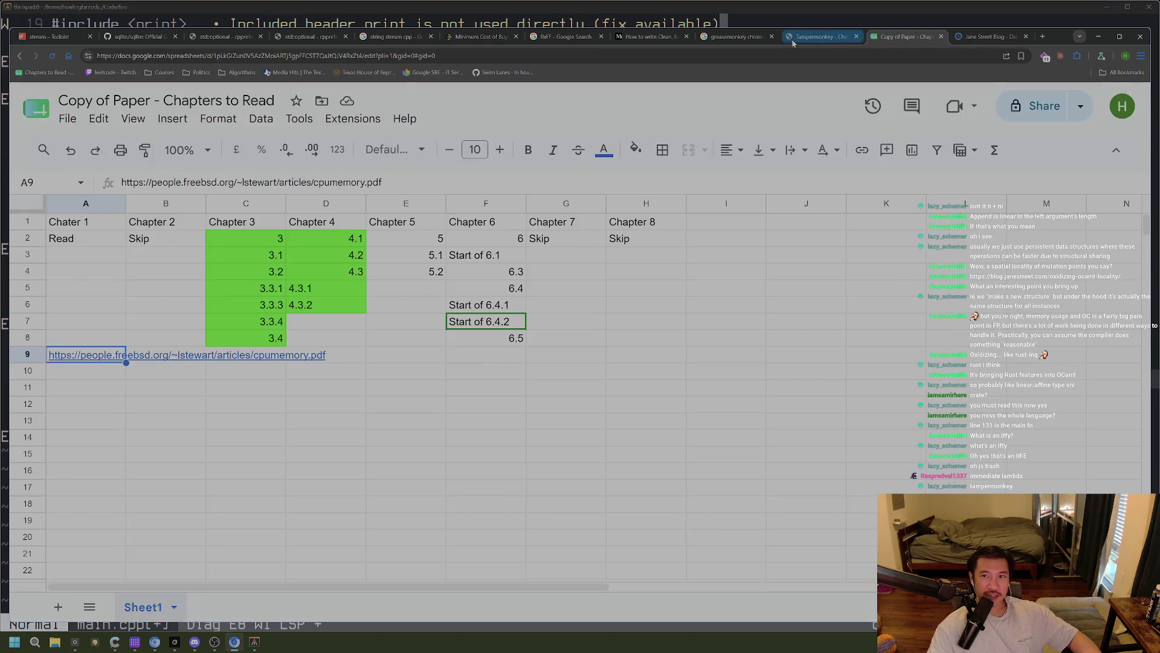
# Go back from the greasemonkey results to the IFFE results and highlight the IIFE definition
pyautogui.hotkey('ctrl', 'pageup')
pyautogui.hotkey('ctrl', 'pageup')
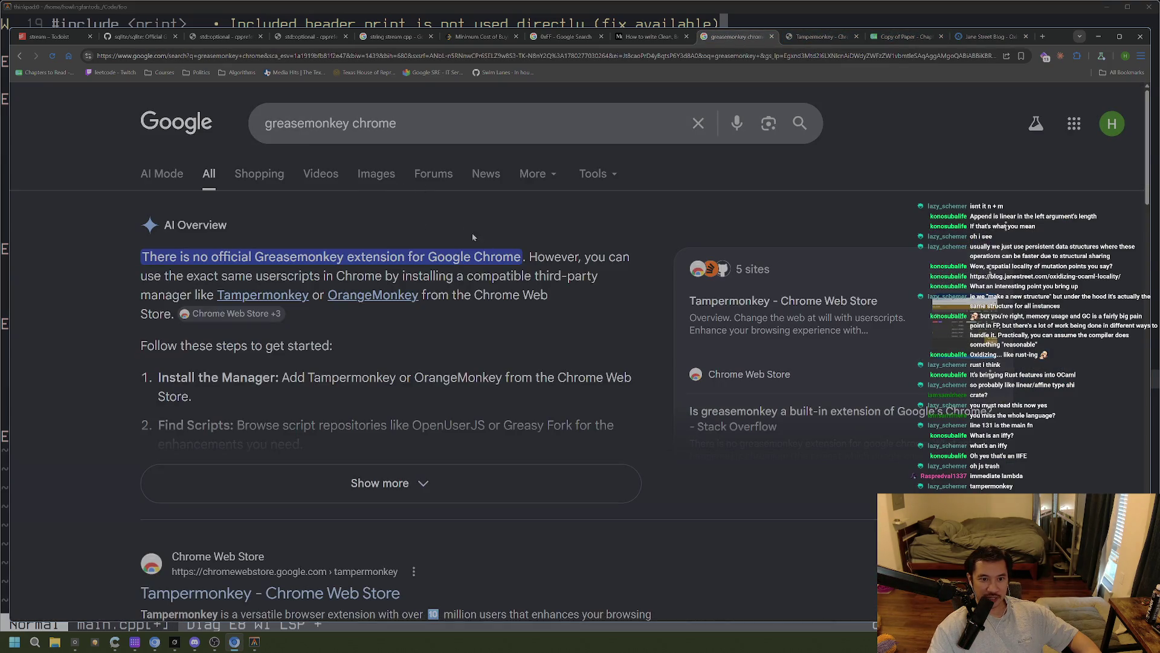
pyautogui.click(21, 59)
pyautogui.click(22, 59)
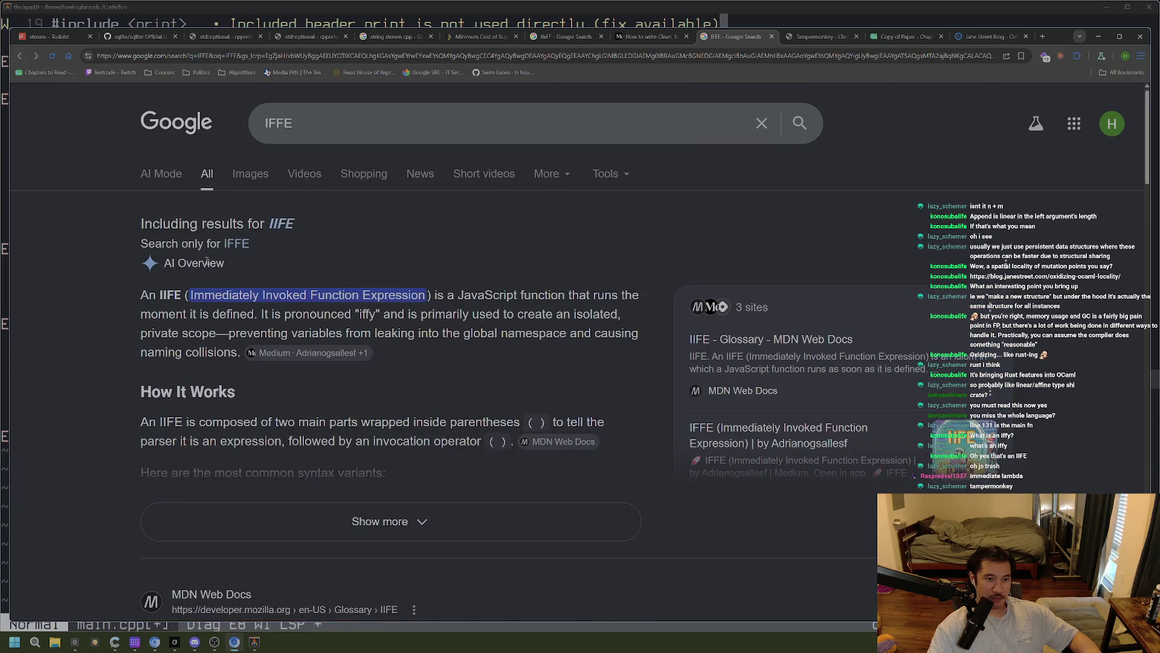
pyautogui.moveTo(171, 290)
pyautogui.mouseDown()
pyautogui.moveTo(460, 308)
pyautogui.moveTo(123, 294)
pyautogui.mouseUp()
pyautogui.click(459, 308)
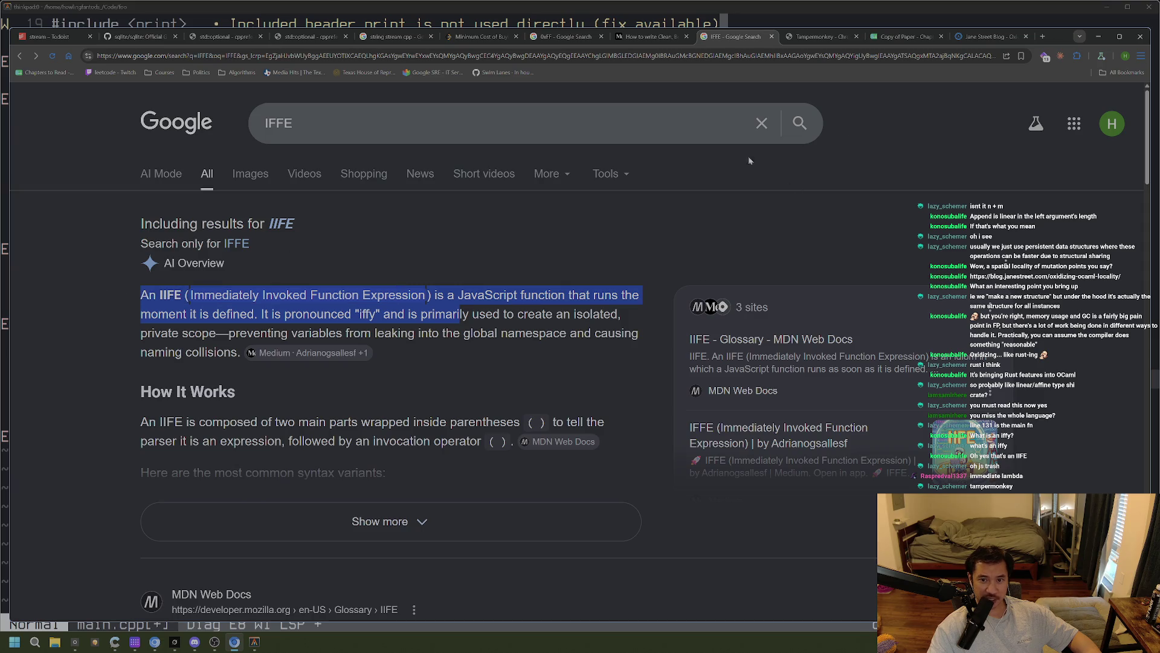
pyautogui.click(681, 269)
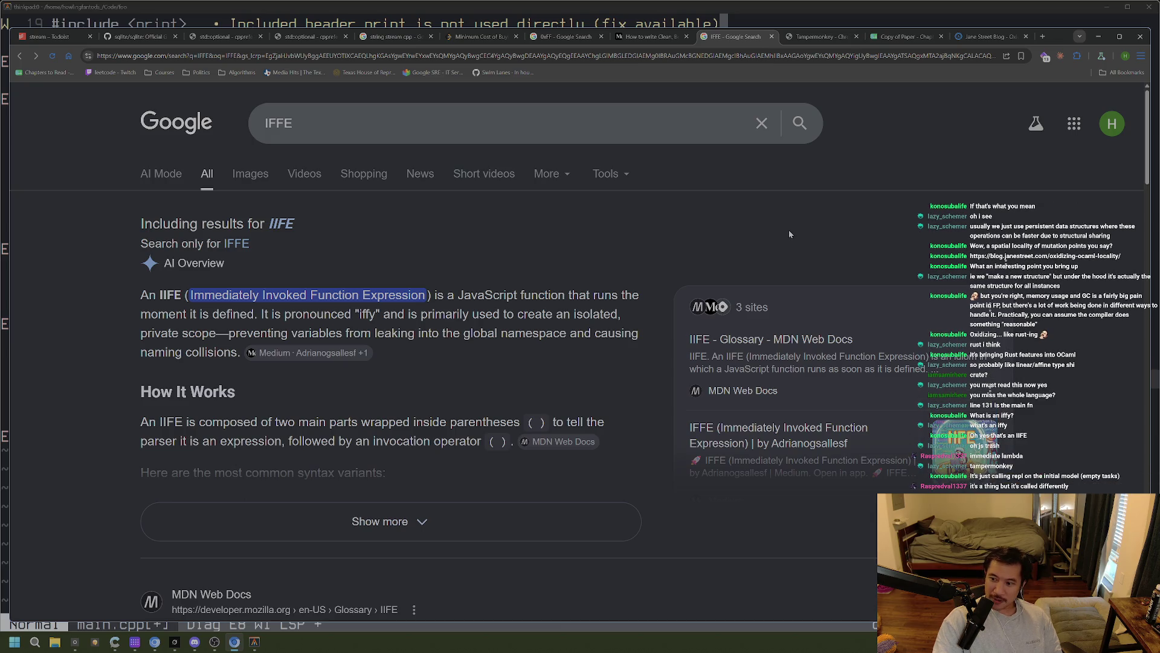
# Cycle through the open tabs: Tampermonkey, Jane Street, spreadsheet, Medium, 0xFF, LeetCode and IFFE
pyautogui.hotkey('ctrl', 'Tab')
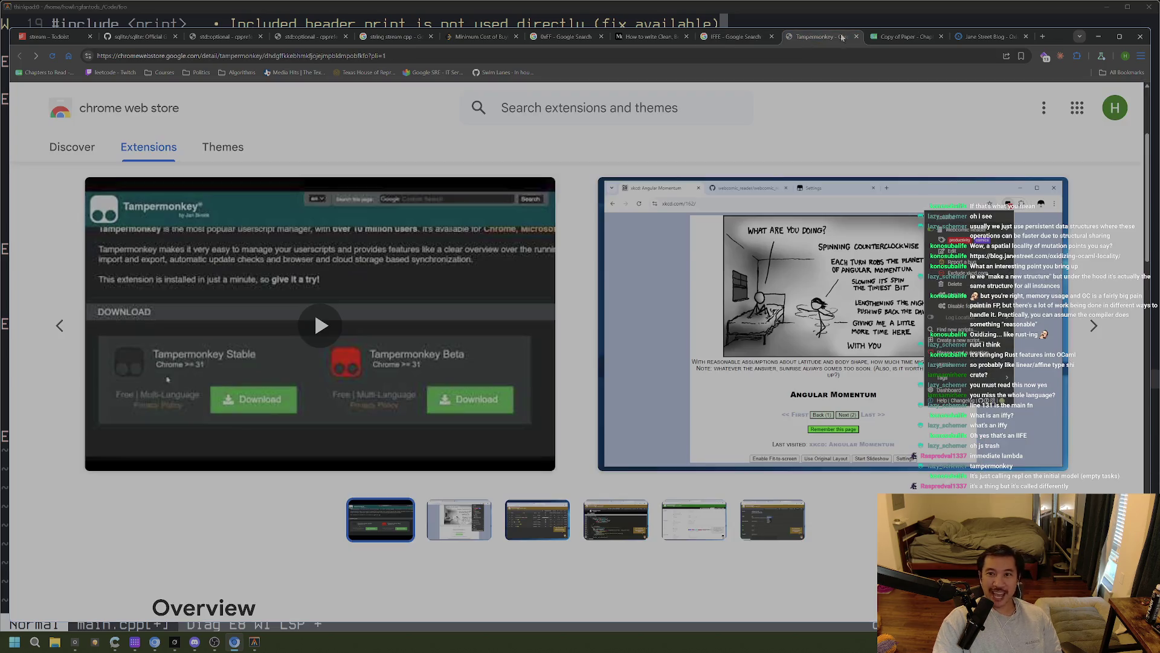
pyautogui.hotkey('ctrl', 'Tab')
pyautogui.hotkey('ctrl', 'Tab')
pyautogui.hotkey('ctrl', 'shift', 'Tab')
pyautogui.click(650, 36)
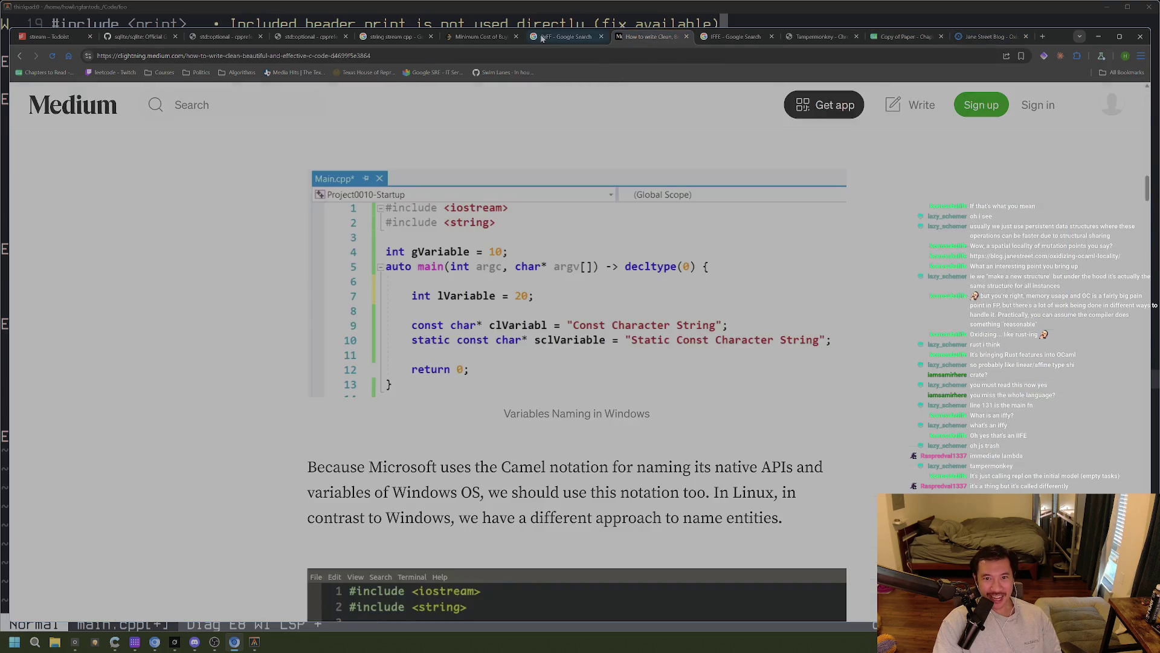
pyautogui.click(565, 36)
pyautogui.click(477, 37)
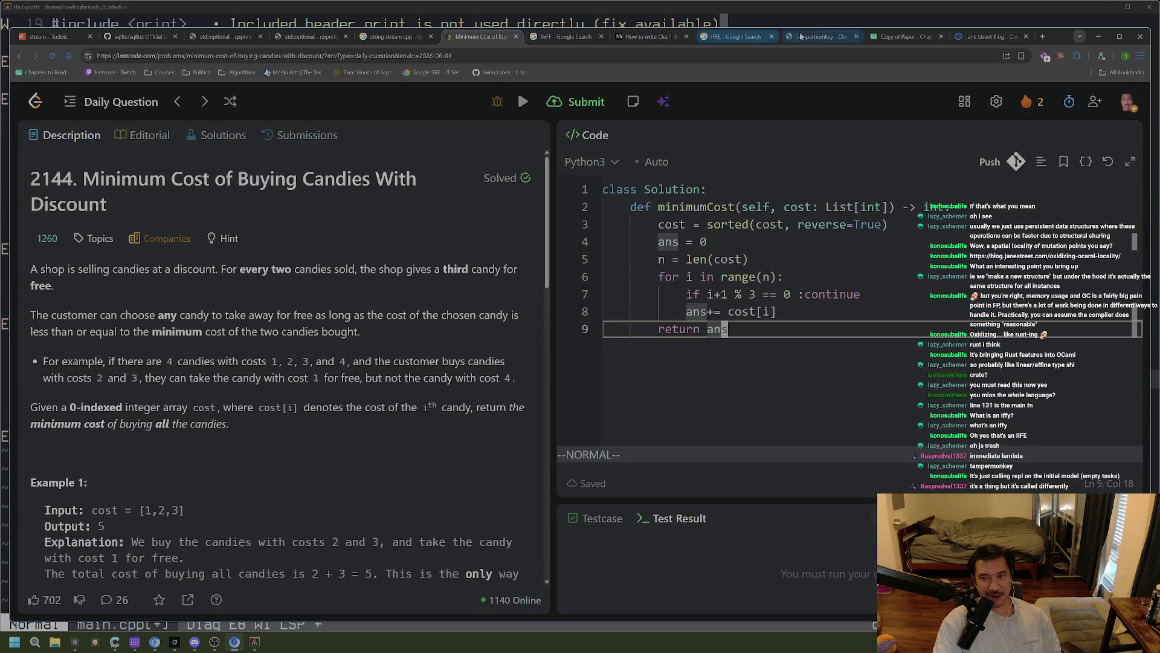
pyautogui.hotkey('ctrl', 'Tab')
pyautogui.hotkey('ctrl', 'Tab')
pyautogui.hotkey('ctrl', 'Tab')
pyautogui.click(736, 38)
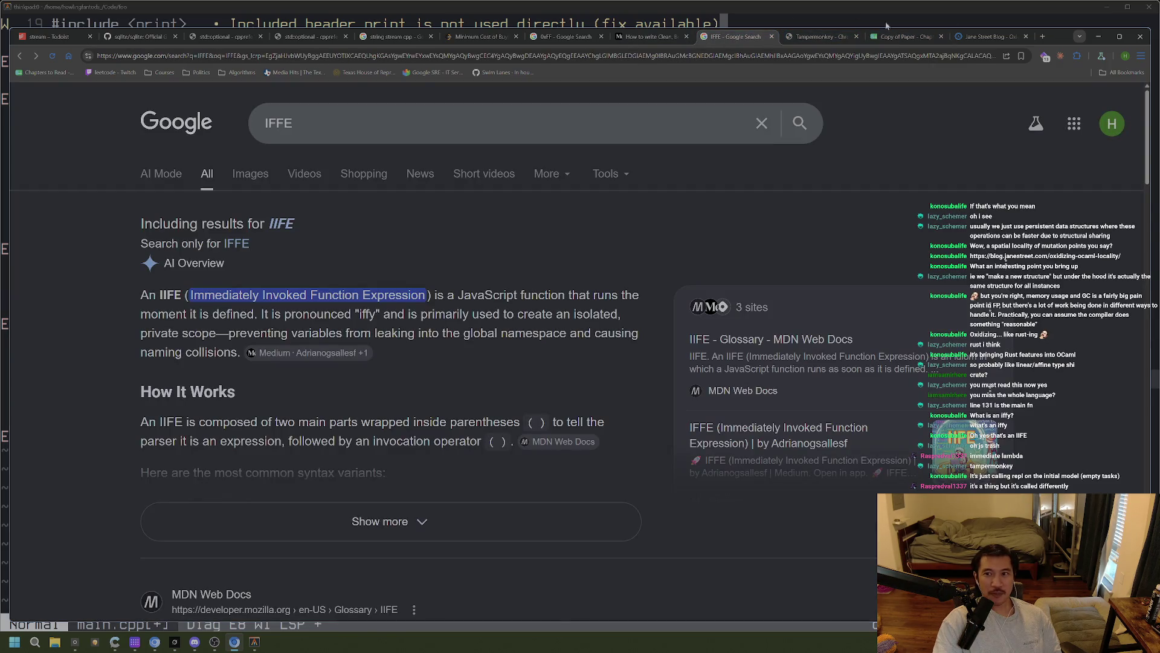
pyautogui.hotkey('ctrl', 'shift', 'Tab')
pyautogui.click(553, 37)
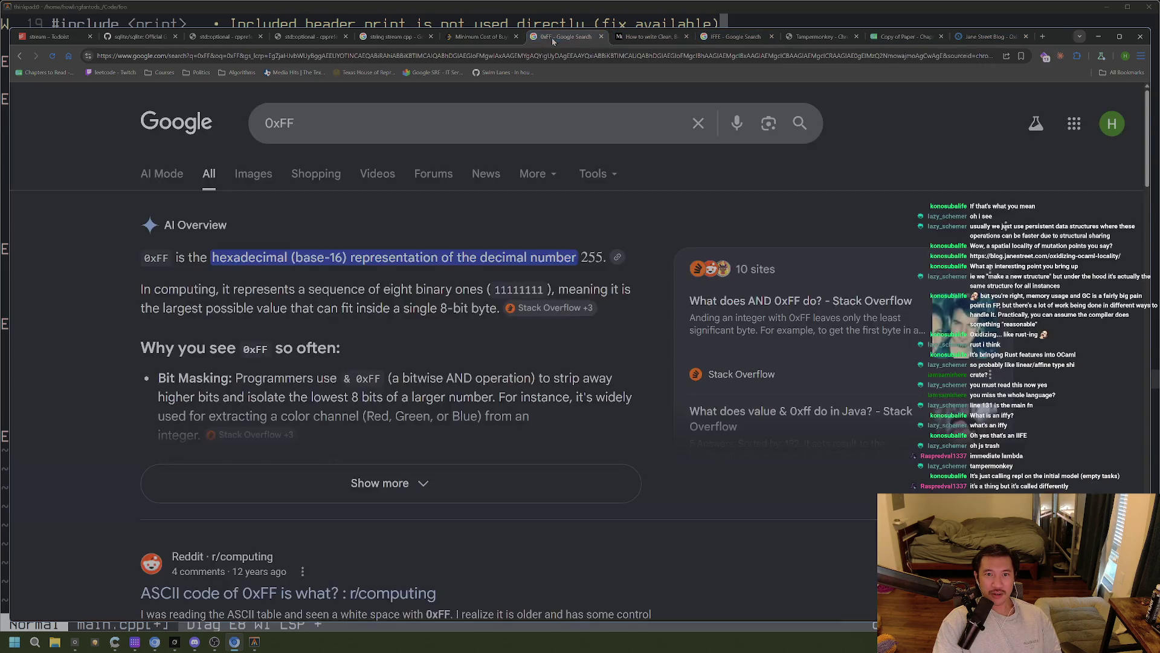
pyautogui.click(734, 38)
# Close the Tampermonkey store and IFFE search tabs, ending on the string stream cpp results
pyautogui.click(815, 37)
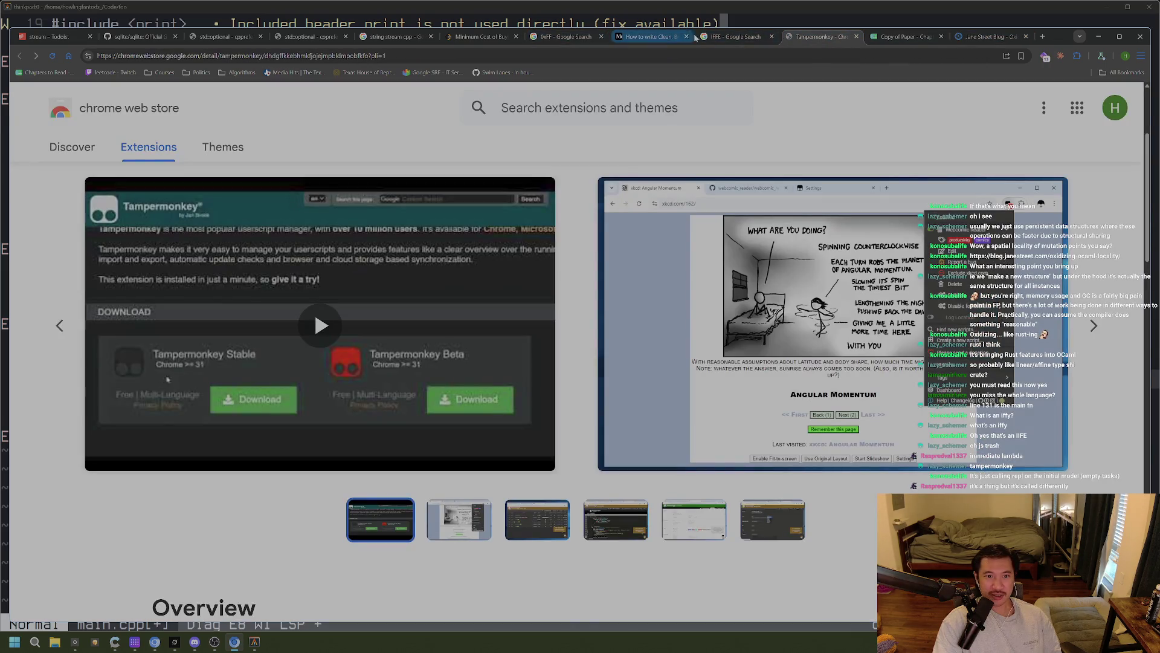
pyautogui.hotkey('ctrl', 'w')
pyautogui.click(654, 37)
pyautogui.hotkey('ctrl', 'Tab')
pyautogui.hotkey('ctrl', 'w')
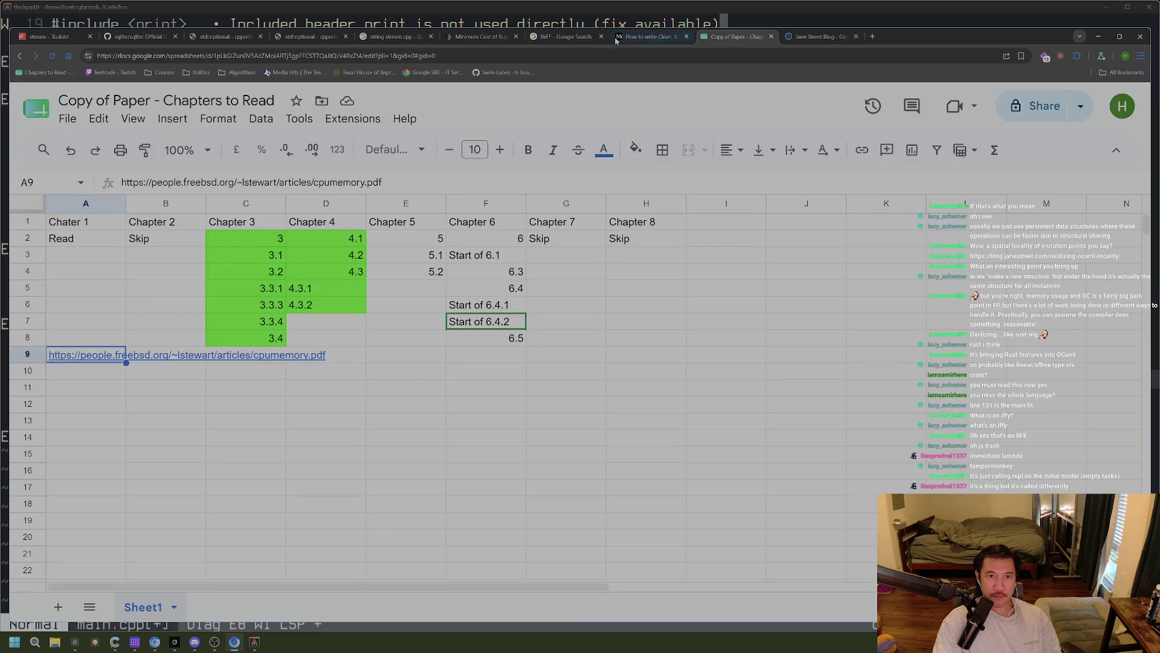
pyautogui.click(422, 38)
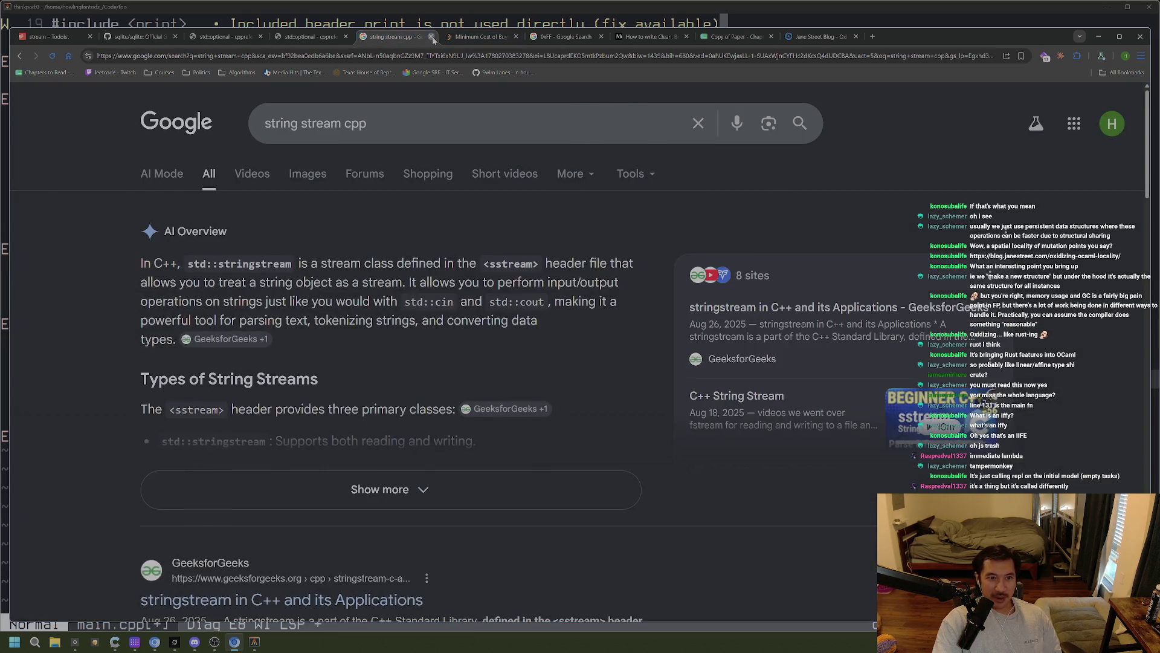
# Close the string stream cpp tab, review lines 3–8 of the candies solution, then switch to FreeTube
pyautogui.click(431, 37)
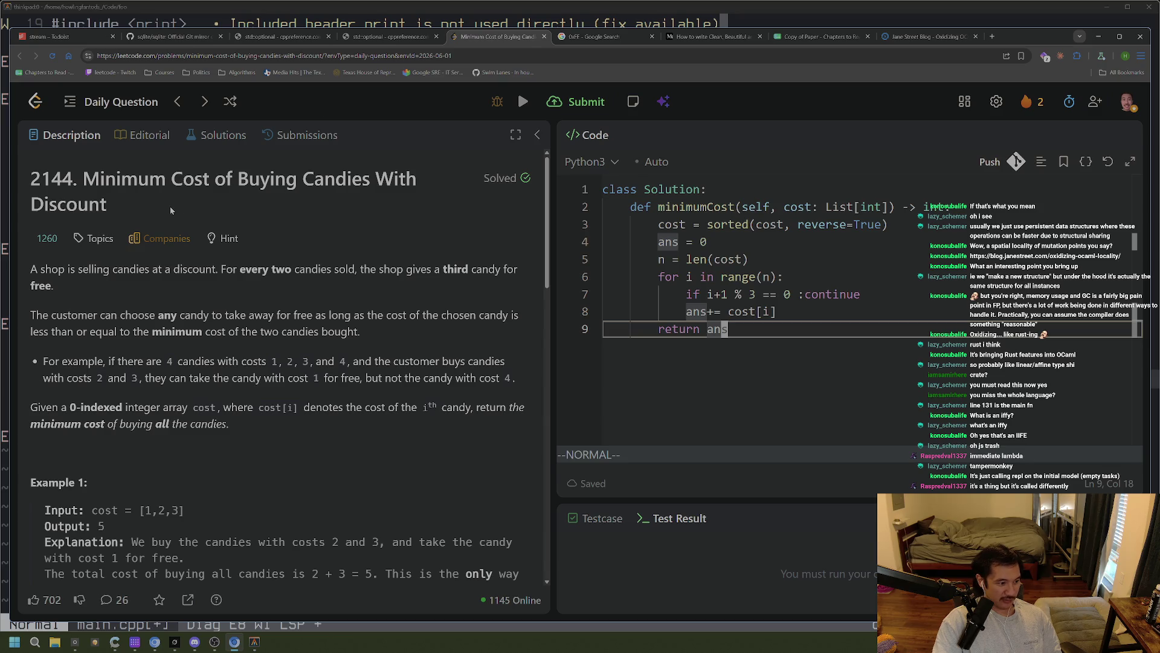
pyautogui.click(864, 251)
pyautogui.click(794, 225)
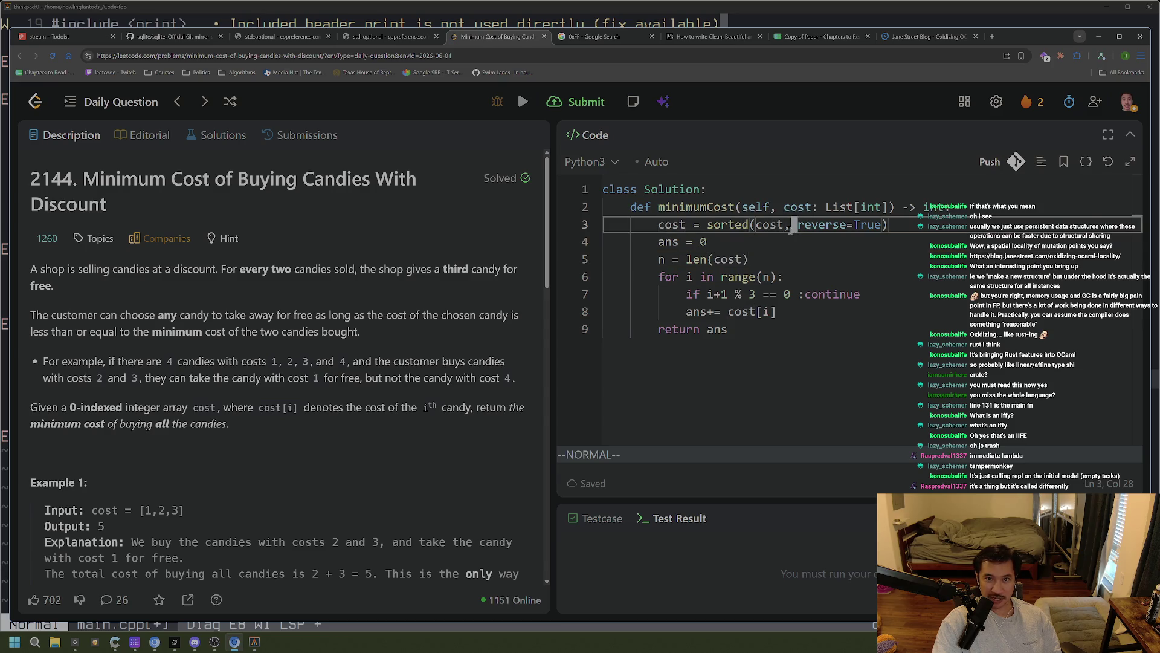
pyautogui.click(810, 309)
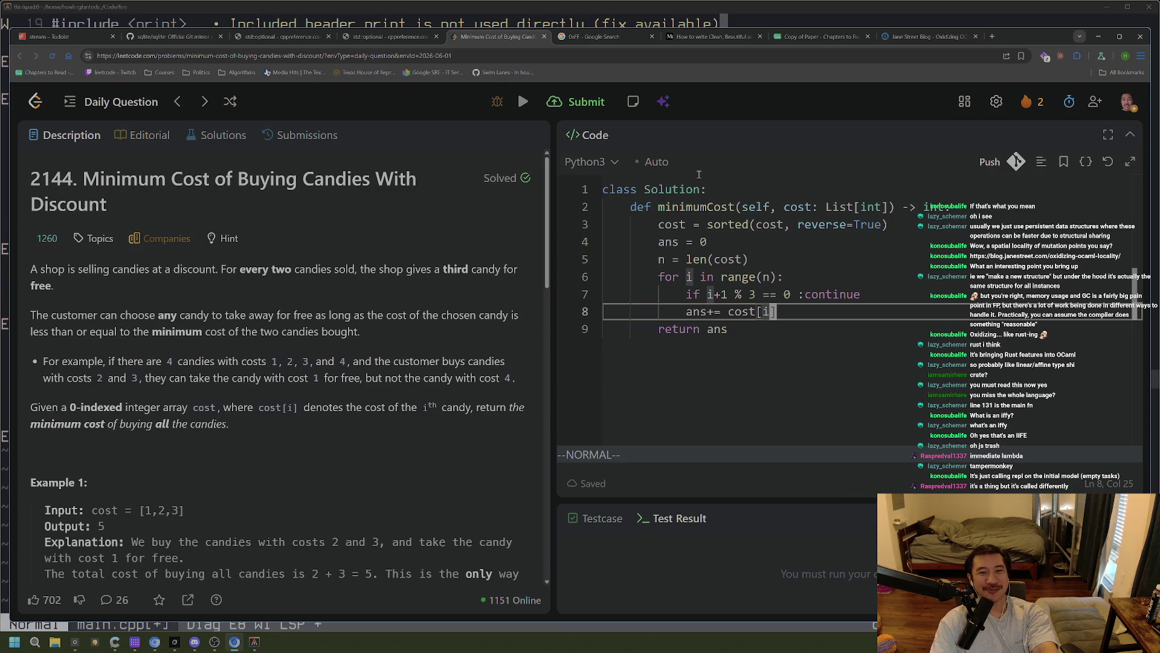
pyautogui.hotkey('alt', 'Tab')
pyautogui.hotkey('alt', 'Tab')
pyautogui.hotkey('alt', 'Tab')
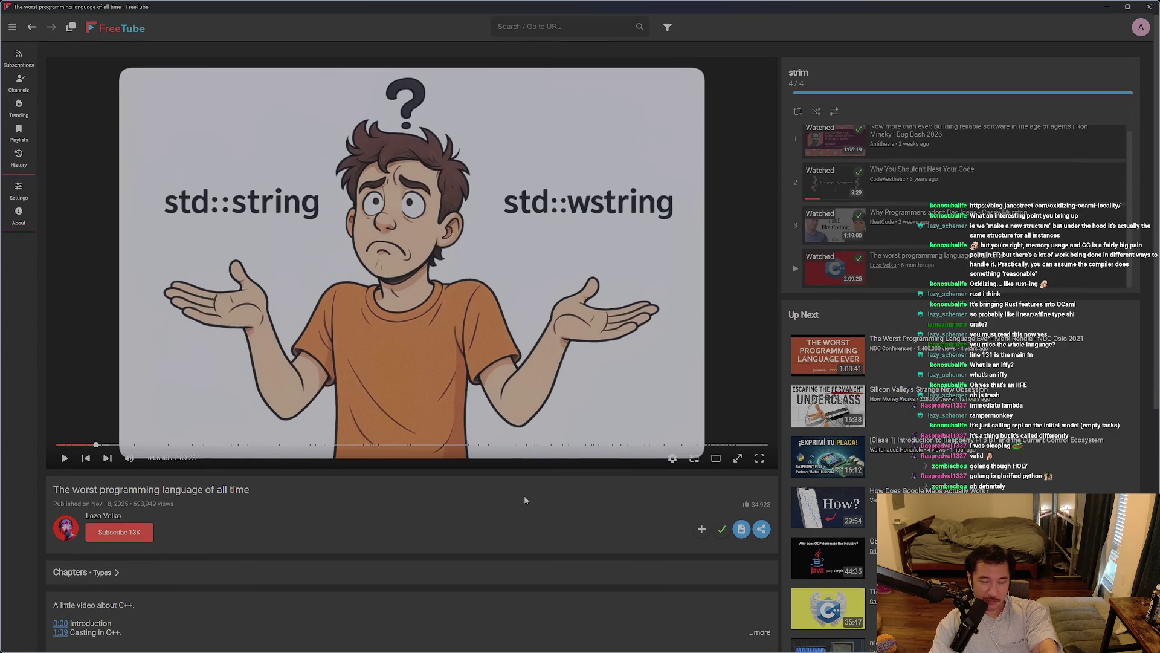
# Flip to the LeetCode browser and back to FreeTube, then bring up the Database System Concepts PDF and _BREADCRUMBS note
pyautogui.hotkey('alt', 'Tab')
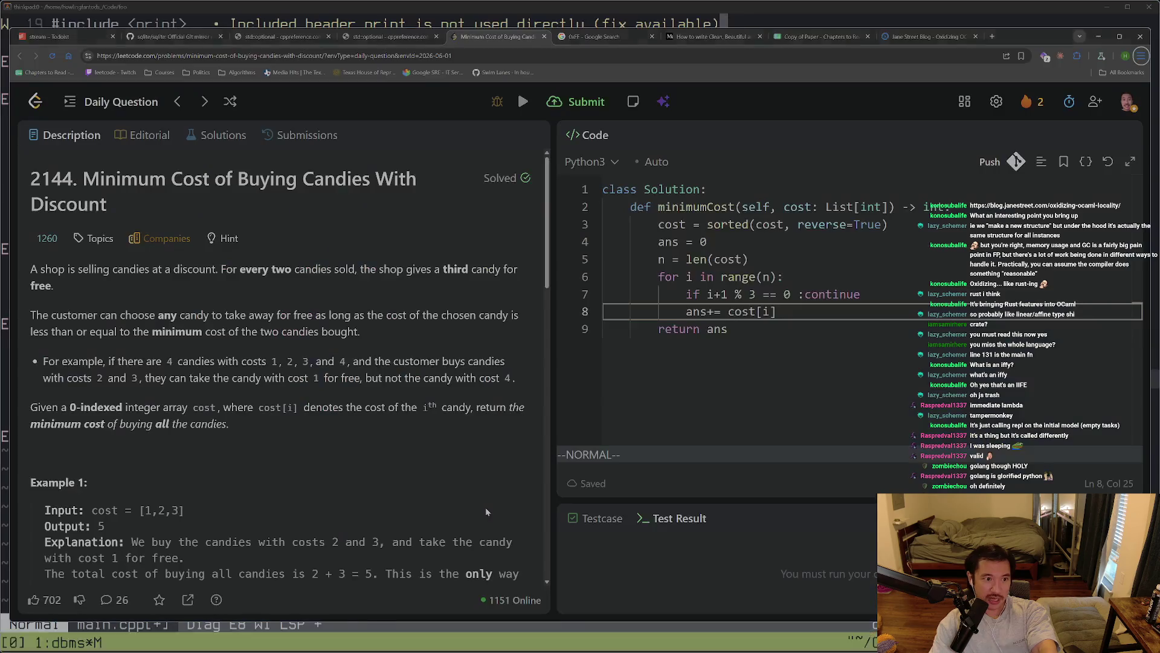
pyautogui.hotkey('alt', 'Tab')
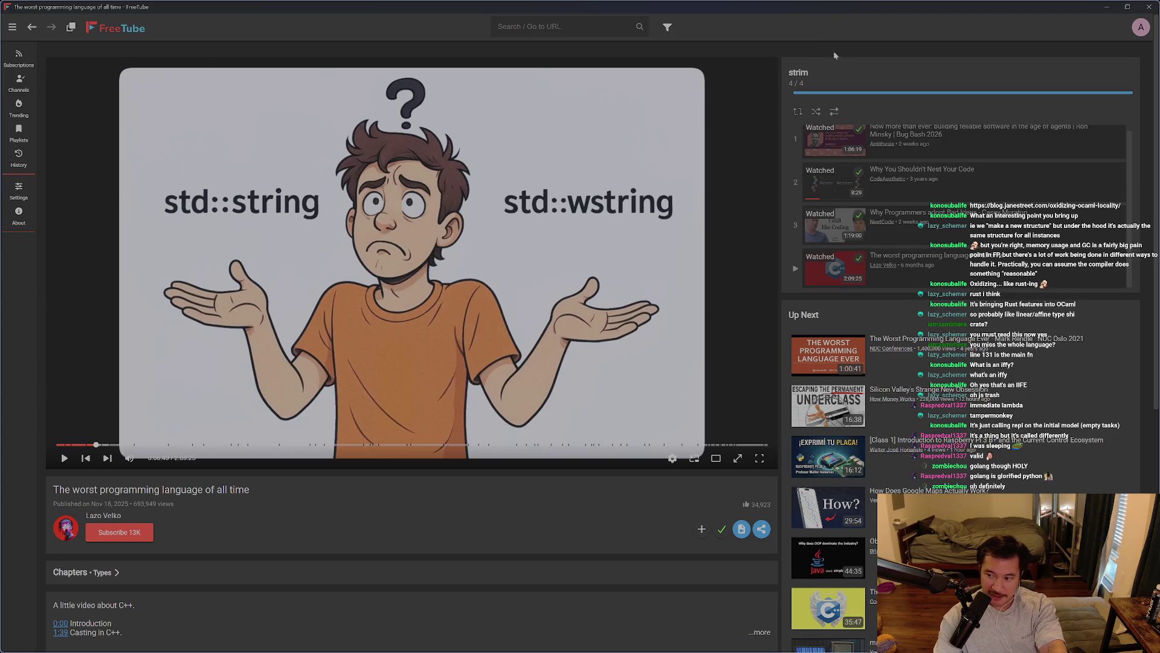
pyautogui.hotkey('alt', 'Tab')
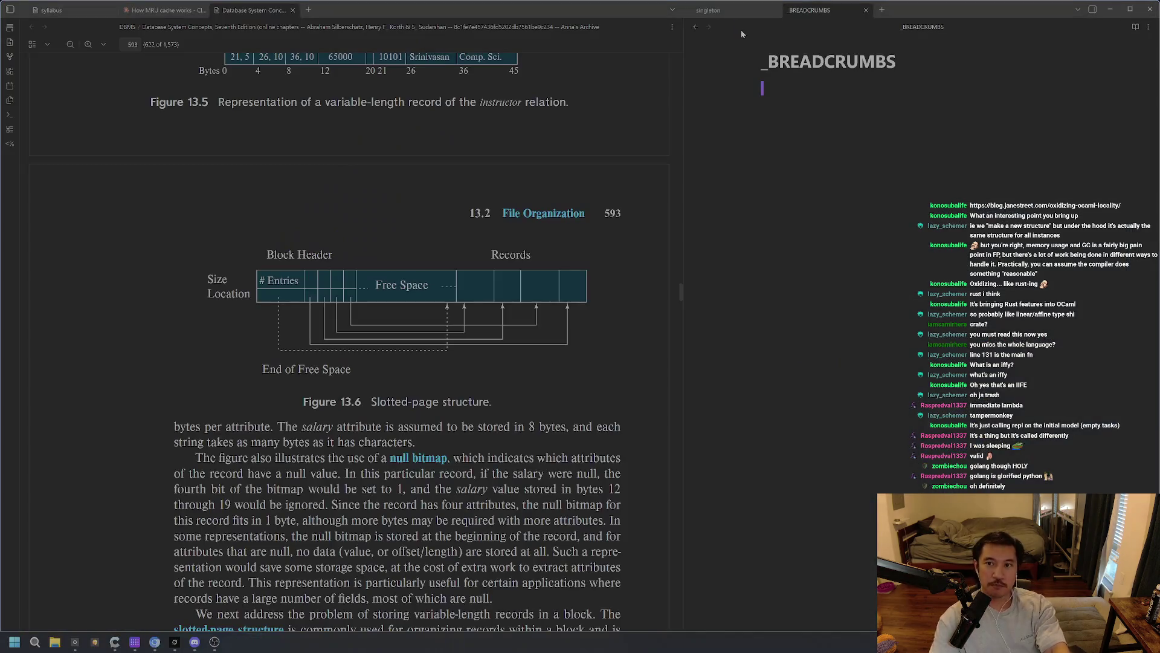
# Return to Chrome and open the Jane Street blog post on oxidizing OCaml
pyautogui.hotkey('alt', 'Tab')
pyautogui.click(929, 36)
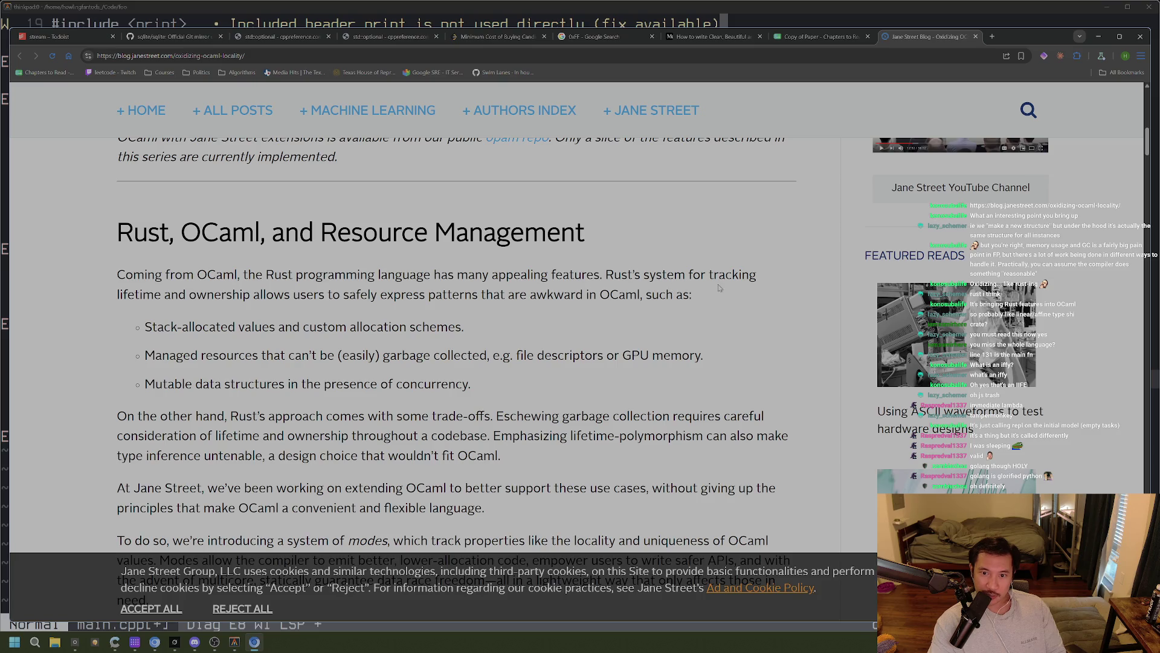
pyautogui.moveTo(196, 299); pyautogui.dragTo(682, 324)
pyautogui.click(546, 335)
pyautogui.moveTo(483, 326); pyautogui.dragTo(220, 326)
pyautogui.click(222, 327)
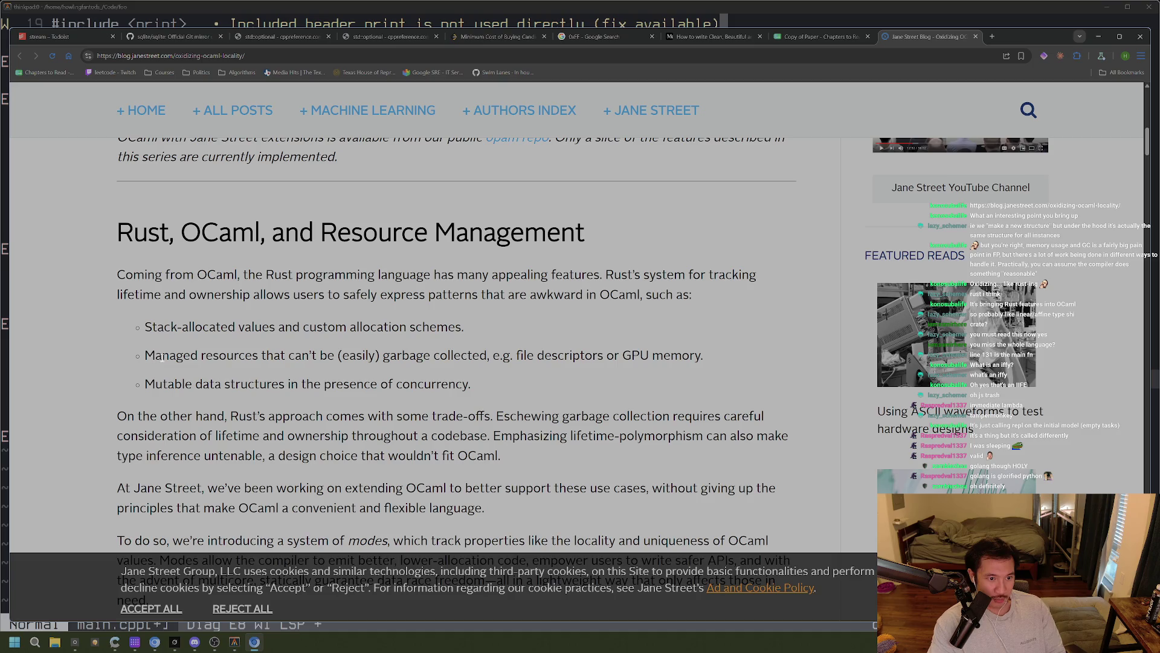
pyautogui.moveTo(377, 356); pyautogui.dragTo(574, 366)
pyautogui.click(574, 366)
pyautogui.moveTo(704, 356); pyautogui.dragTo(556, 356)
pyautogui.click(557, 357)
pyautogui.moveTo(478, 387)
pyautogui.mouseDown()
pyautogui.moveTo(134, 382)
pyautogui.moveTo(470, 385)
pyautogui.mouseUp()
pyautogui.moveTo(390, 356); pyautogui.dragTo(493, 356)
pyautogui.click(493, 356)
pyautogui.scroll(-3, 503, 387)
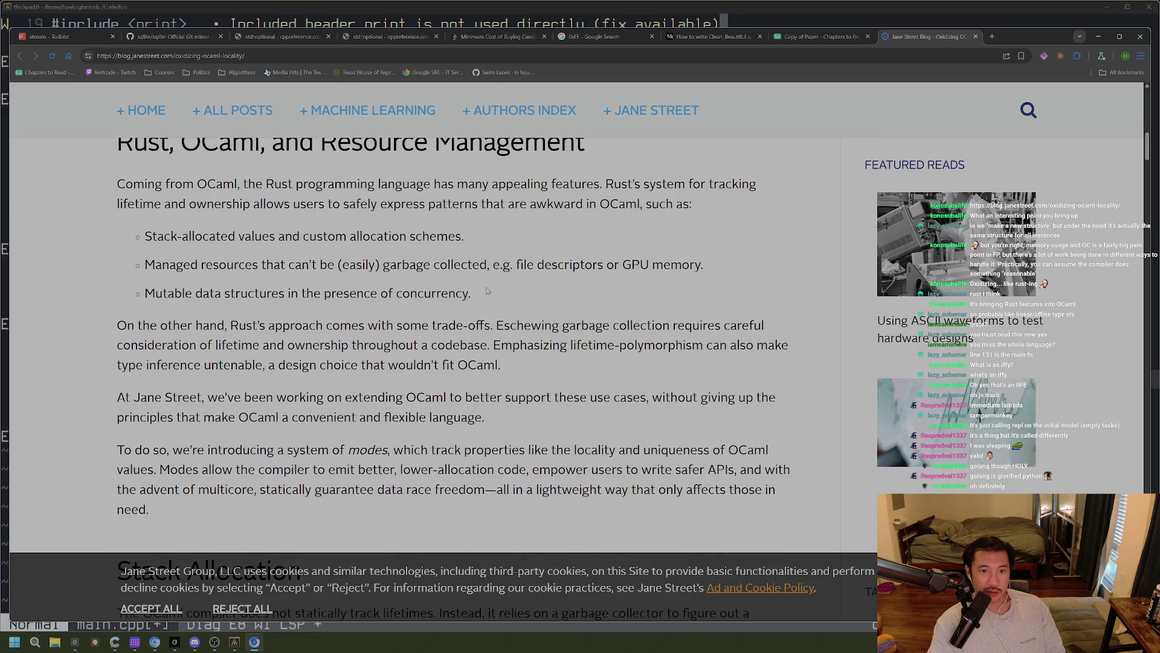
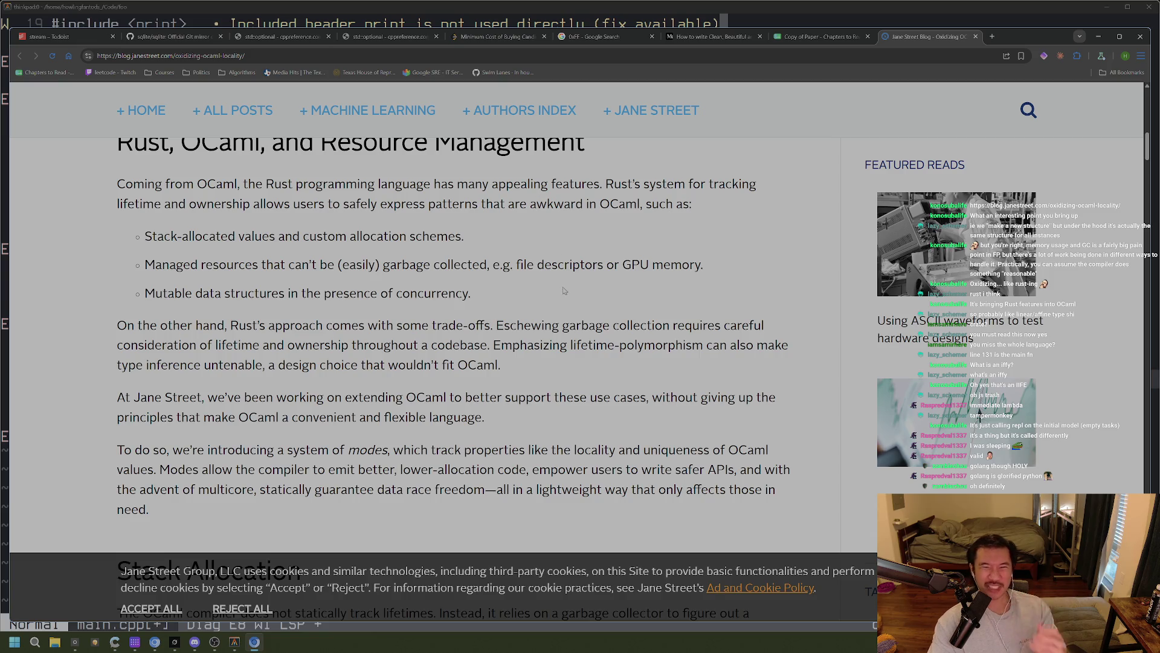
# In a new tab, start typing a garbage collector query and fix its typos
pyautogui.hotkey('ctrl', 't')
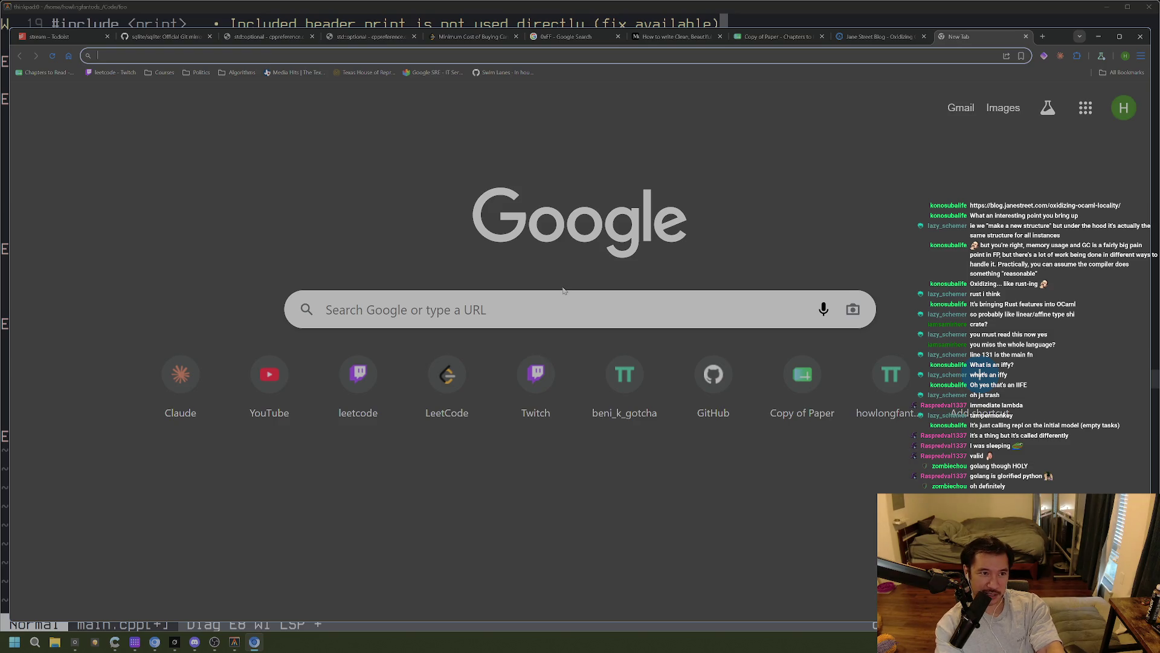
pyautogui.write('gar')
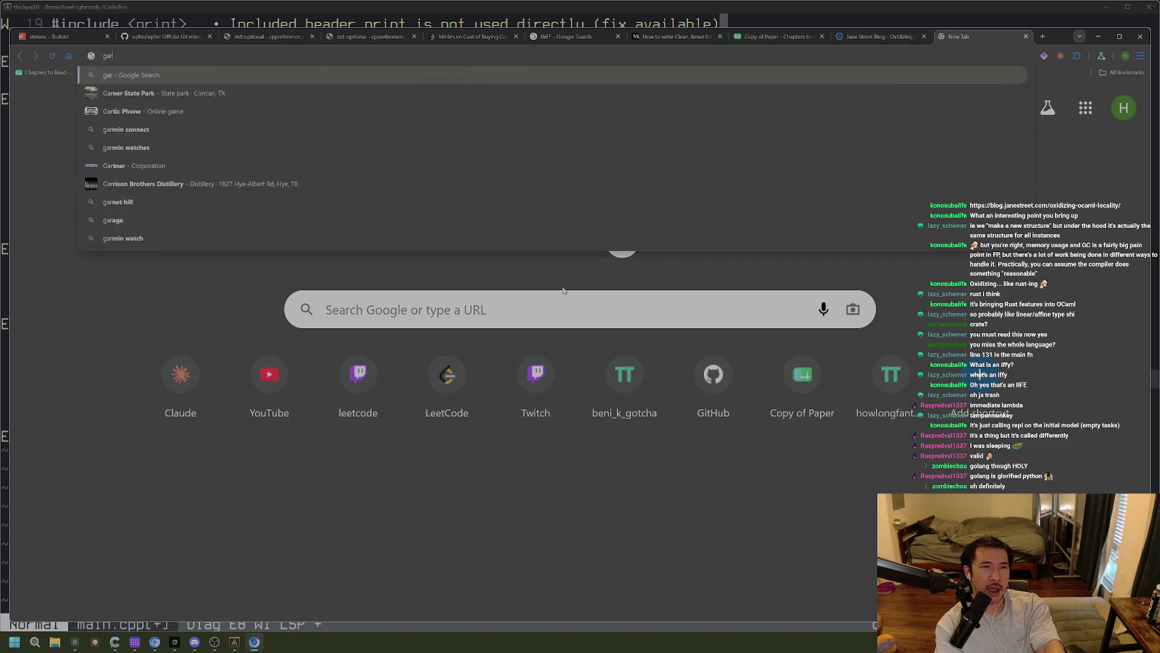
pyautogui.write('bade collector ')
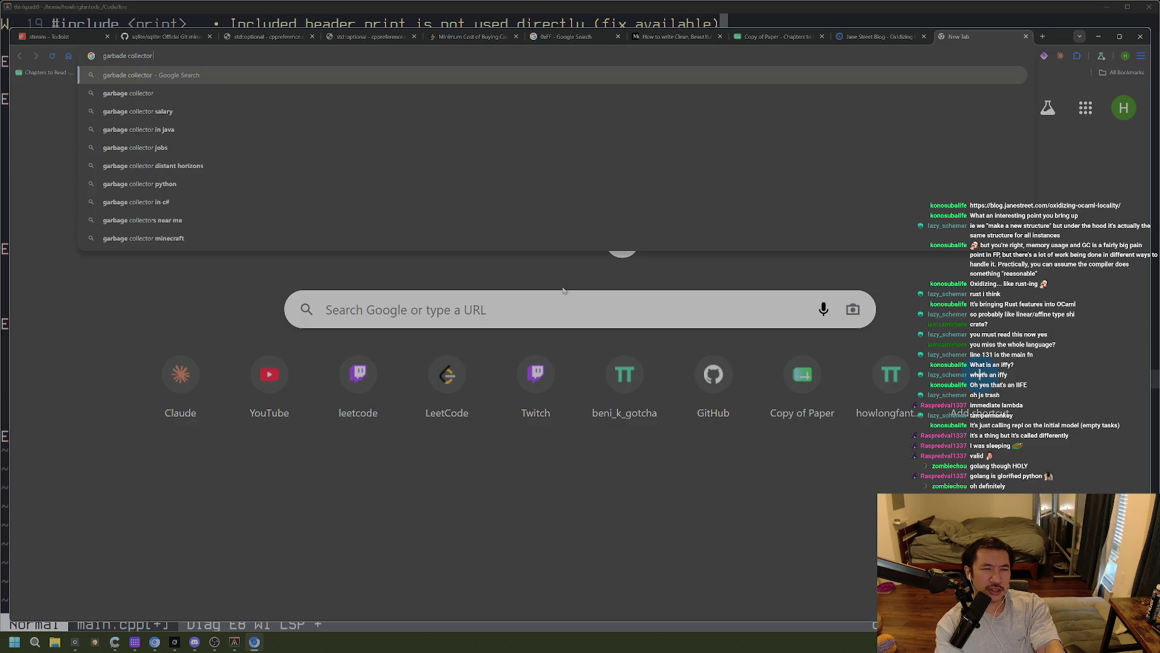
pyautogui.write('w')
pyautogui.hotkey('ctrl', 'a')
pyautogui.write('is collec')
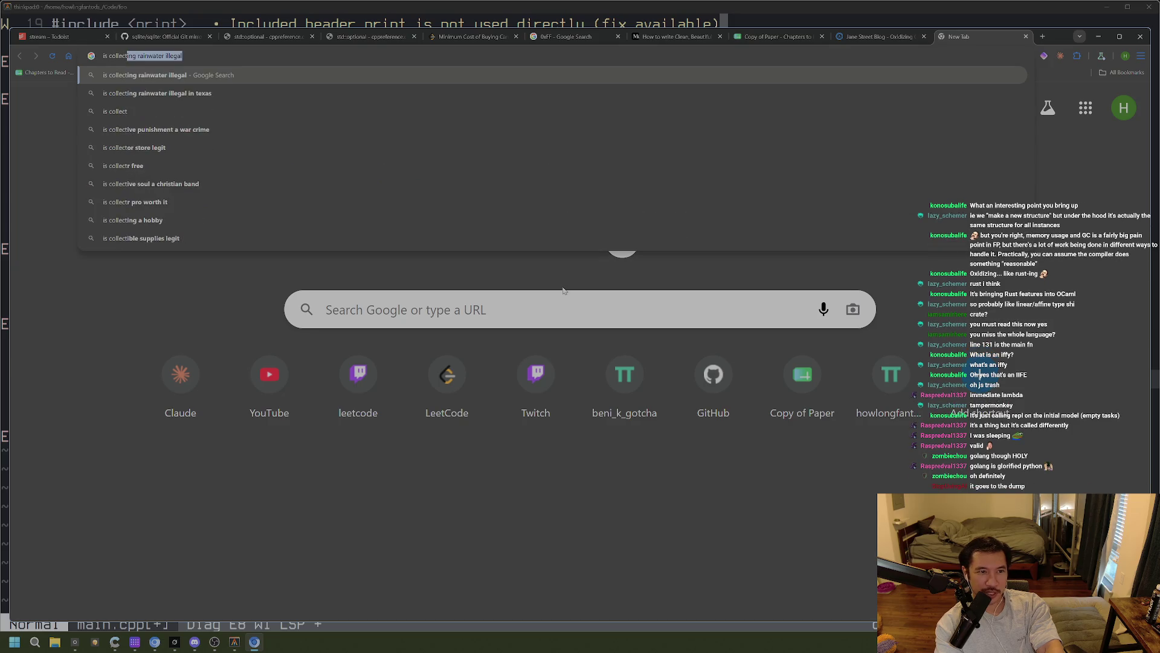
pyautogui.press('BackSpace')
pyautogui.press('BackSpace')
pyautogui.press('BackSpace')
pyautogui.write('barb')
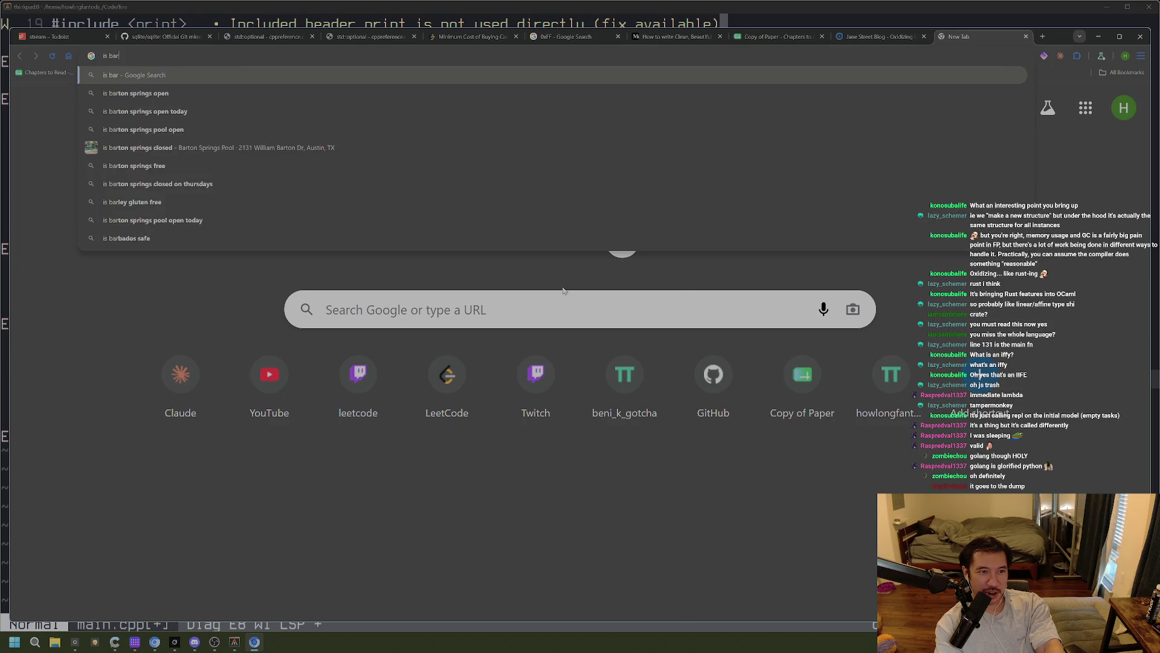
pyautogui.press('BackSpace')
pyautogui.press('BackSpace')
pyautogui.press('BackSpace')
pyautogui.write('g')
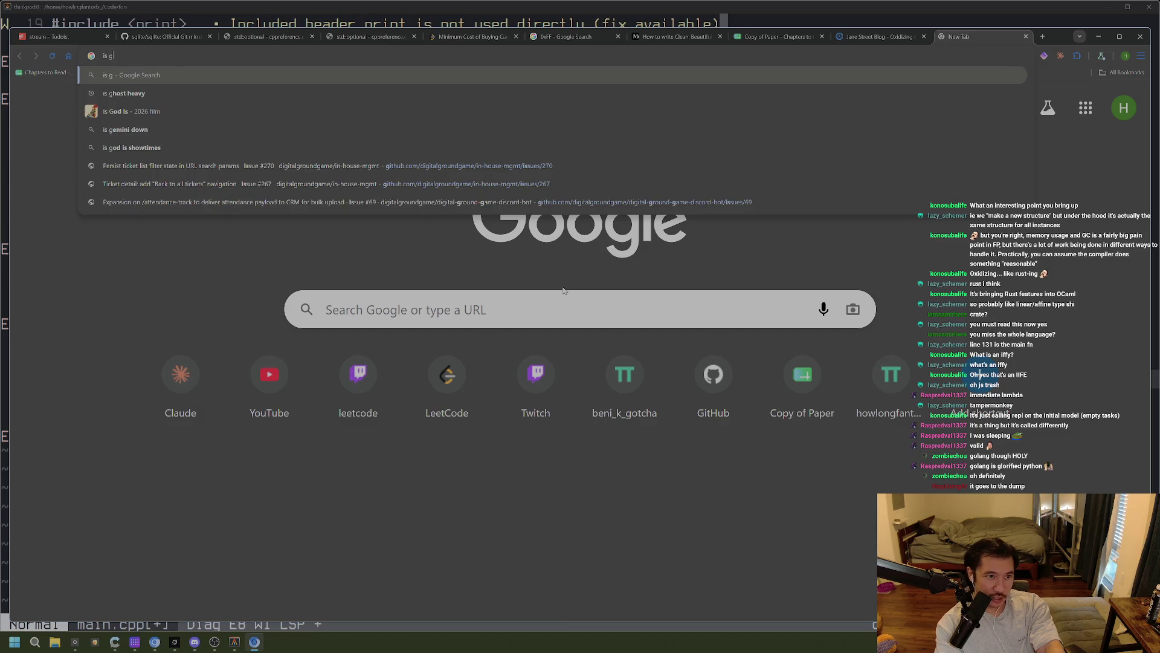
# Finish the query and run the suggested search 'is garbage collector part of jvm'
pyautogui.hotkey('ctrl', '+')
pyautogui.hotkey('ctrl', '+')
pyautogui.hotkey('ctrl', '-')
pyautogui.hotkey('ctrl', '-')
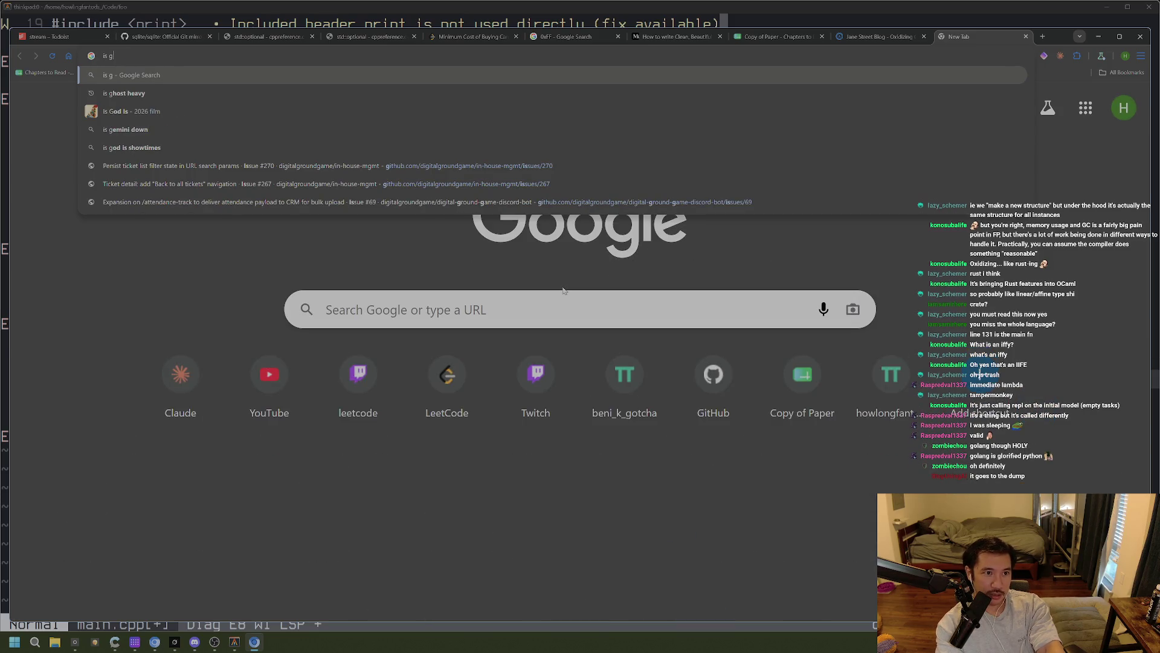
pyautogui.write('arbade collector ')
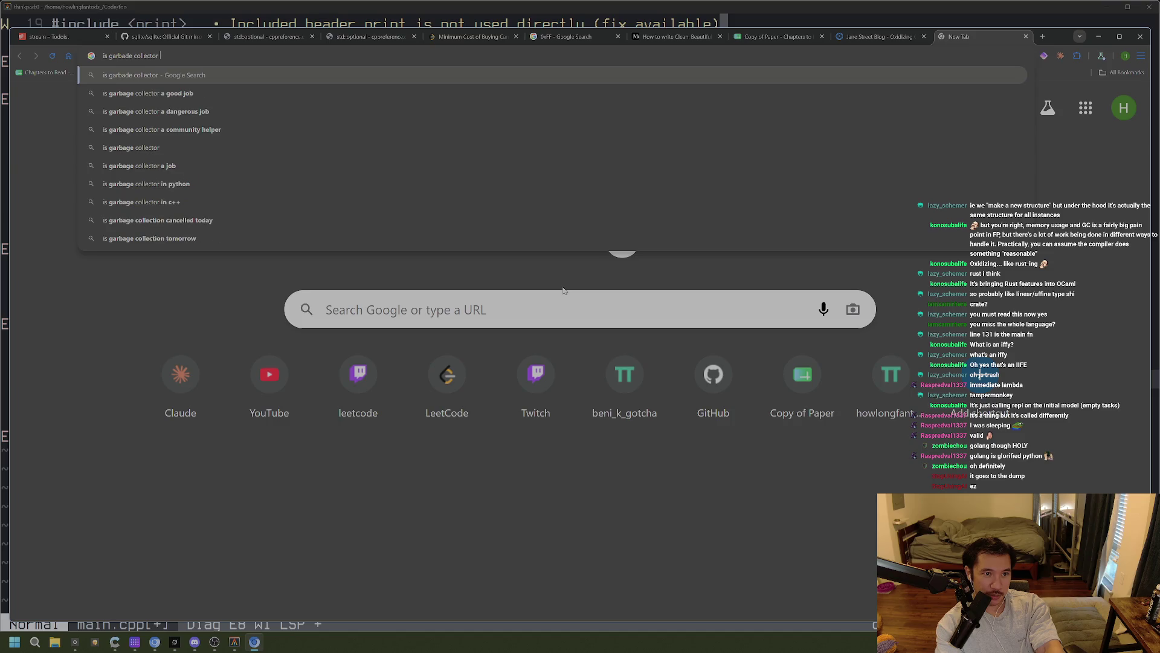
pyautogui.write('part of')
pyautogui.press('Down')
pyautogui.press('Return')
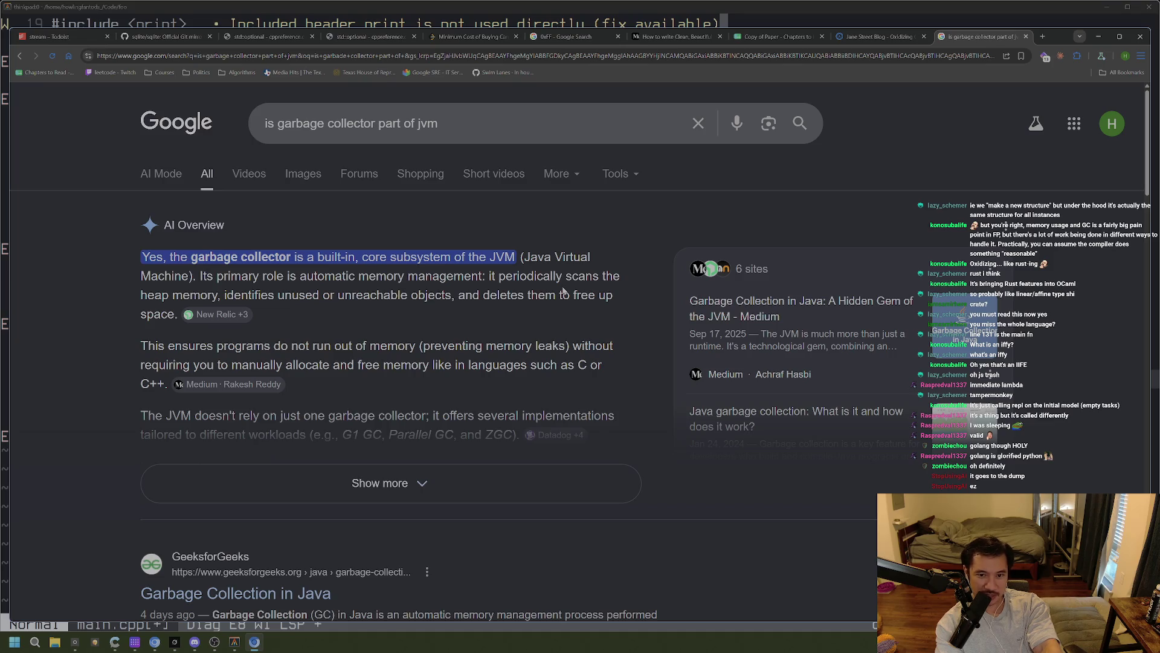
# Replace the JVM query with 'harkell garbage collector' and run that search
pyautogui.scroll(-1, 470, 284)
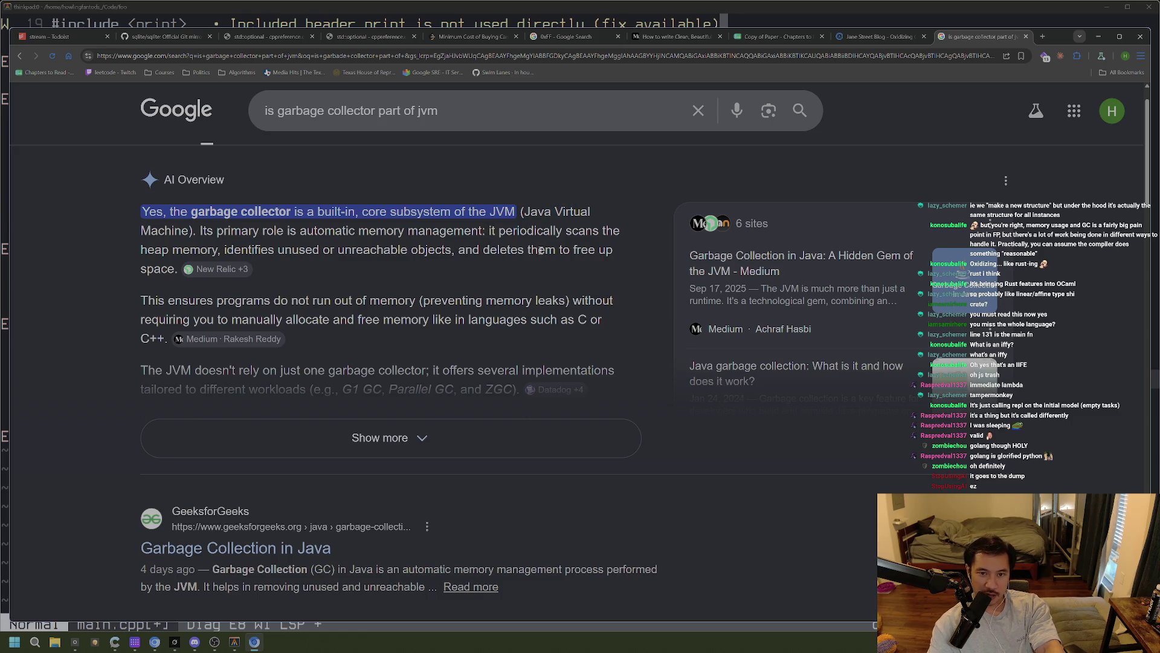
pyautogui.tripleClick(640, 120)
pyautogui.write('h')
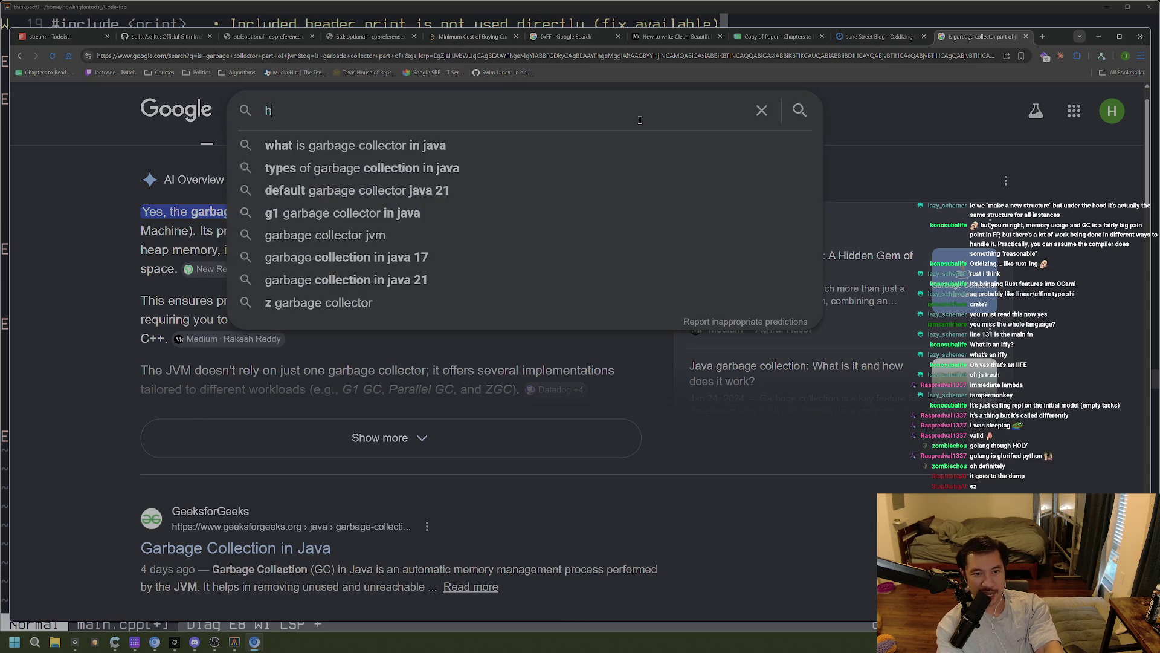
pyautogui.write('arkell gar')
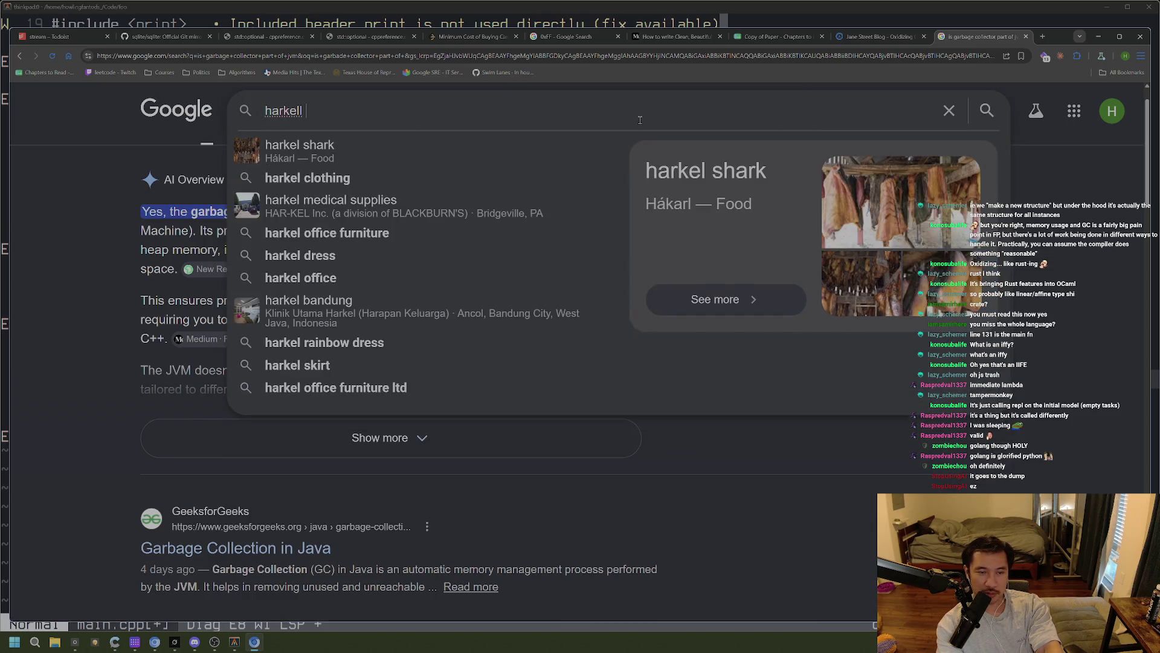
pyautogui.press('BackSpace')
pyautogui.press('BackSpace')
pyautogui.write('ar')
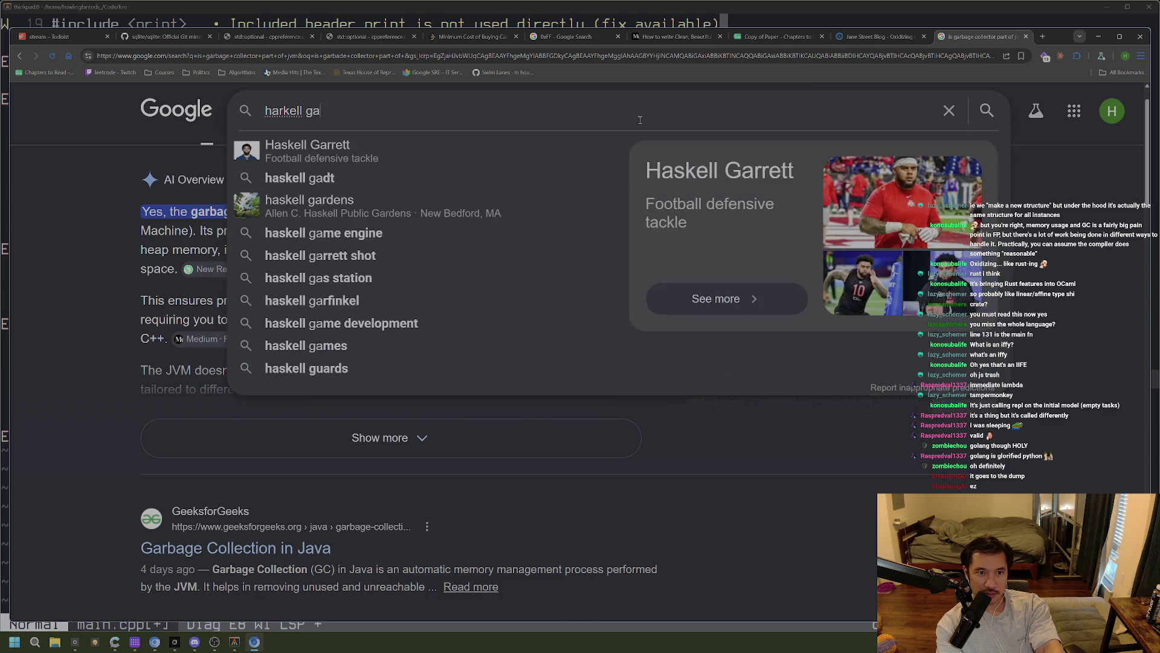
pyautogui.write('be')
pyautogui.press('BackSpace')
pyautogui.press('BackSpace')
pyautogui.press('BackSpace')
pyautogui.write('l gar')
pyautogui.press('BackSpace')
pyautogui.press('BackSpace')
pyautogui.press('BackSpace')
pyautogui.press('BackSpace')
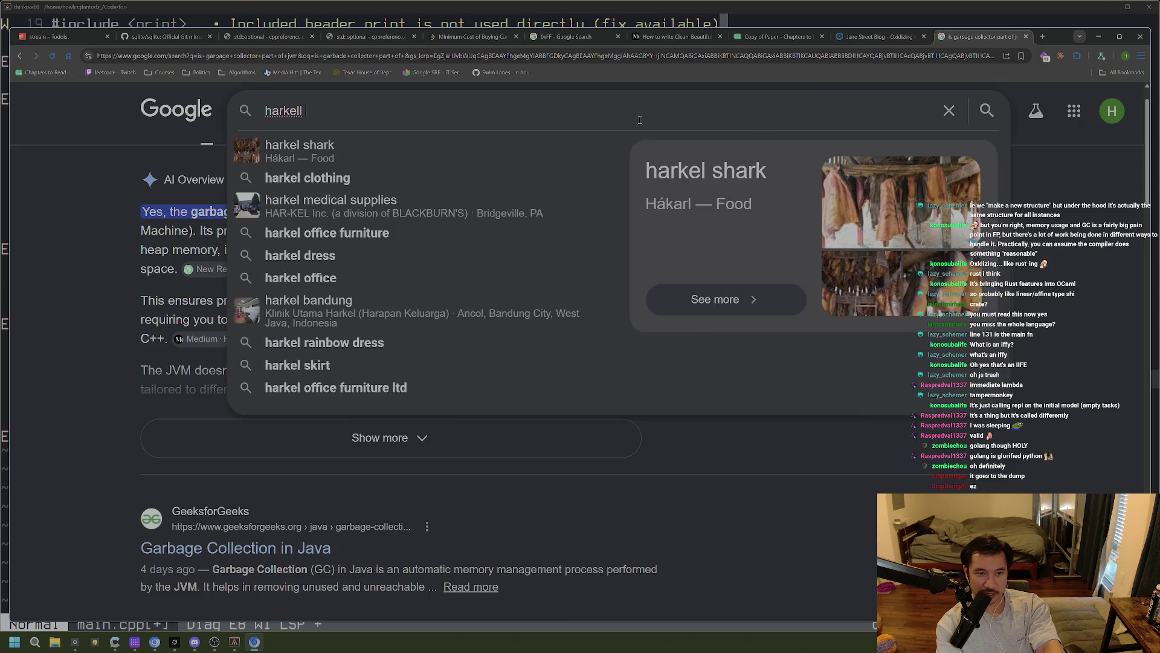
pyautogui.write('l garbage collector')
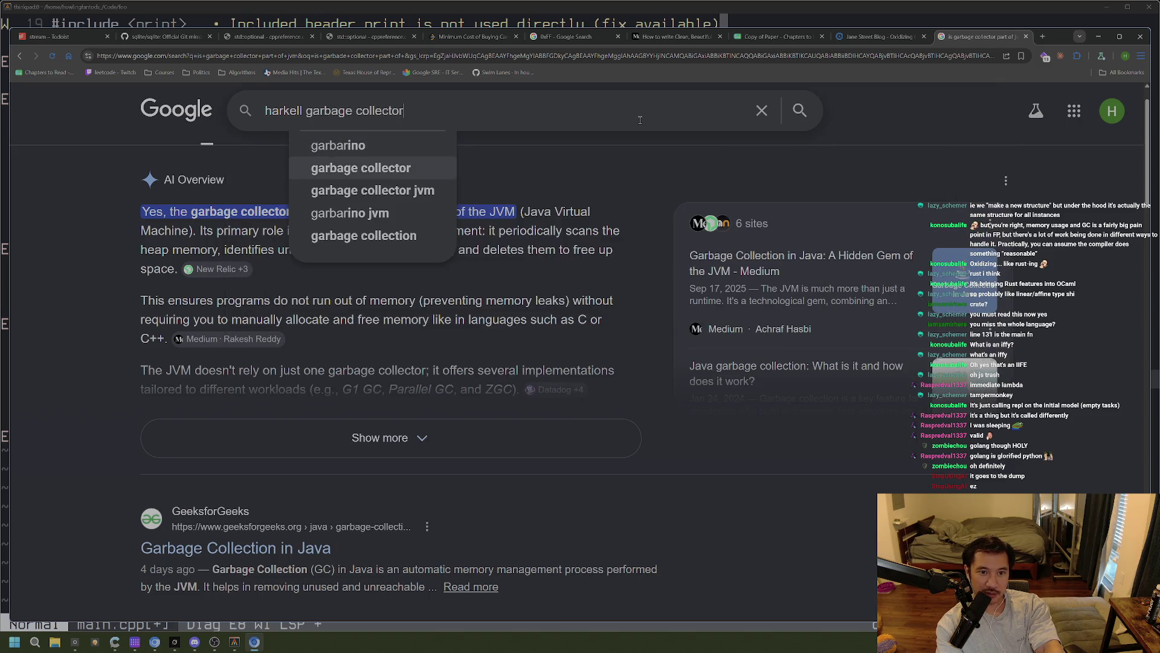
pyautogui.press('Return')
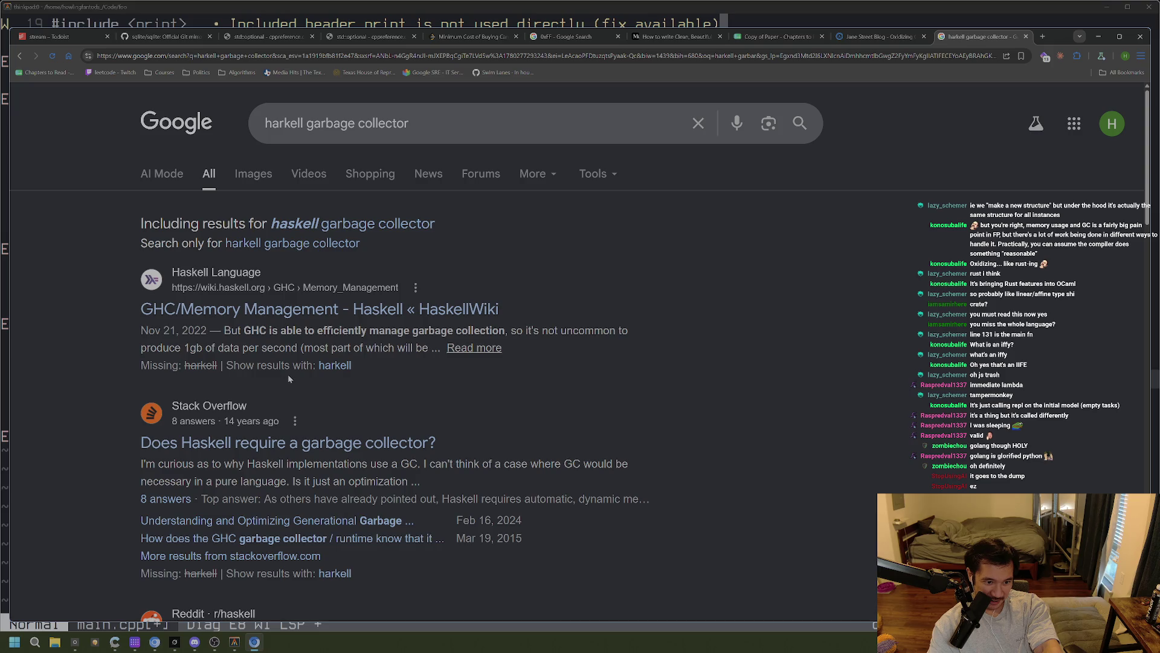
# Open the 'Does Haskell require a garbage collector?' question and dismiss the cookie notice
pyautogui.click(318, 444)
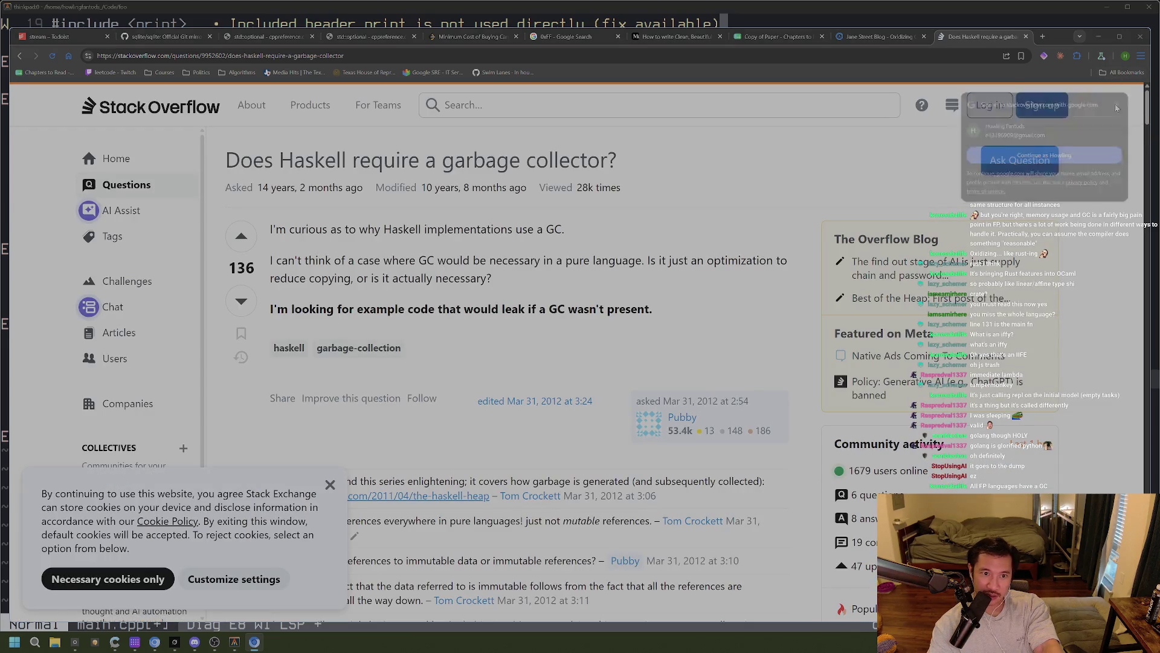
pyautogui.scroll(-3, 488, 401)
pyautogui.click(330, 484)
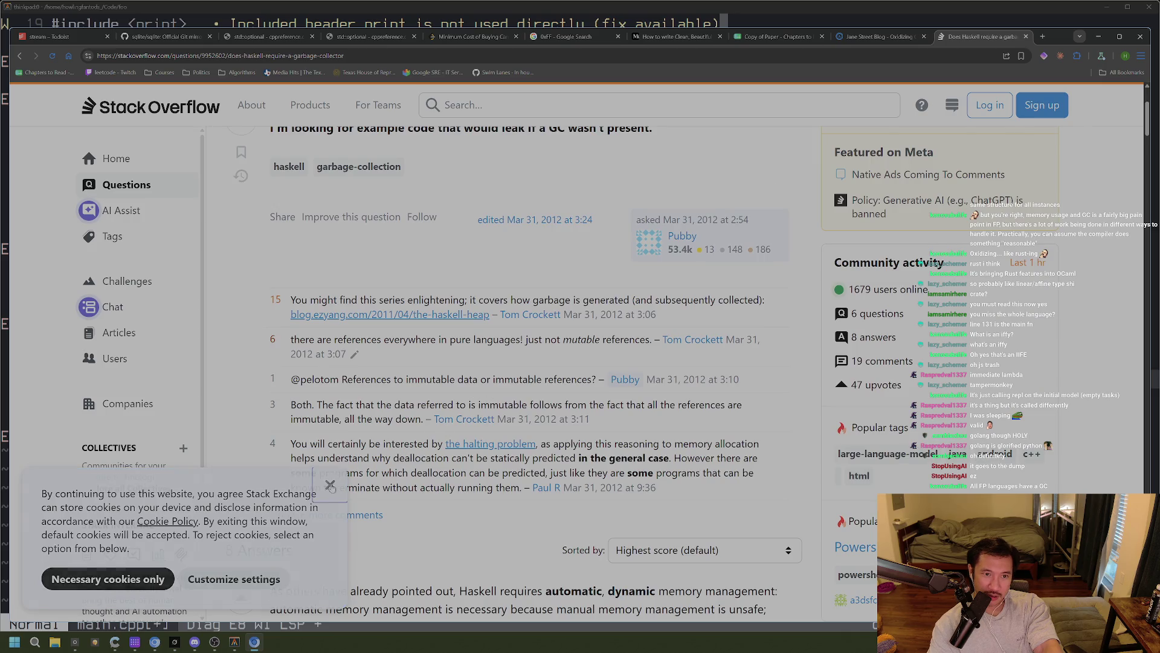
pyautogui.scroll(2, 421, 280)
pyautogui.scroll(-7, 421, 280)
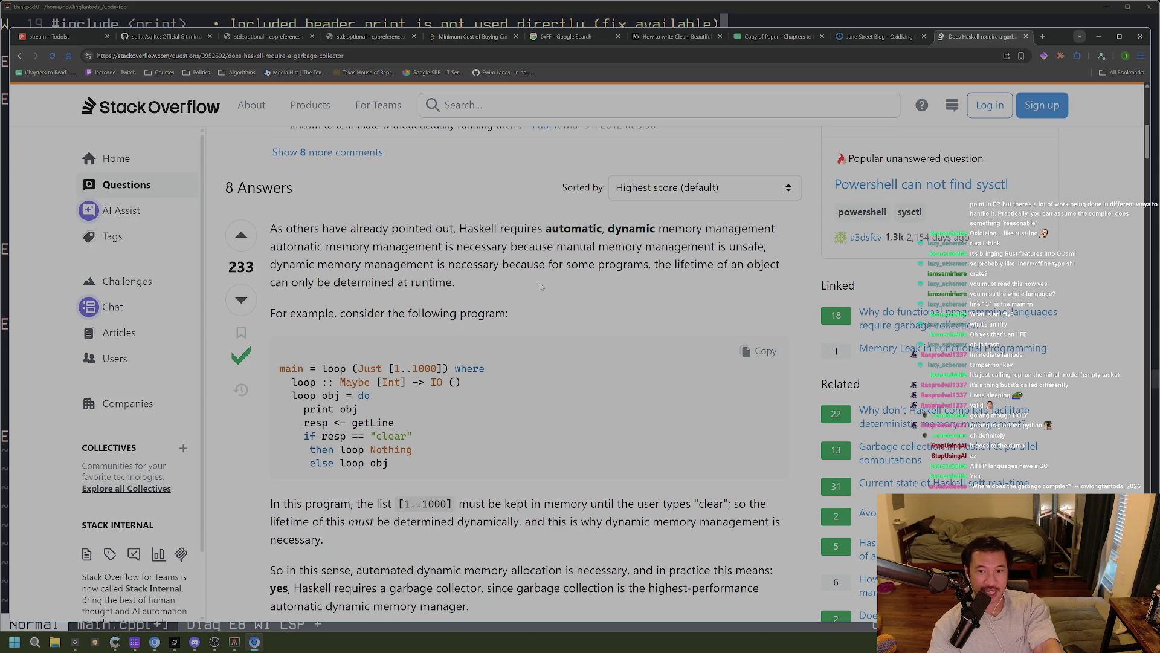
# Highlight the sentence about object lifetimes at runtime while reading the answer
pyautogui.moveTo(653, 264)
pyautogui.mouseDown()
pyautogui.moveTo(631, 284)
pyautogui.moveTo(603, 285)
pyautogui.moveTo(635, 266)
pyautogui.mouseUp()
pyautogui.click(586, 291)
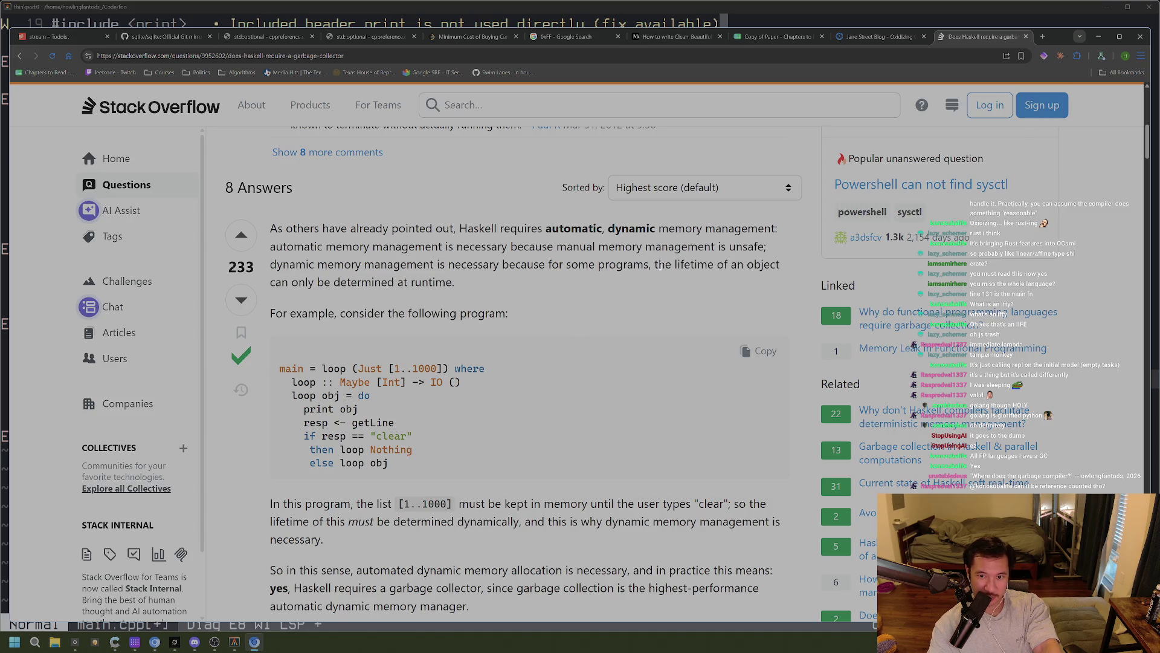
pyautogui.moveTo(659, 264); pyautogui.dragTo(455, 284)
pyautogui.click(476, 281)
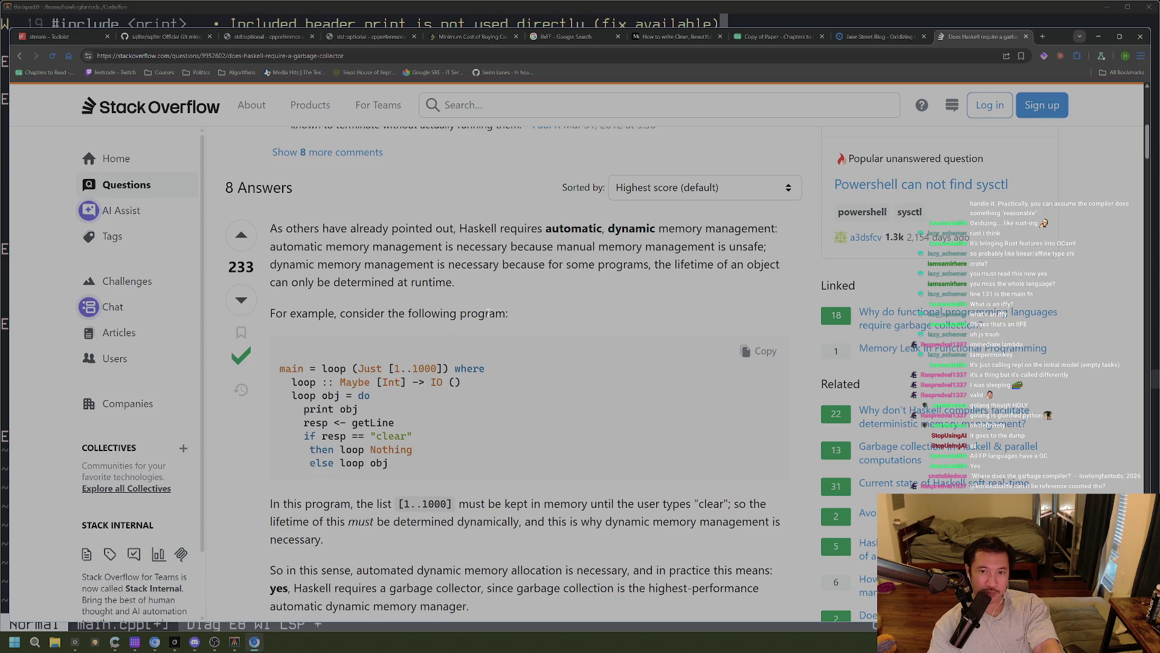
pyautogui.scroll(-1, 516, 320)
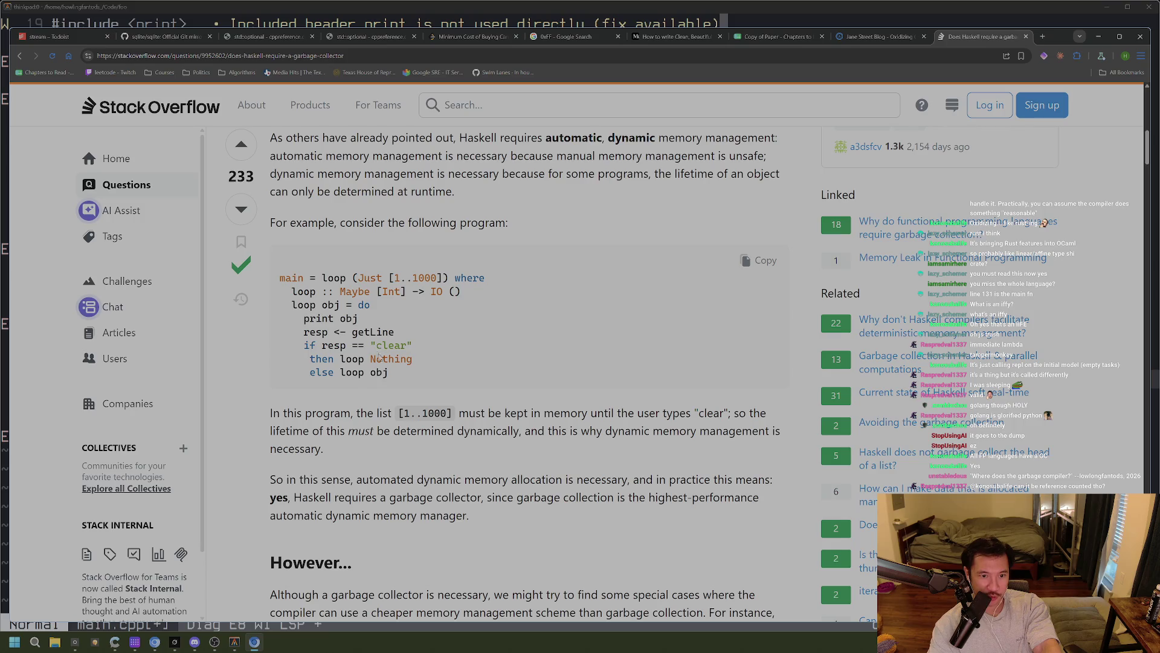
pyautogui.scroll(-1, 375, 368)
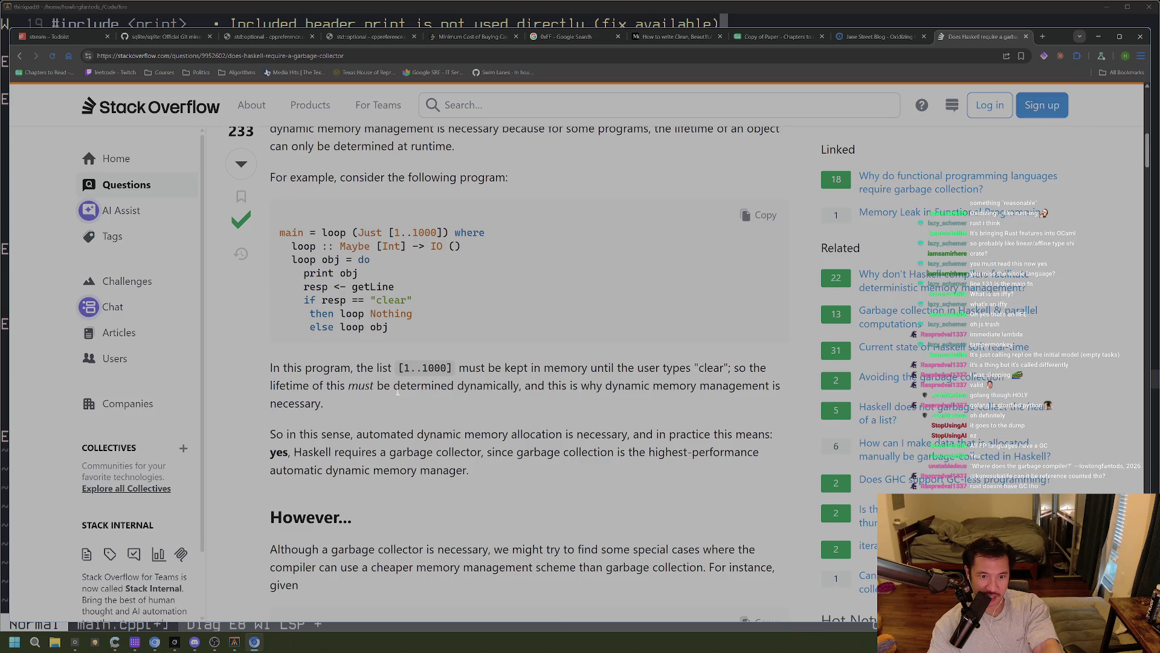
# Highlight 'determined dynamically', the loop type signature and the line checking for "clear"
pyautogui.moveTo(393, 385); pyautogui.dragTo(543, 388)
pyautogui.click(542, 397)
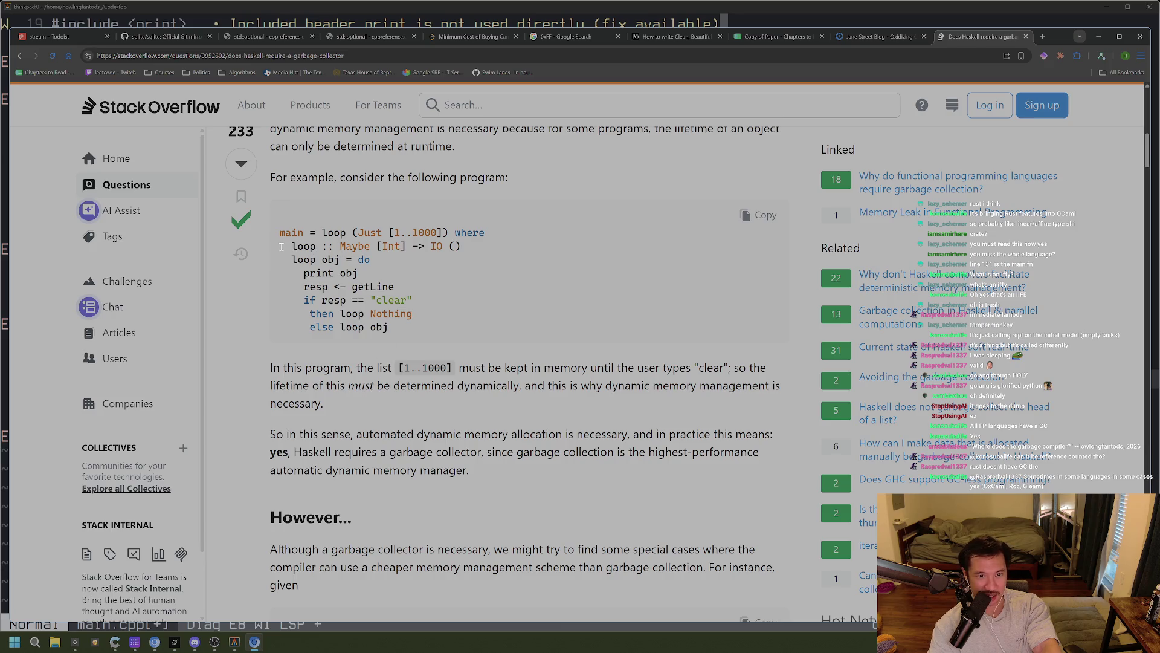
pyautogui.moveTo(280, 246); pyautogui.dragTo(413, 245)
pyautogui.click(461, 247)
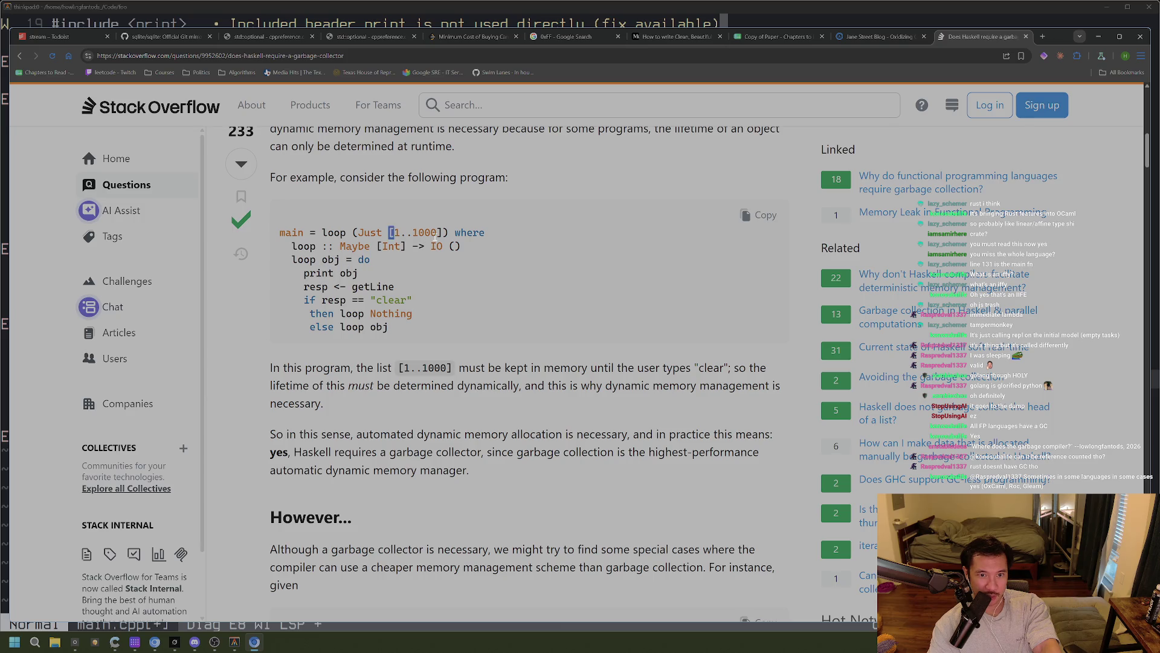
pyautogui.moveTo(433, 298); pyautogui.dragTo(279, 300)
pyautogui.click(331, 402)
pyautogui.scroll(-3, 362, 410)
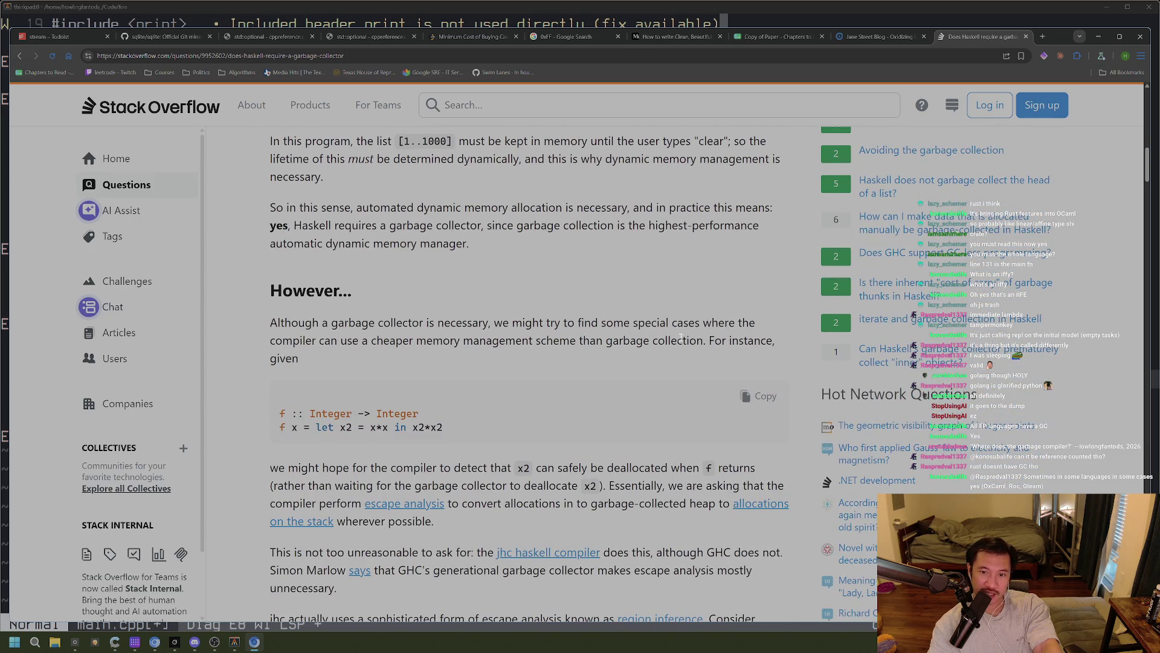
# Highlight the cheaper memory scheme sentence, a code line, and the :: in the type signature
pyautogui.moveTo(324, 342)
pyautogui.mouseDown()
pyautogui.moveTo(728, 346)
pyautogui.moveTo(634, 354)
pyautogui.mouseUp()
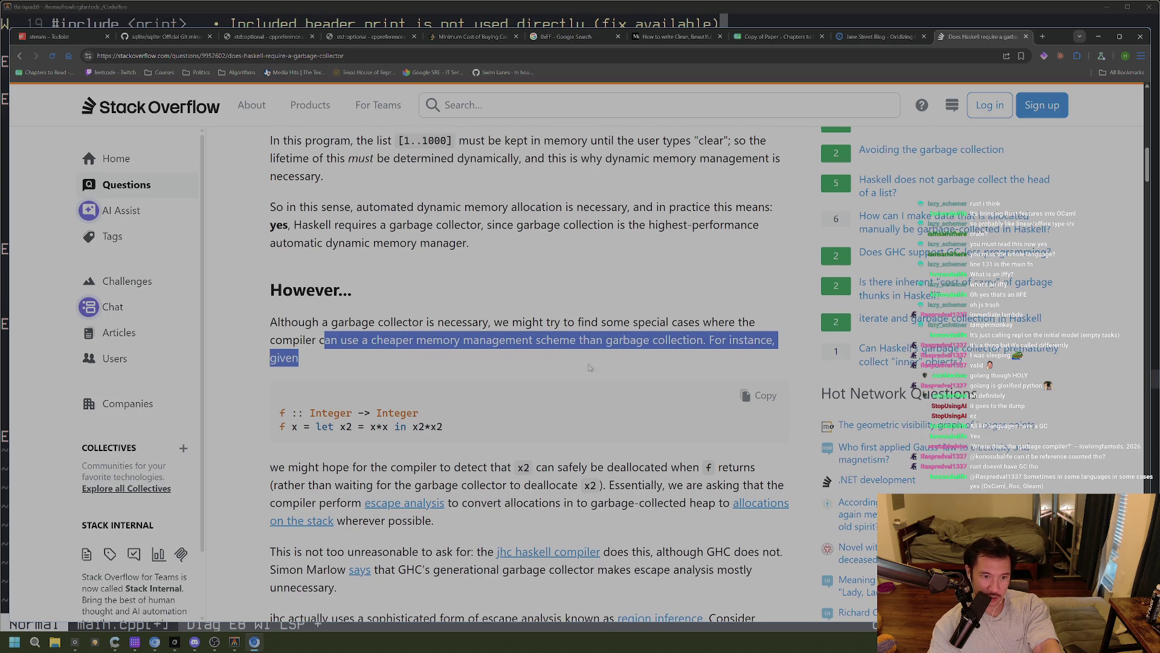
pyautogui.scroll(-1, 594, 366)
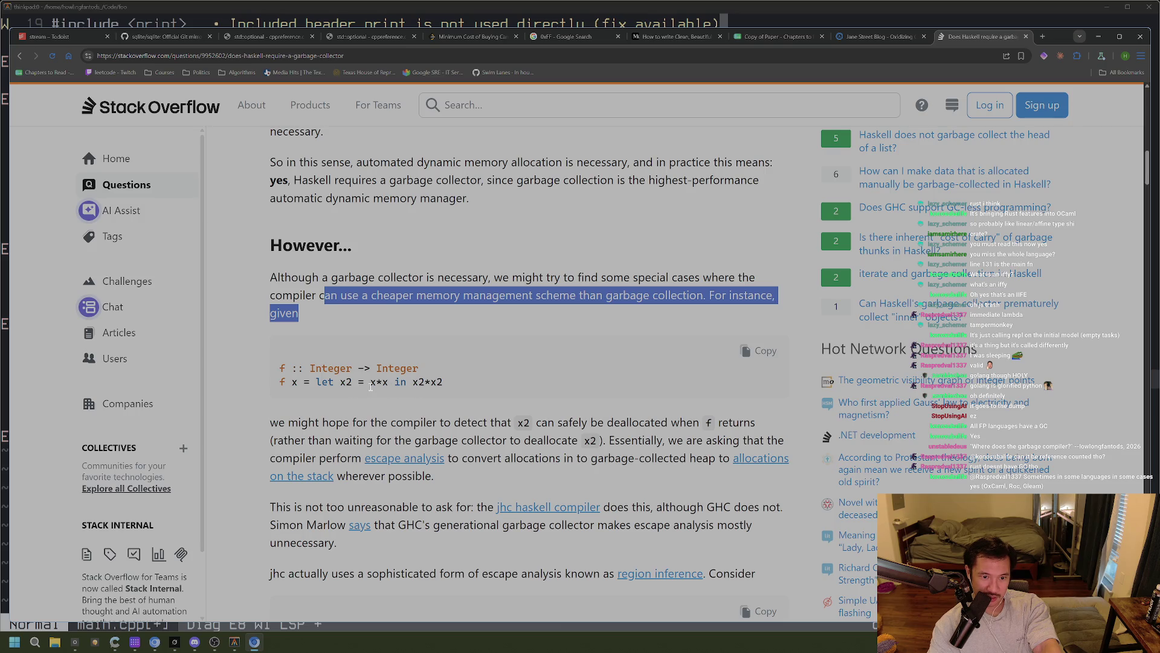
pyautogui.moveTo(440, 384); pyautogui.dragTo(287, 384)
pyautogui.scroll(-1, 297, 401)
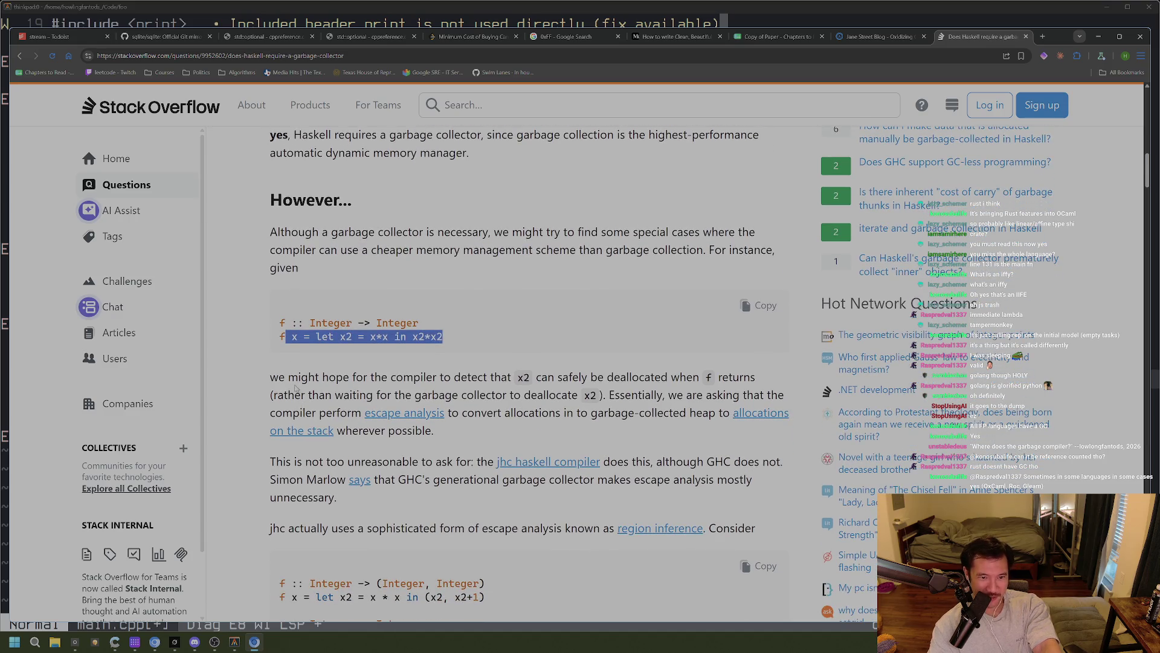
pyautogui.click(326, 366)
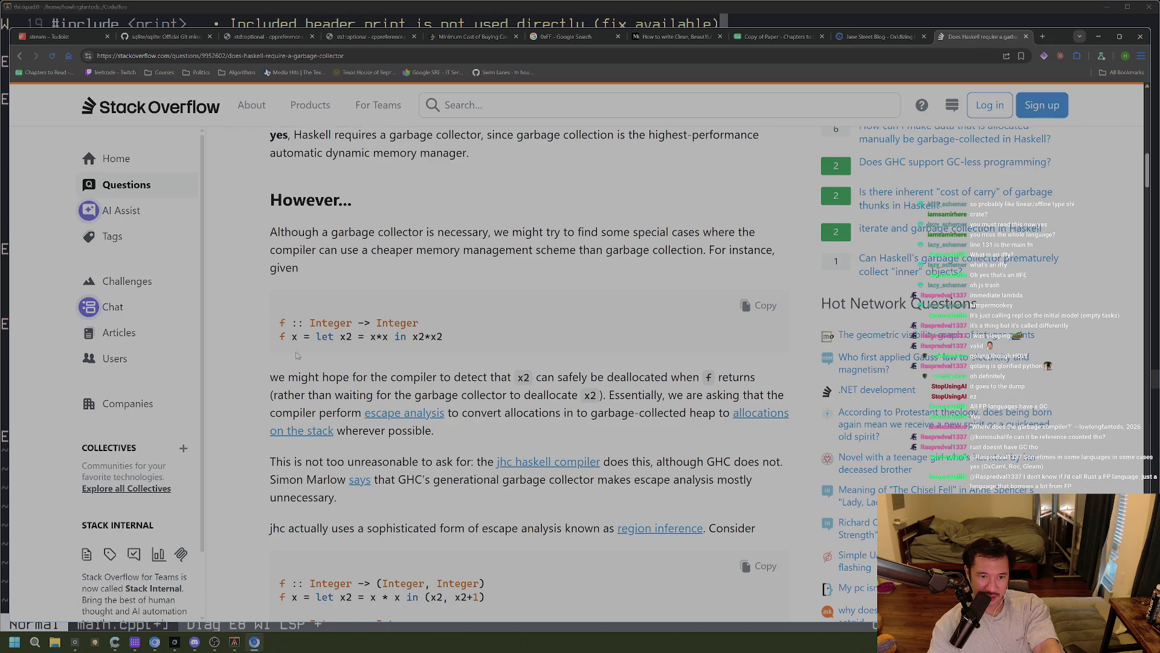
pyautogui.doubleClick(305, 323)
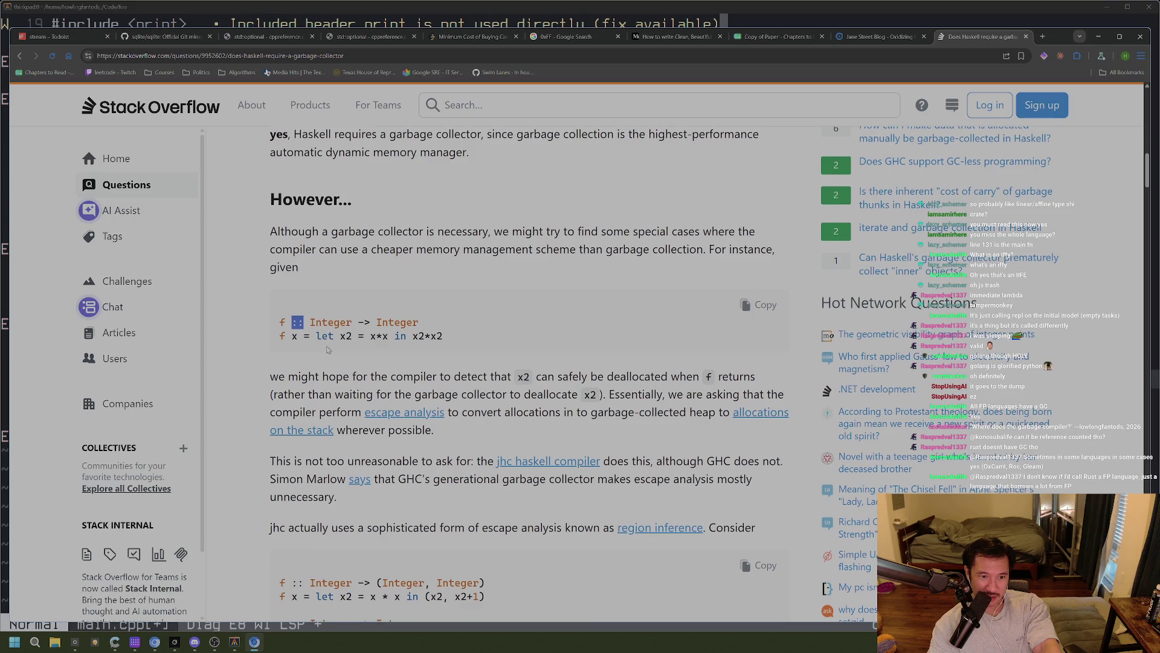
pyautogui.scroll(-1, 325, 351)
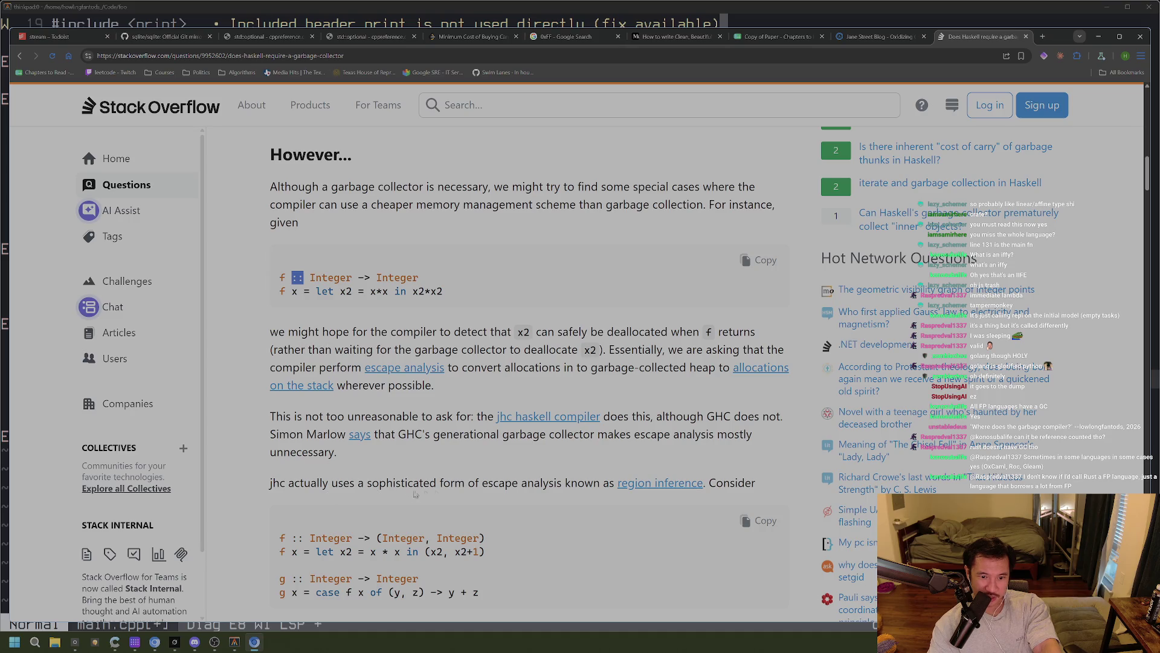
pyautogui.scroll(-3, 564, 501)
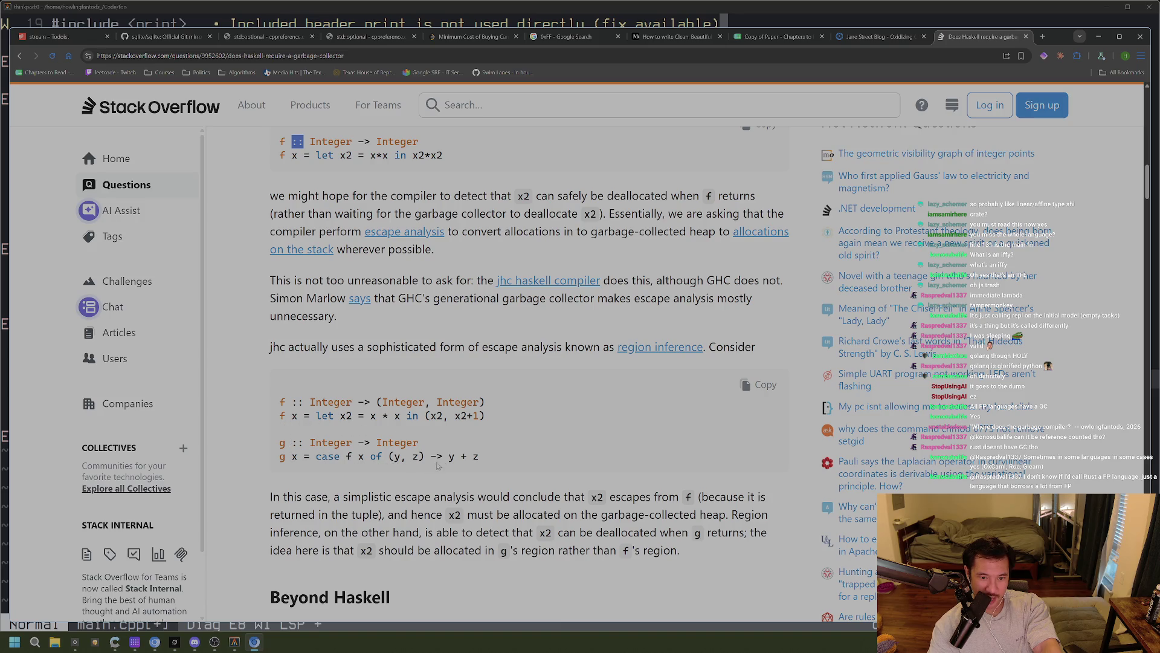
# Select the whole 'g x = case f x of' code line, then clear it
pyautogui.tripleClick(464, 461)
pyautogui.click(408, 496)
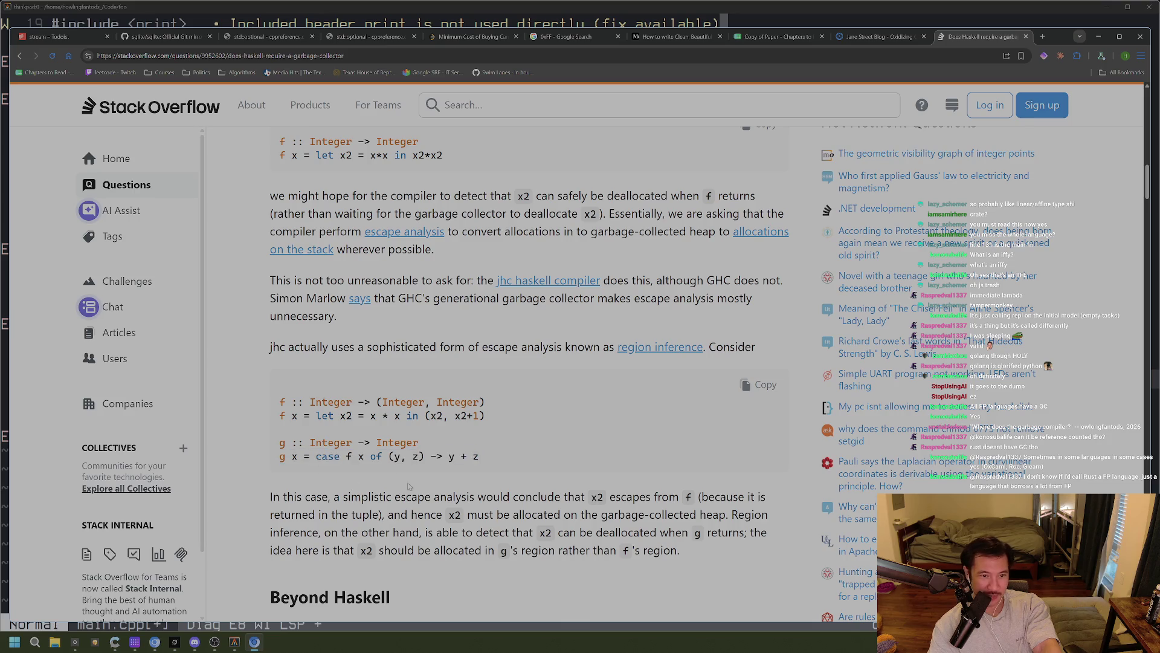
pyautogui.moveTo(481, 459); pyautogui.dragTo(277, 461)
pyautogui.click(542, 464)
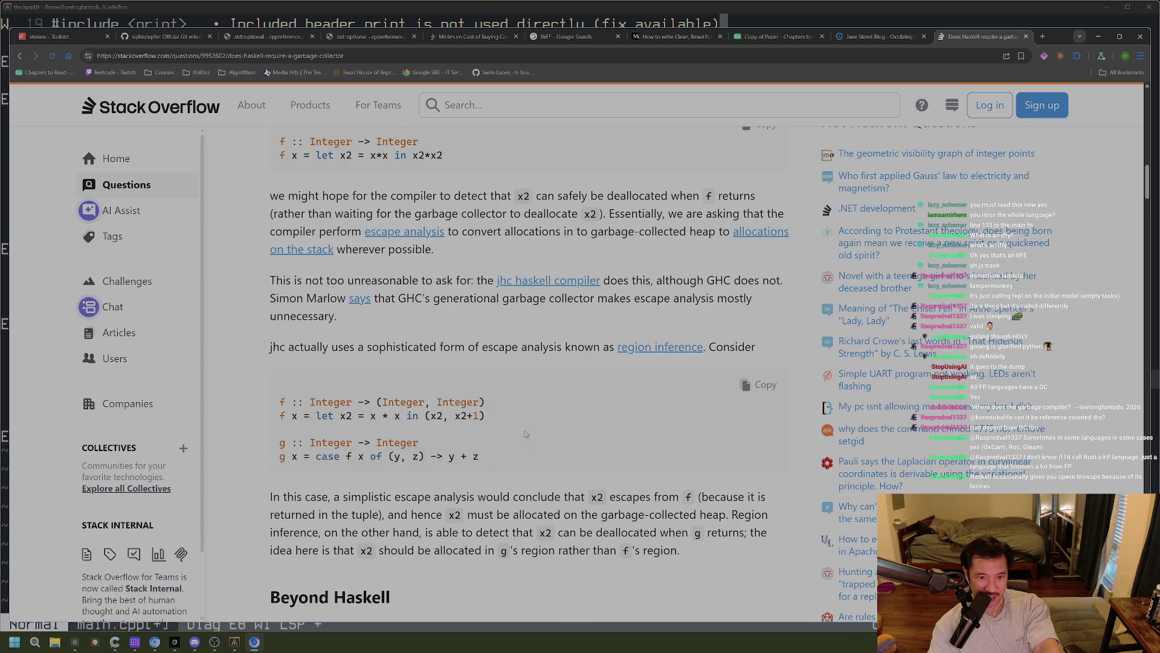
pyautogui.scroll(-1, 407, 515)
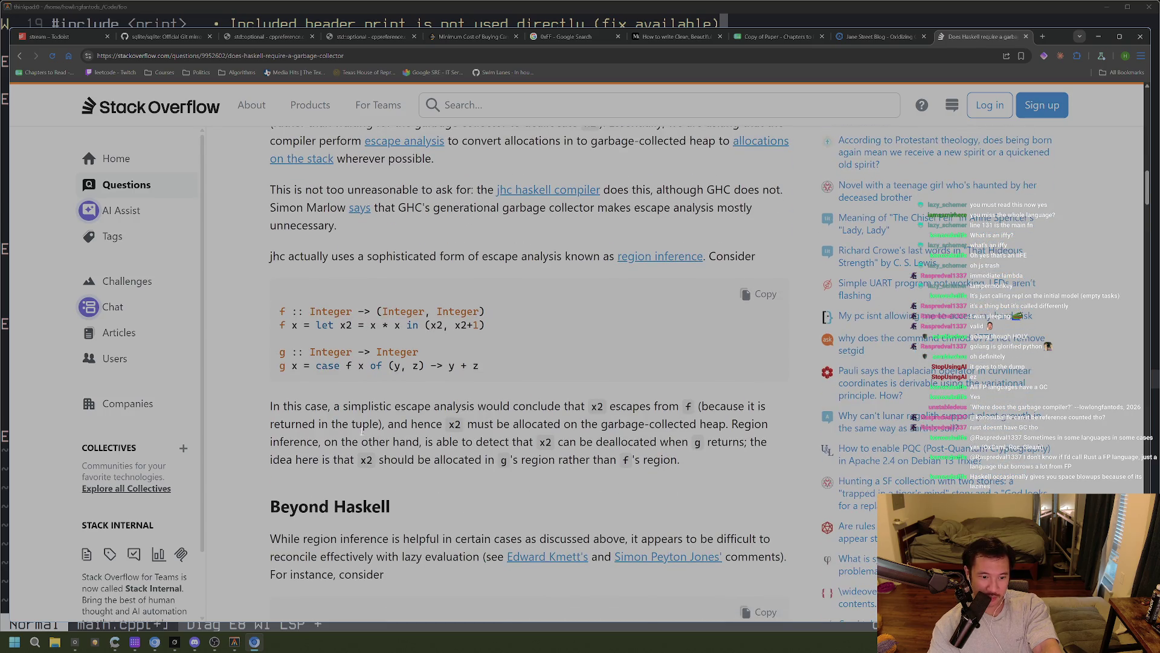
pyautogui.scroll(-1, 425, 417)
pyautogui.scroll(2, 424, 417)
# Reselect the g x = case line and its 'of (y, z) -> y + z' part several times
pyautogui.moveTo(479, 410); pyautogui.dragTo(278, 420)
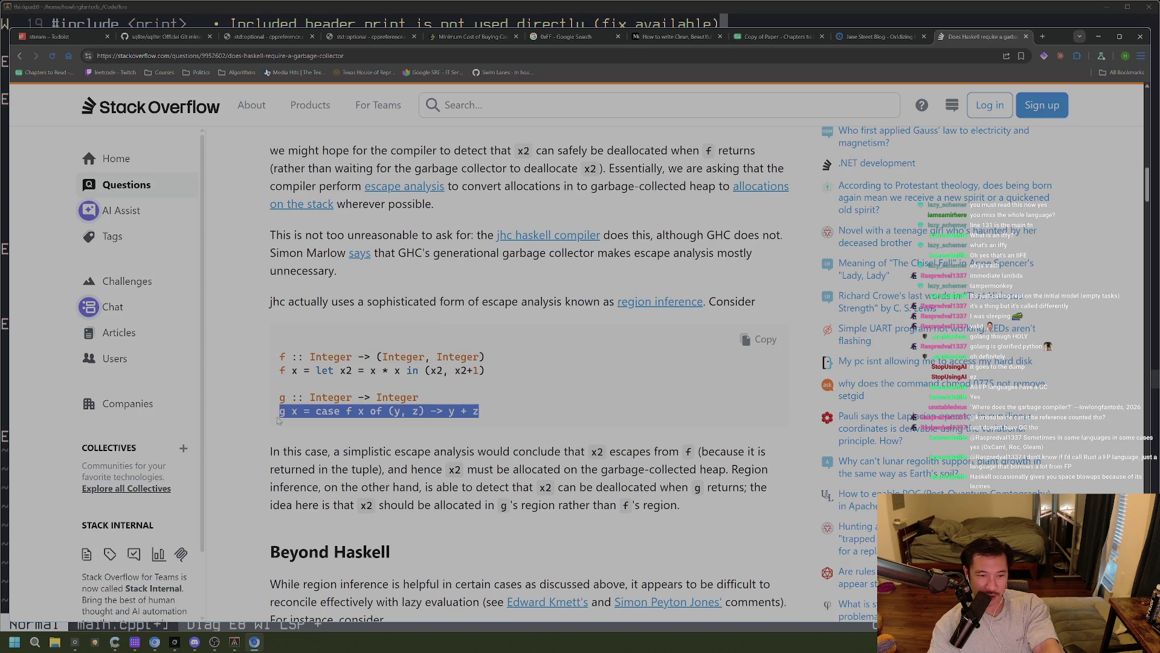
pyautogui.moveTo(503, 414); pyautogui.dragTo(278, 415)
pyautogui.click(378, 450)
pyautogui.moveTo(507, 416); pyautogui.dragTo(279, 417)
pyautogui.click(345, 428)
pyautogui.moveTo(503, 414); pyautogui.dragTo(273, 417)
pyautogui.click(276, 426)
# Highlight a multi-line passage and the g x = case line again, then close the question tab
pyautogui.scroll(-2, 523, 412)
pyautogui.moveTo(472, 292)
pyautogui.mouseDown()
pyautogui.moveTo(319, 276)
pyautogui.moveTo(270, 160)
pyautogui.mouseUp()
pyautogui.click(344, 293)
pyautogui.scroll(-1, 423, 315)
pyautogui.scroll(2, 428, 320)
pyautogui.moveTo(481, 365); pyautogui.dragTo(279, 367)
pyautogui.scroll(-3, 367, 380)
pyautogui.scroll(-4, 367, 381)
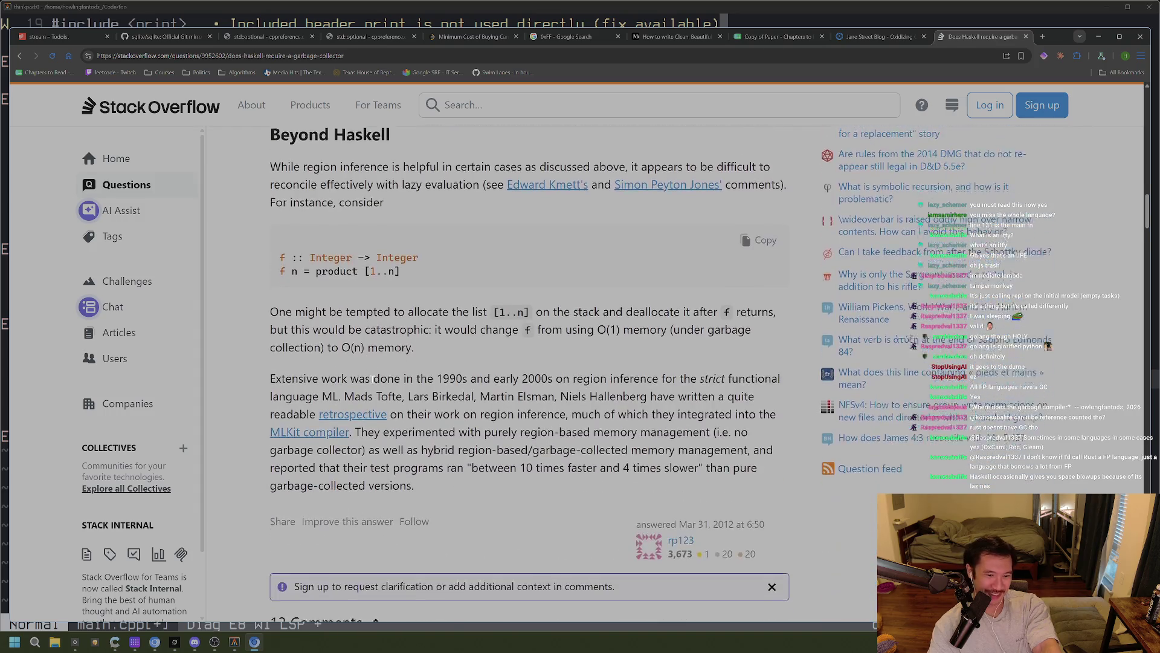
pyautogui.scroll(10, 557, 446)
pyautogui.click(558, 446)
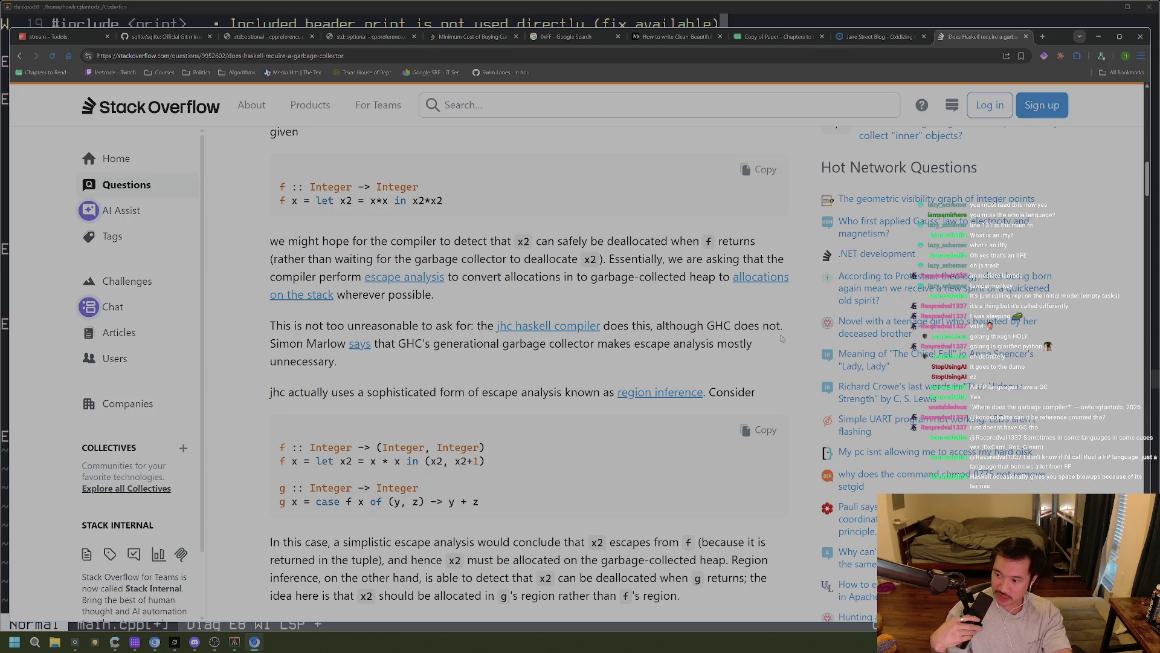
pyautogui.middleClick(969, 38)
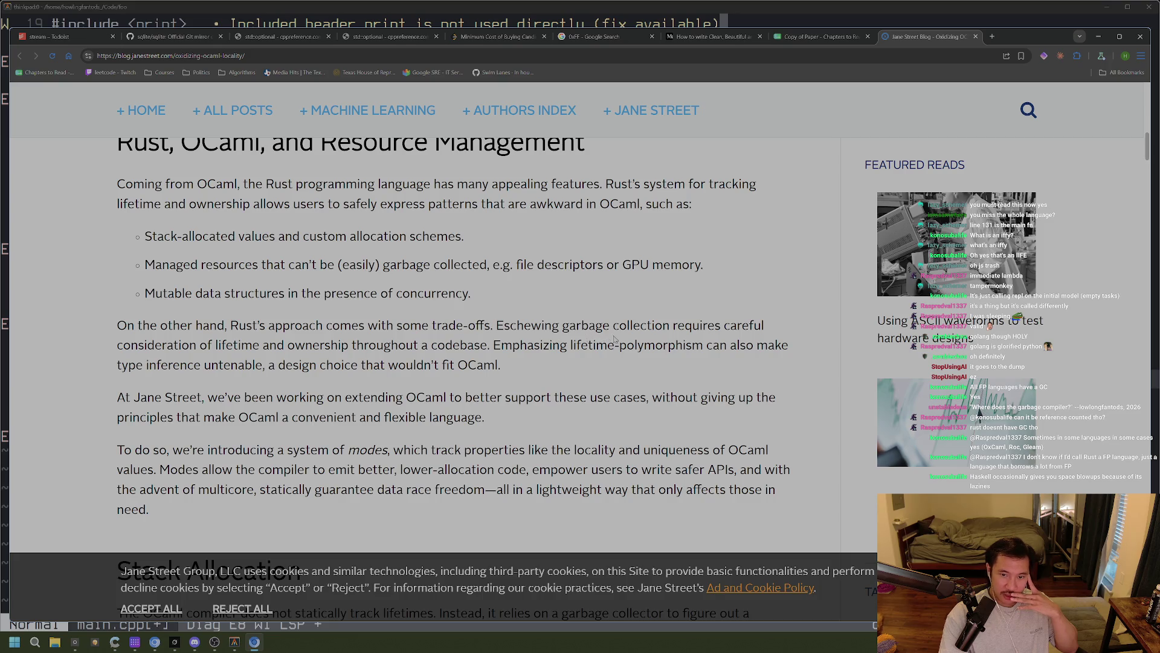
# Read the modes paragraph, testing highlights on lower-allocation code, data race freedom and 'statically'
pyautogui.press('w')
pyautogui.press('w')
pyautogui.press('w')
pyautogui.press('w')
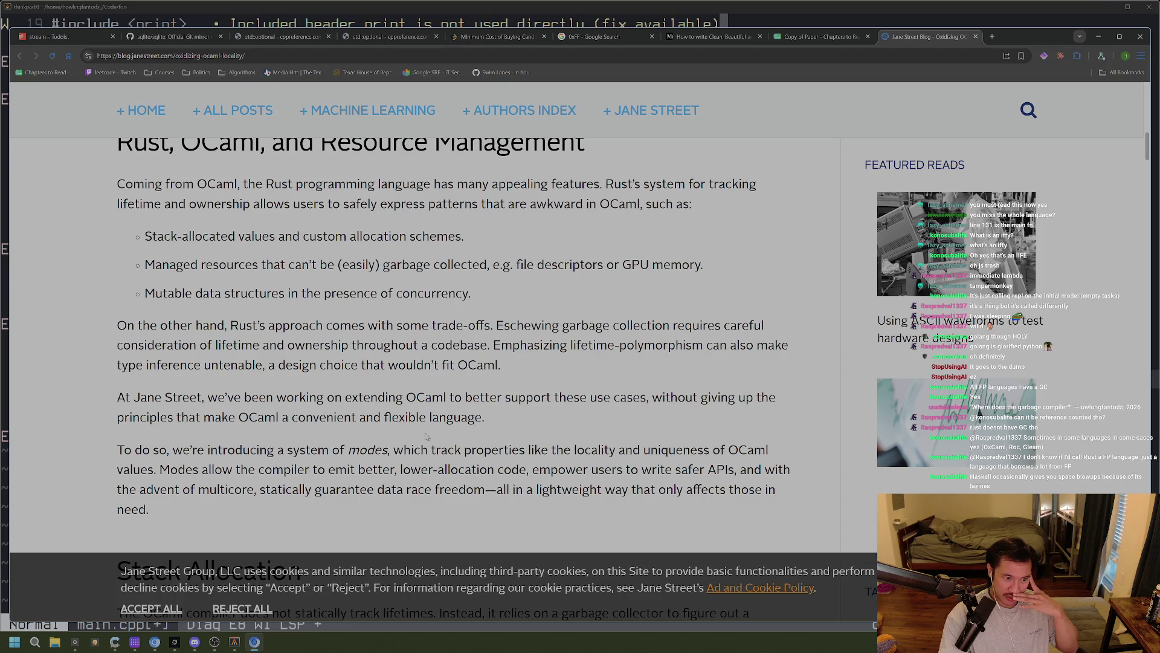
pyautogui.scroll(-3, 390, 423)
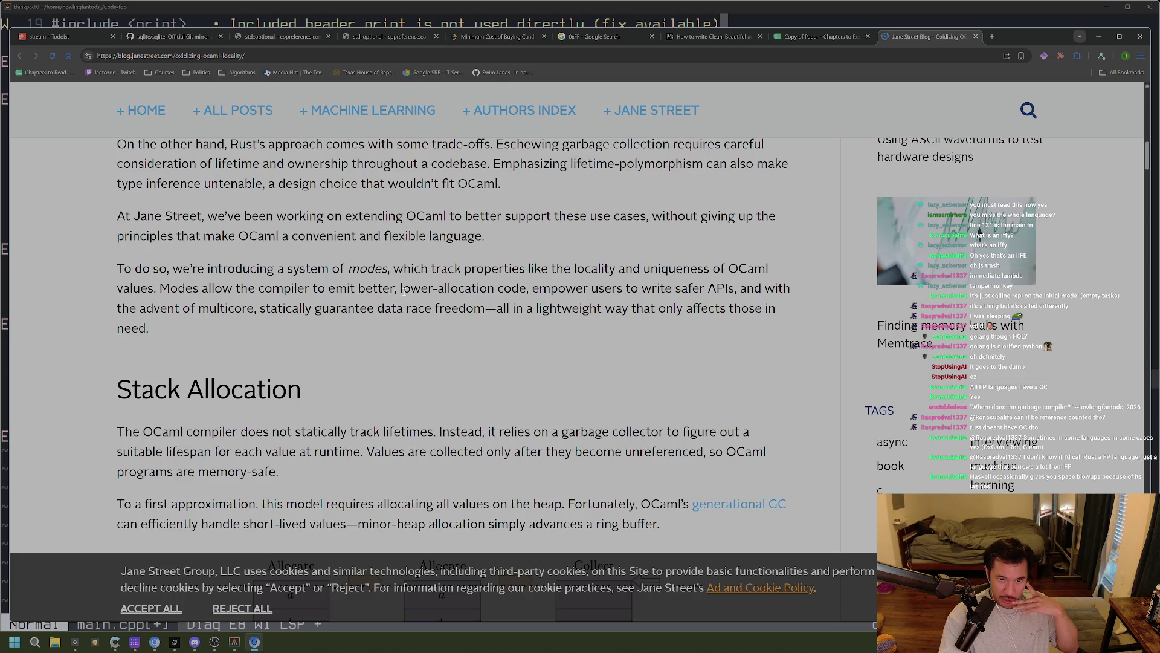
pyautogui.moveTo(402, 288); pyautogui.dragTo(529, 291)
pyautogui.click(530, 291)
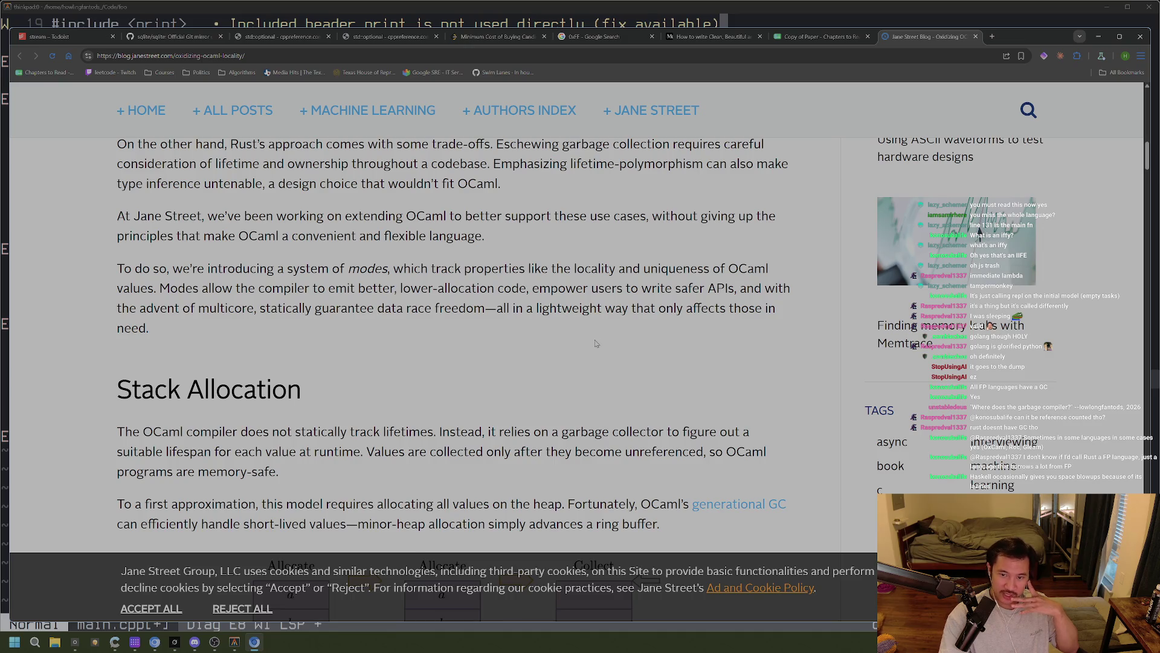
pyautogui.moveTo(266, 309); pyautogui.dragTo(486, 314)
pyautogui.click(486, 315)
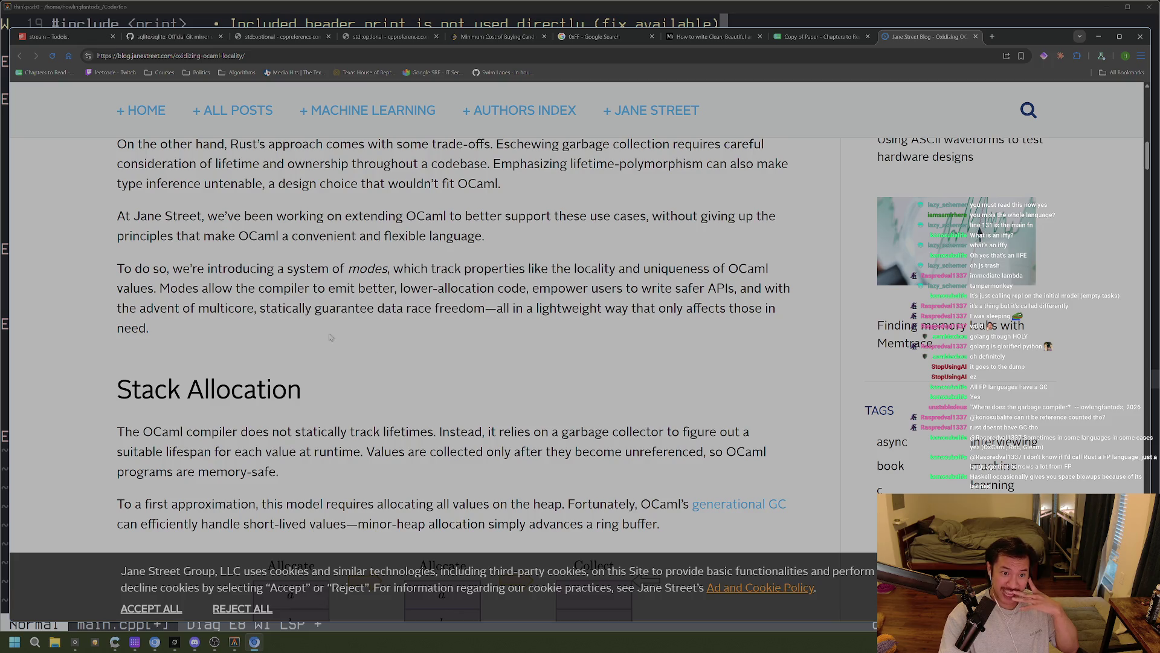
pyautogui.doubleClick(284, 309)
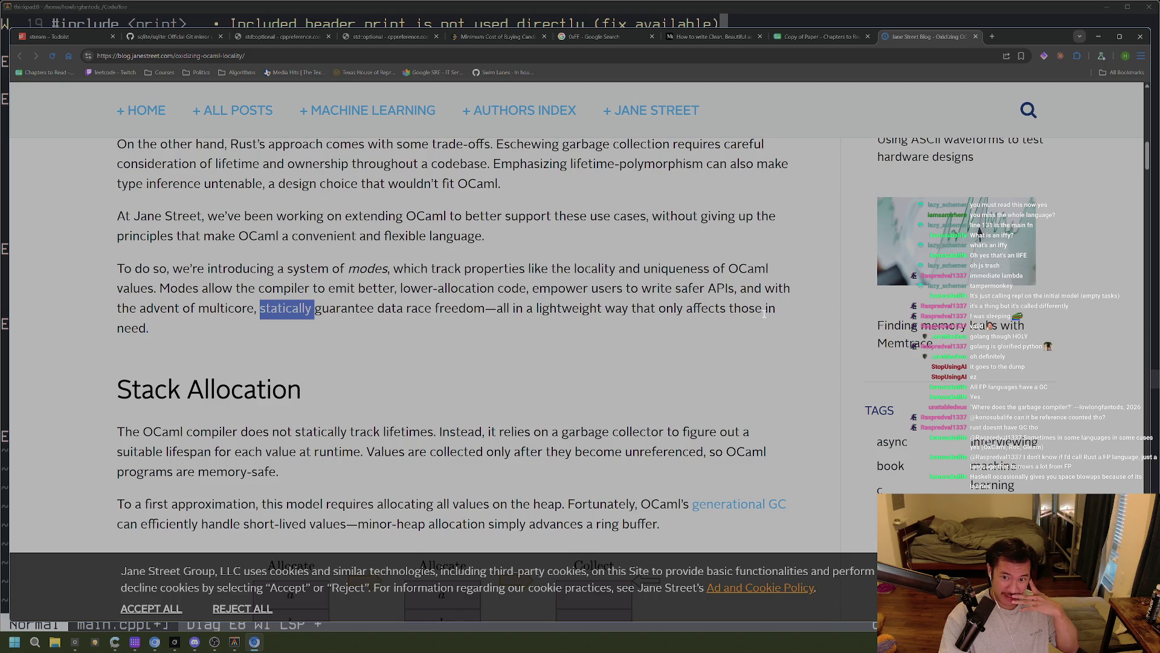
pyautogui.click(500, 367)
# Select the phrase 'statically guarantee data race freedom' for copying
pyautogui.scroll(-1, 443, 375)
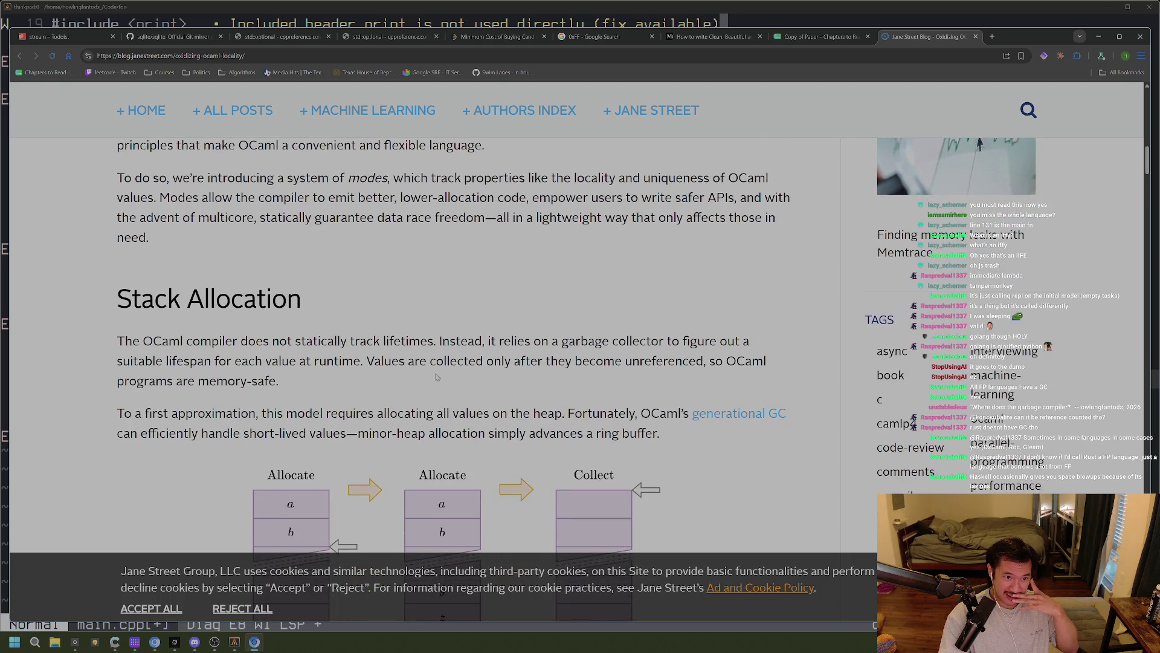
pyautogui.scroll(1, 364, 339)
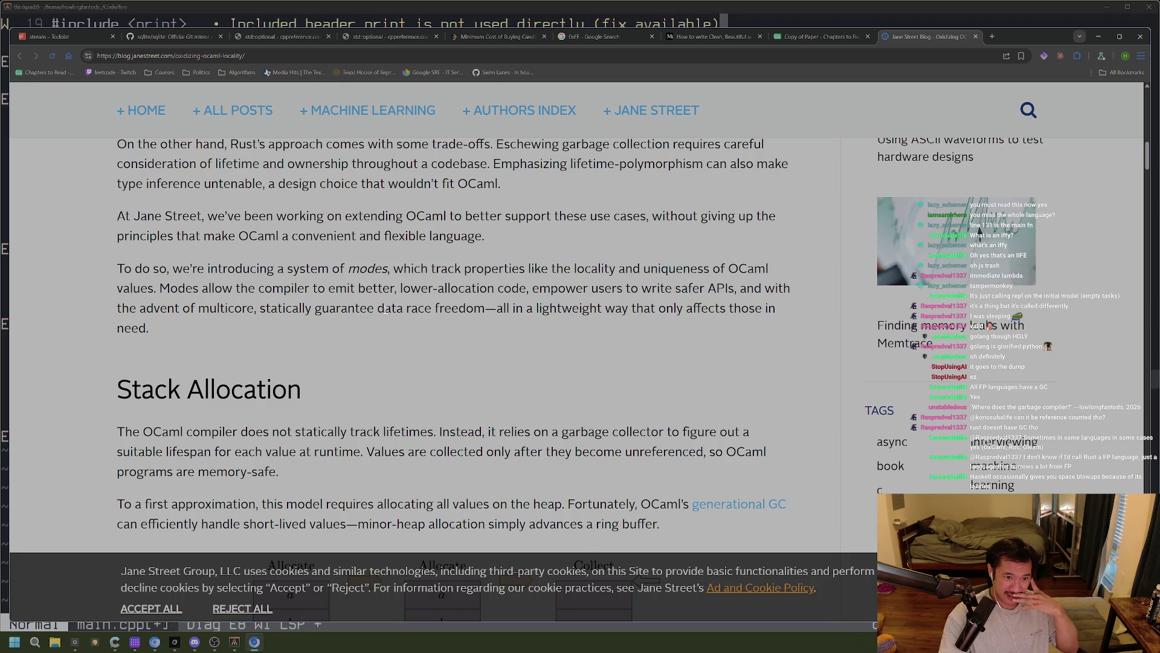
pyautogui.moveTo(265, 310); pyautogui.dragTo(486, 309)
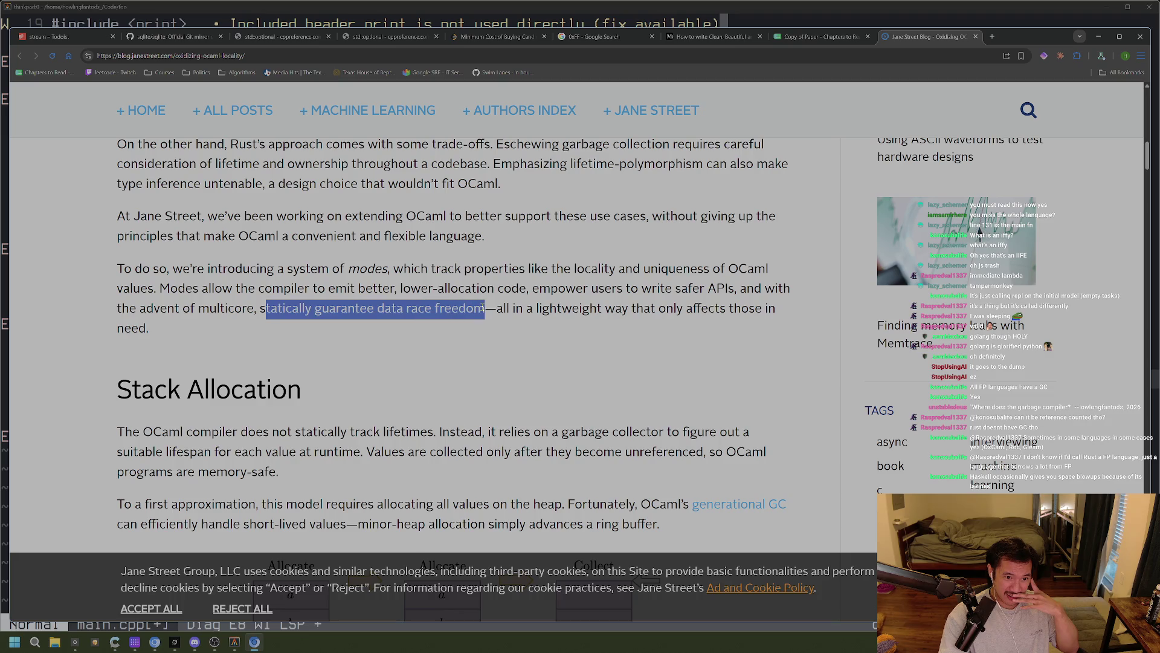
pyautogui.click(484, 336)
pyautogui.scroll(-3, 485, 348)
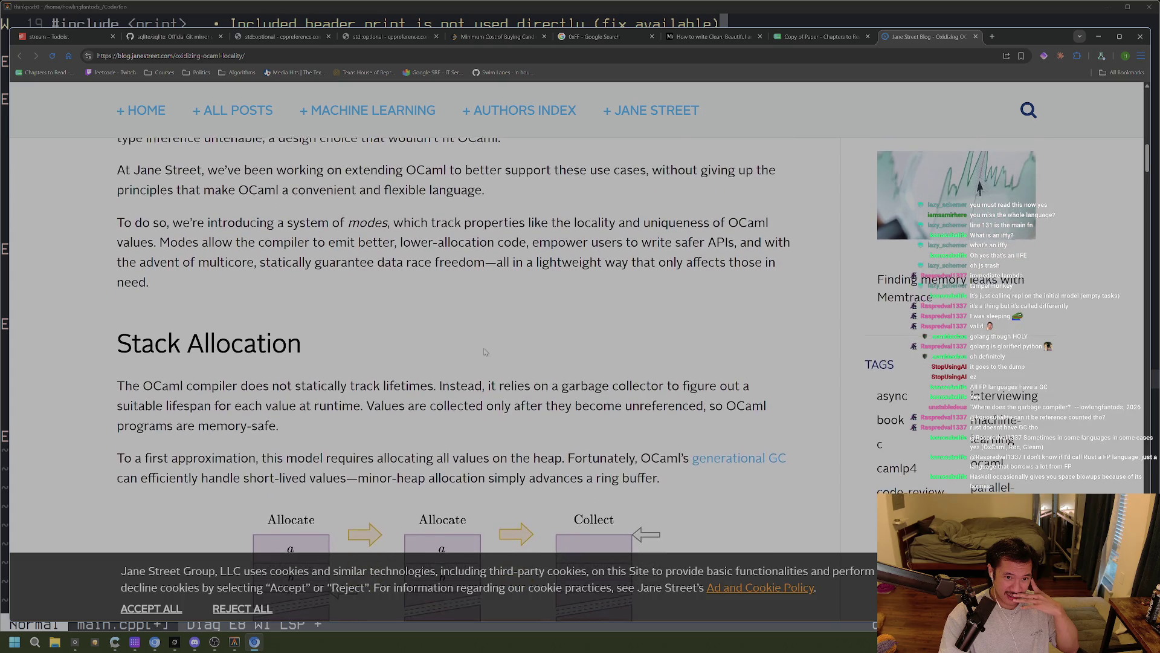
pyautogui.scroll(2, 485, 351)
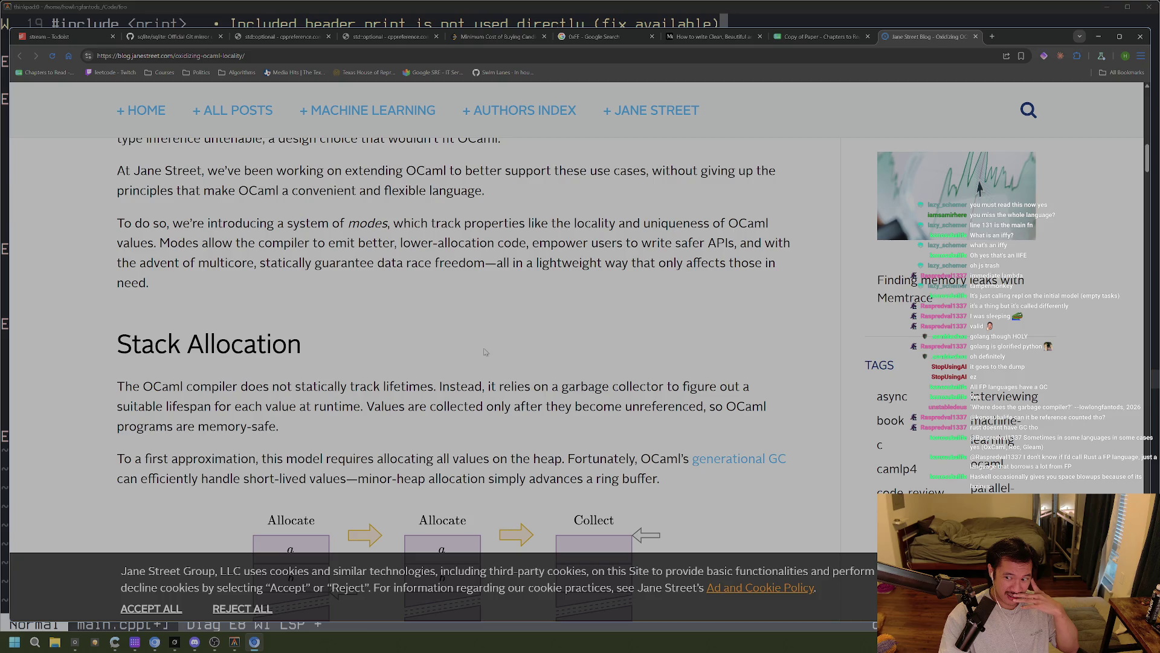
pyautogui.moveTo(485, 263)
pyautogui.mouseDown()
pyautogui.moveTo(249, 263)
pyautogui.moveTo(260, 263)
pyautogui.mouseUp()
pyautogui.hotkey('ctrl', 'c')
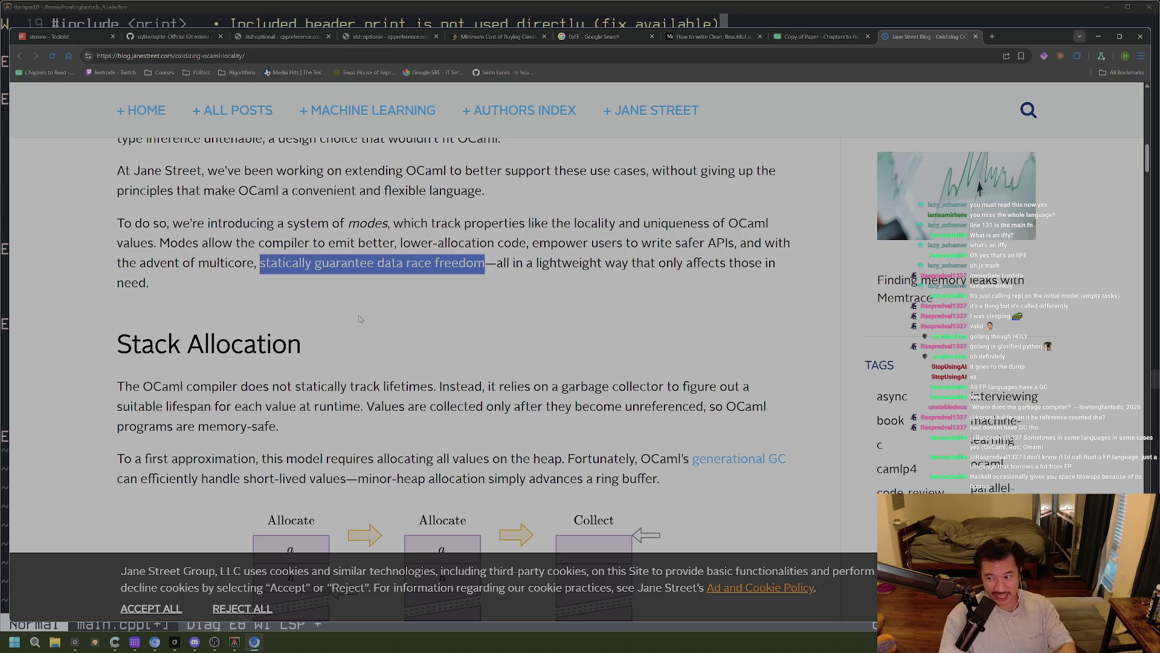
pyautogui.hotkey('ctrl', 't')
# On claude.ai, send 'how would a language statically guarantee data race freedom'
pyautogui.write('claude.ai')
pyautogui.press('Return')
pyautogui.write('how would a language')
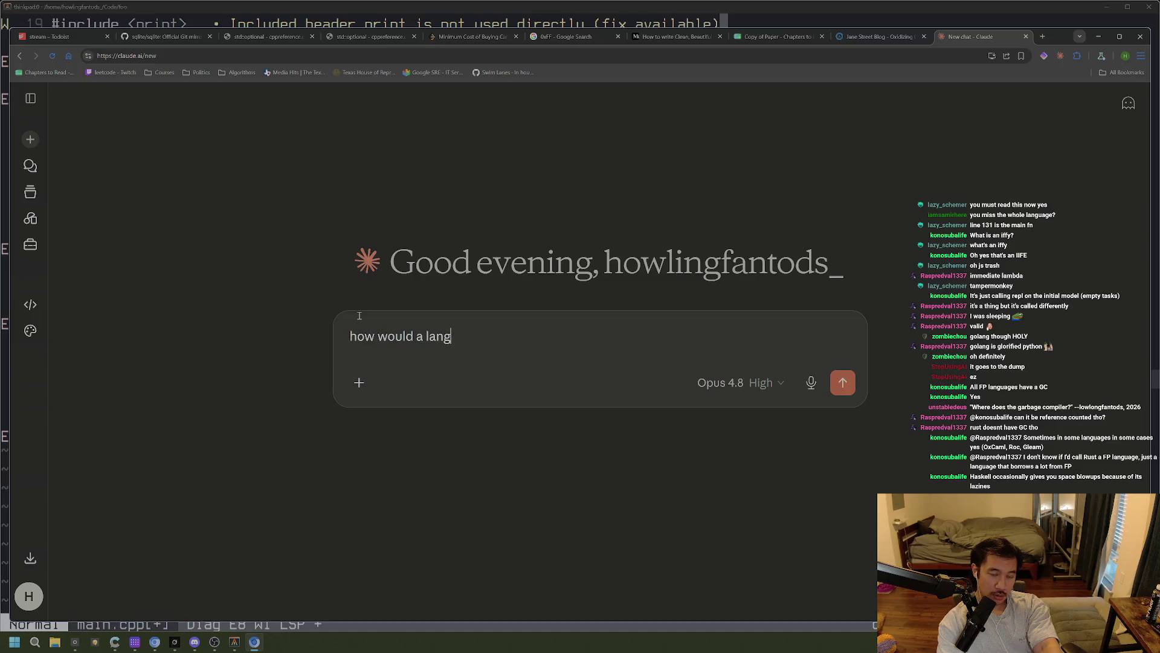
pyautogui.hotkey('ctrl', 'v')
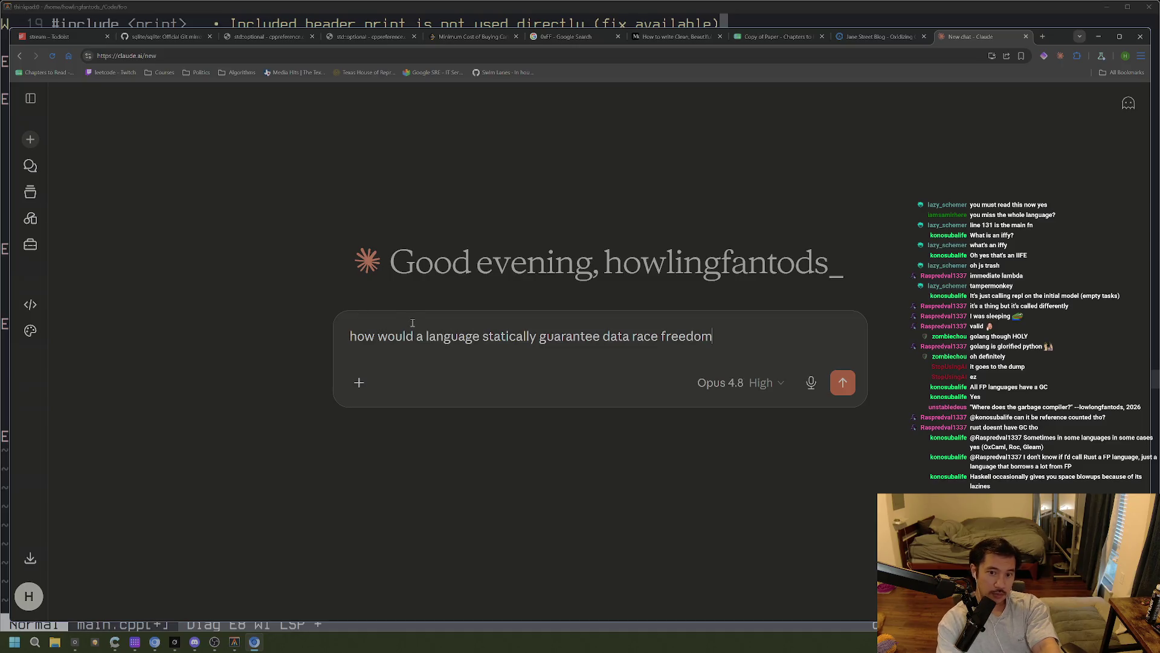
pyautogui.press('Return')
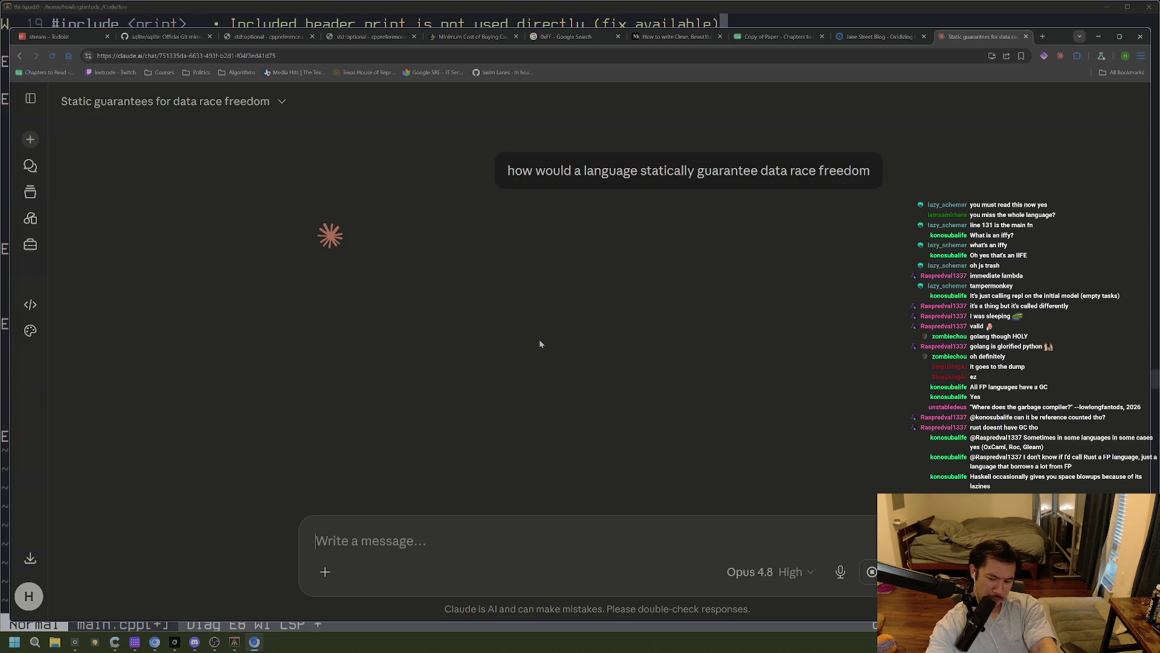
# Adjust the system volume and go back to the Jane Street blog tab
pyautogui.press('XF86AudioRaiseVolume')
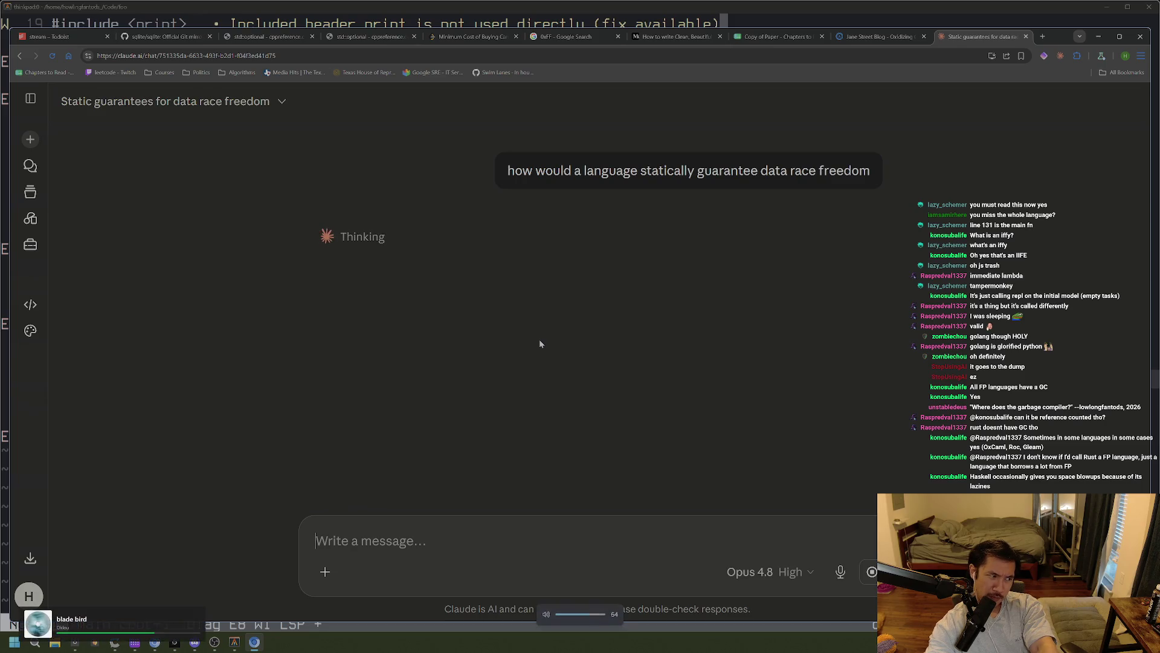
pyautogui.press('XF86AudioLowerVolume')
pyautogui.press('XF86AudioLowerVolume')
pyautogui.press('XF86AudioLowerVolume')
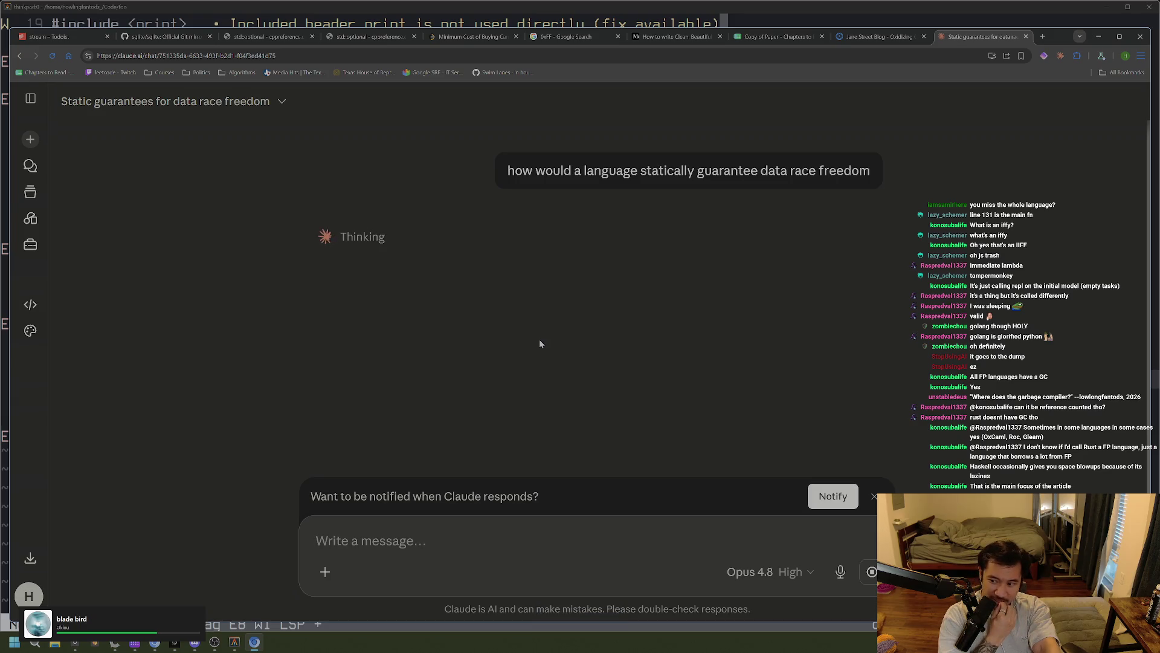
pyautogui.hotkey('ctrl', 'shift', 'Tab')
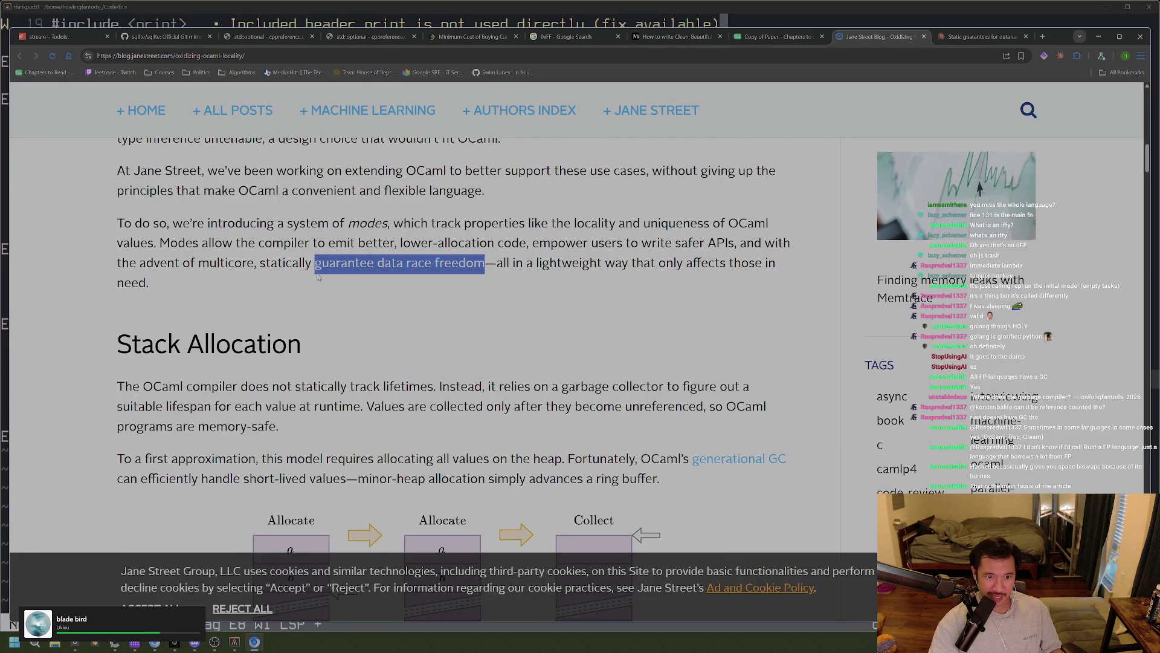
# Scroll the post, check the Claude data race freedom chat, and return to the blog
pyautogui.scroll(-2, 360, 313)
pyautogui.scroll(-1, 360, 313)
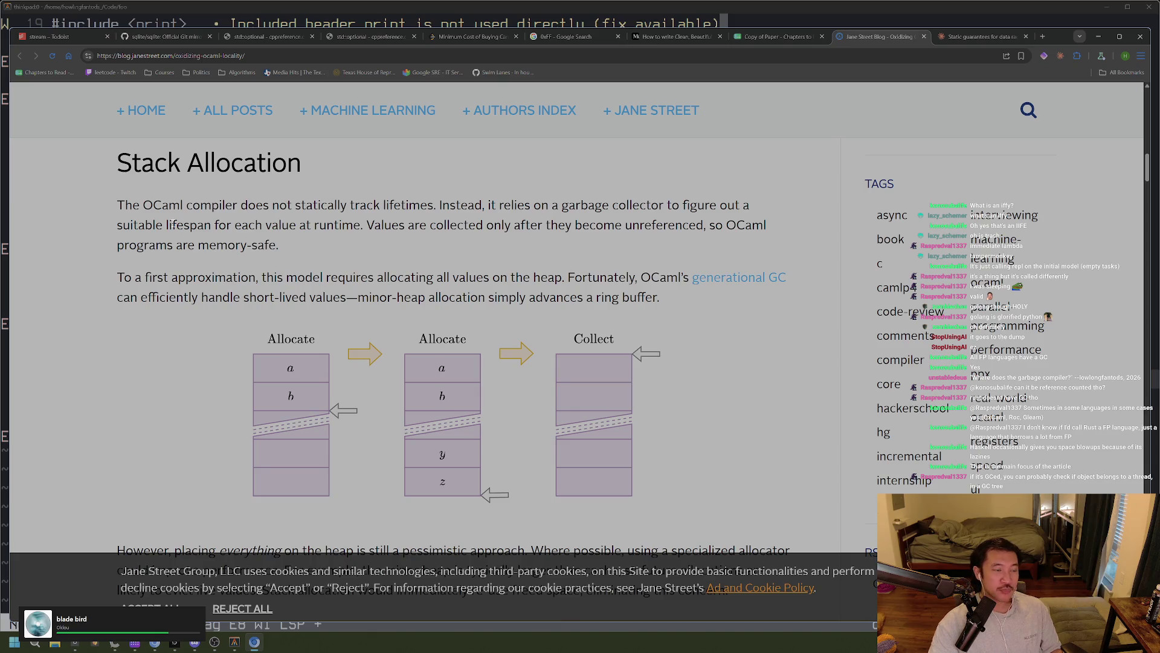
pyautogui.click(965, 38)
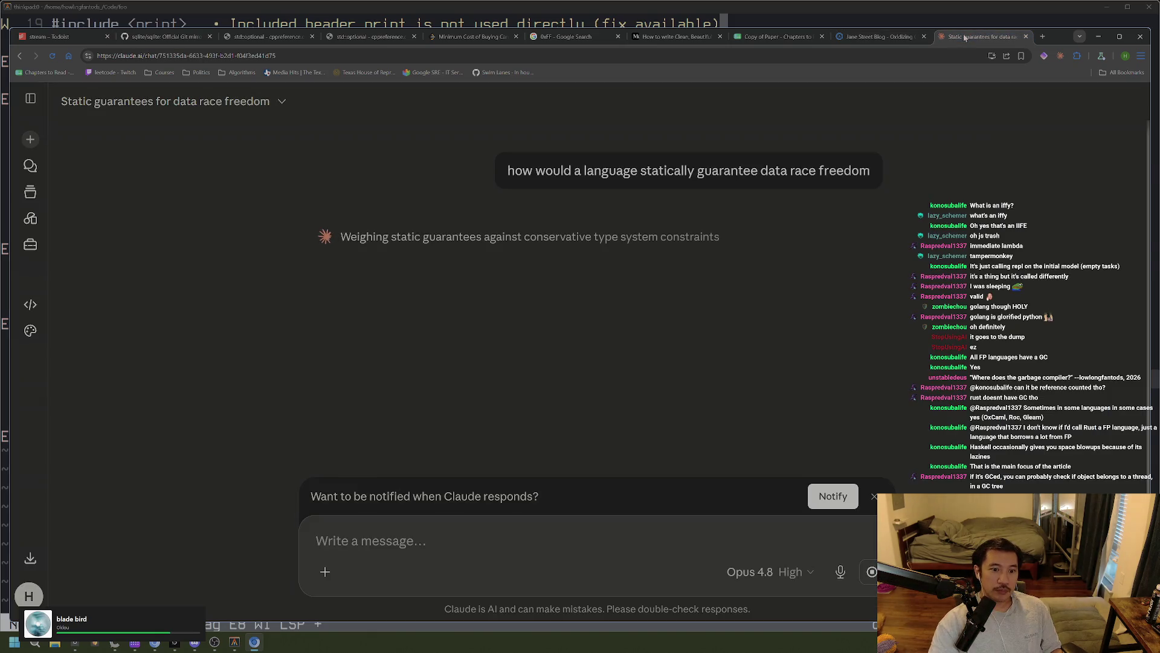
pyautogui.click(879, 36)
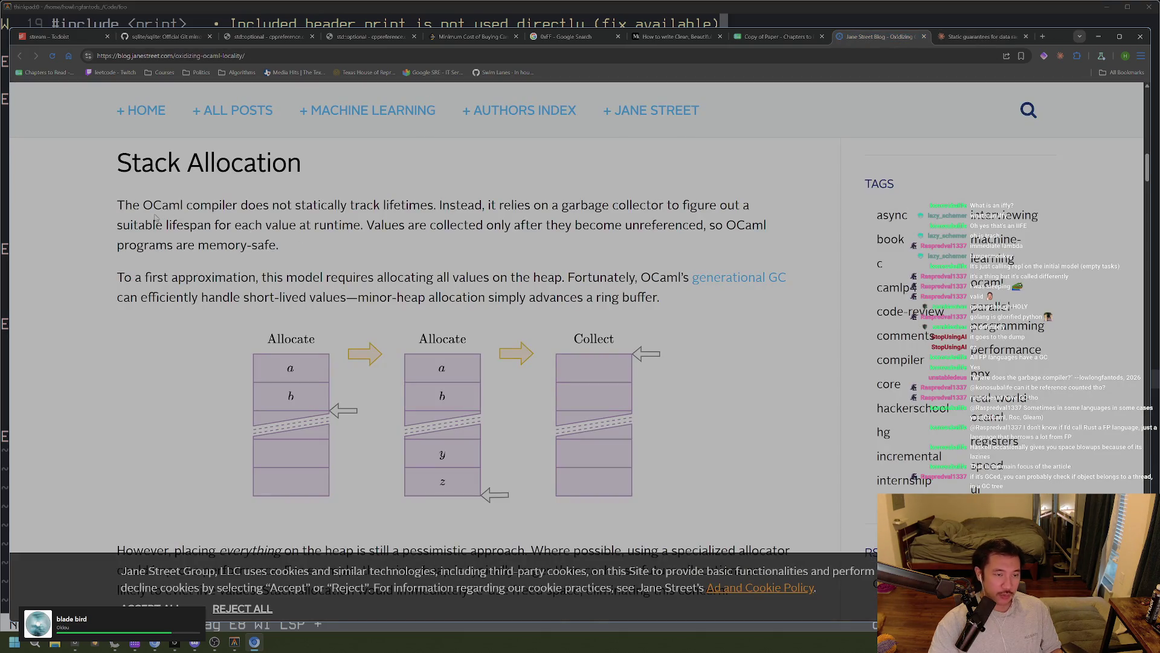
pyautogui.scroll(-2, 160, 218)
pyautogui.scroll(2, 163, 221)
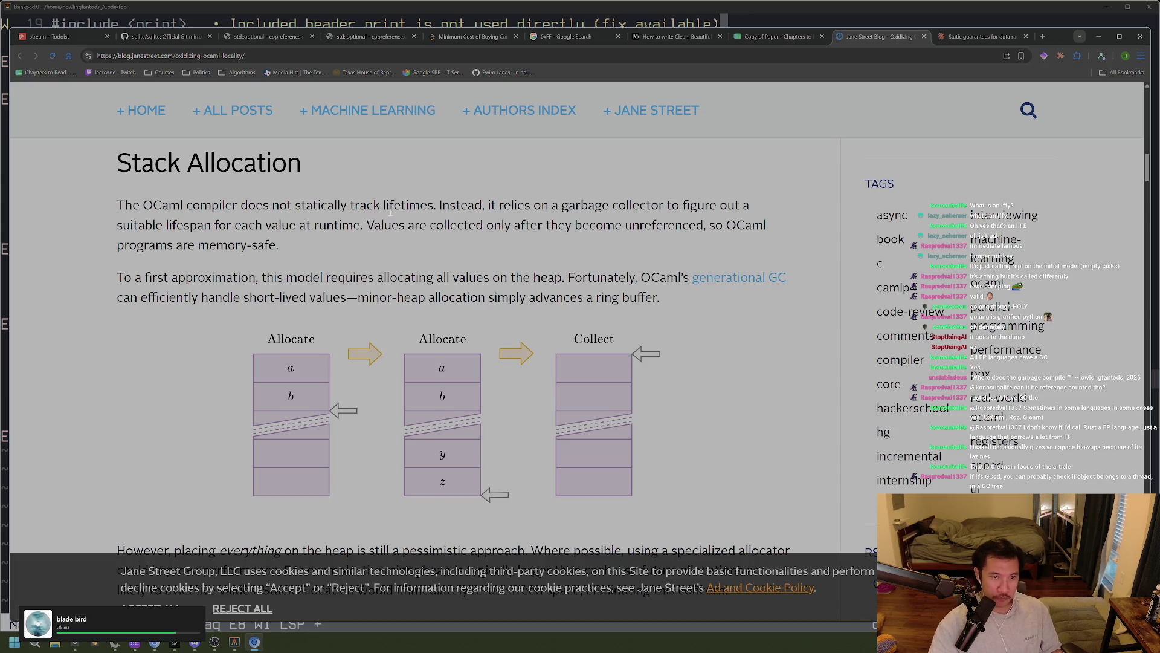
# Highlight the garbage collector sentence and 'are memory-safe.' in the first paragraph
pyautogui.moveTo(518, 205); pyautogui.dragTo(618, 205)
pyautogui.moveTo(251, 254); pyautogui.dragTo(248, 276)
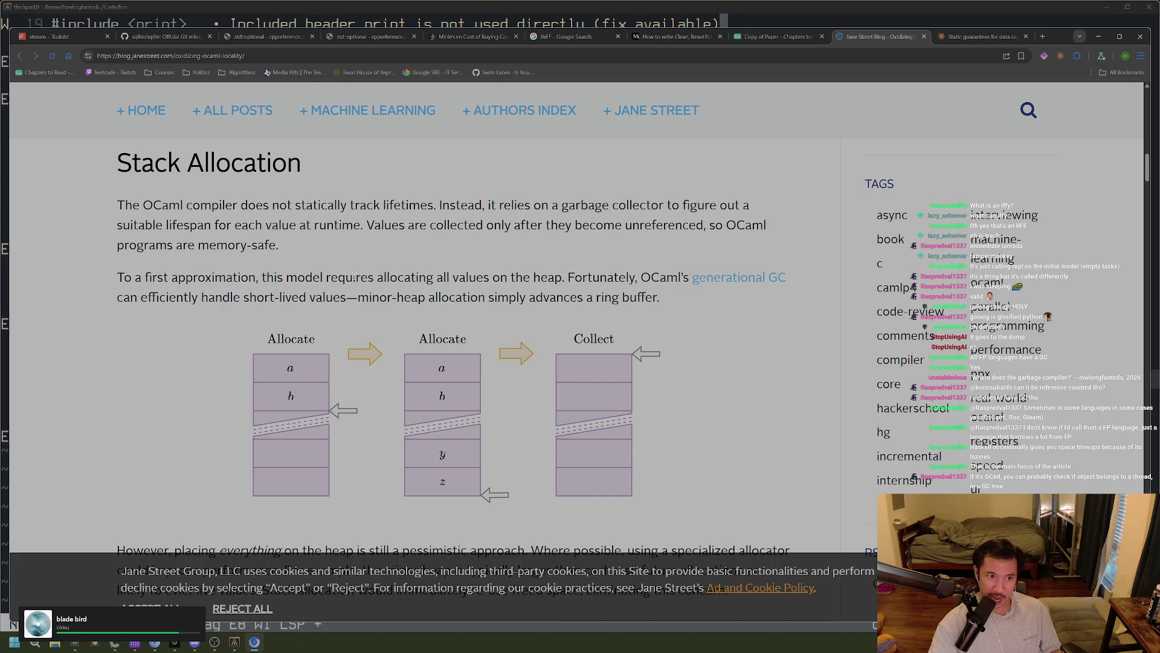
pyautogui.click(248, 276)
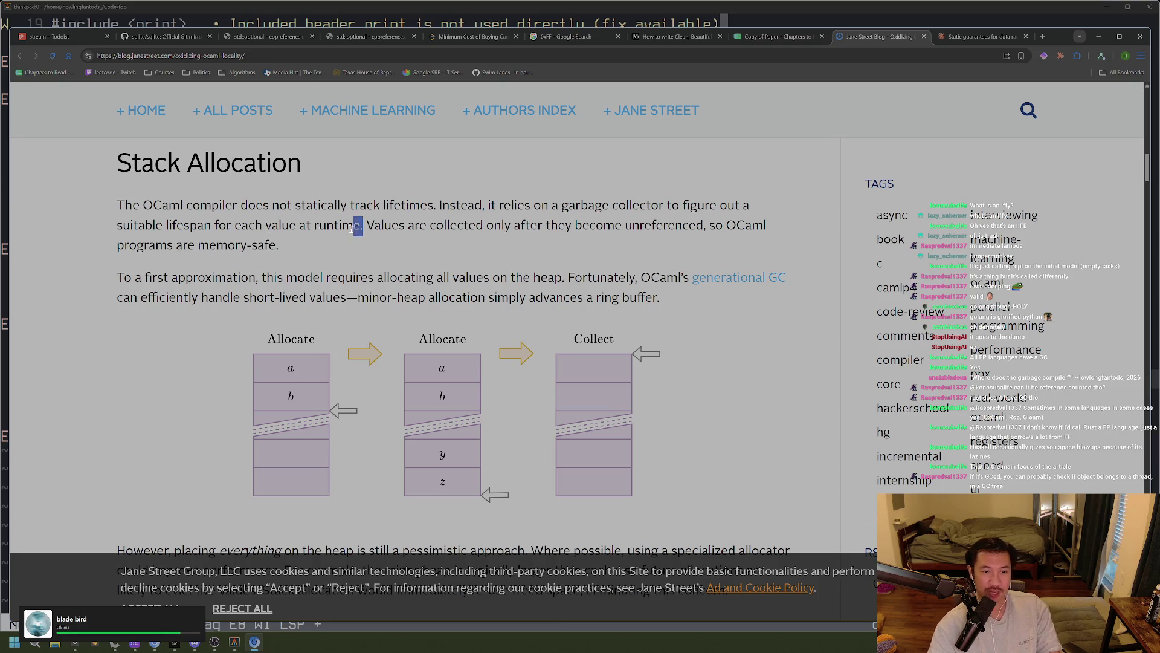
pyautogui.moveTo(373, 225)
pyautogui.mouseDown()
pyautogui.moveTo(567, 194)
pyautogui.moveTo(360, 225)
pyautogui.moveTo(163, 224)
pyautogui.mouseUp()
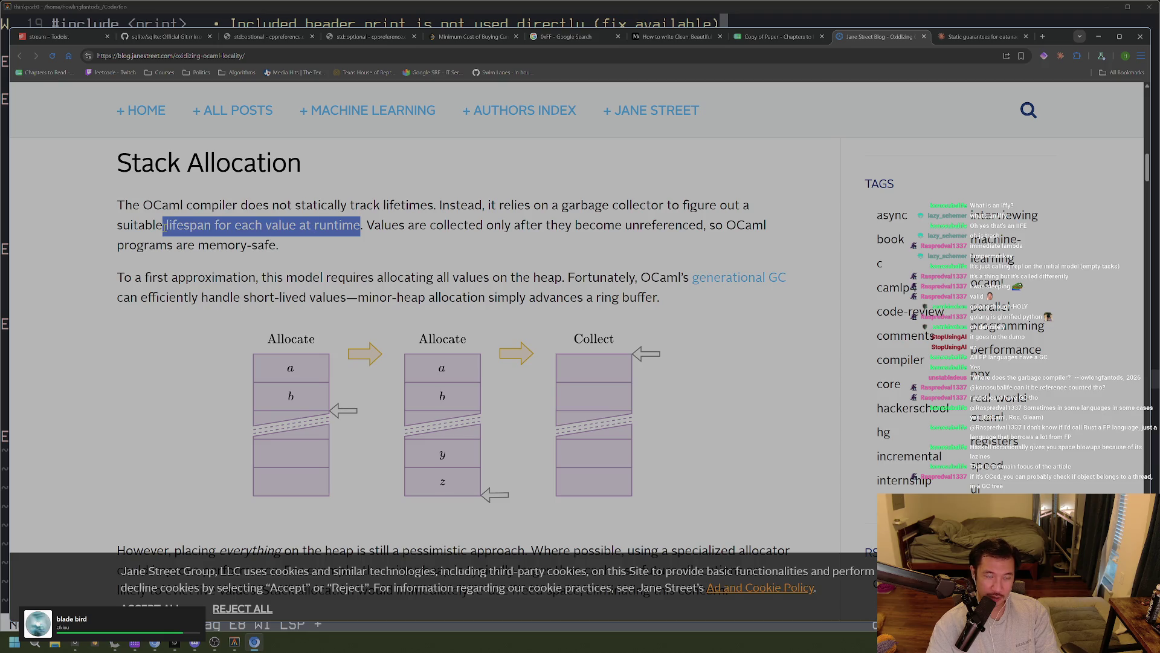
pyautogui.moveTo(594, 225); pyautogui.dragTo(703, 225)
pyautogui.click(569, 245)
pyautogui.moveTo(278, 244); pyautogui.dragTo(183, 245)
pyautogui.click(219, 278)
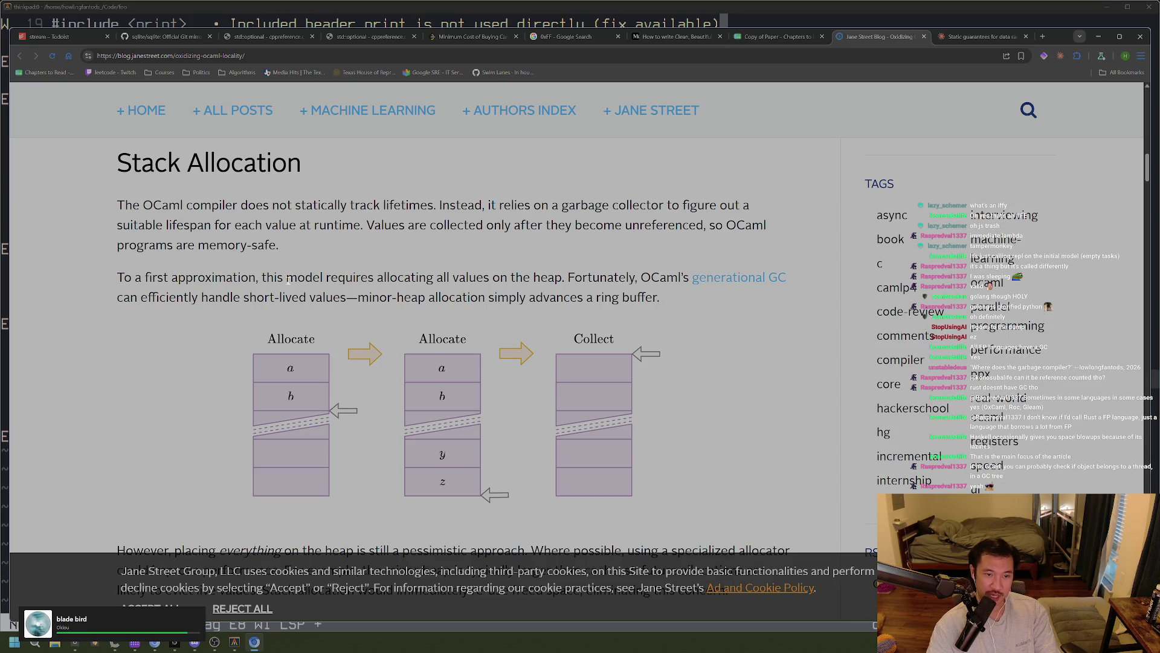
# Highlight the clause about allocating all values on the heap, then open the generational GC link in a new tab
pyautogui.moveTo(404, 273); pyautogui.dragTo(569, 278)
pyautogui.click(569, 278)
pyautogui.moveTo(404, 276); pyautogui.dragTo(692, 294)
pyautogui.click(570, 278)
pyautogui.click(728, 309)
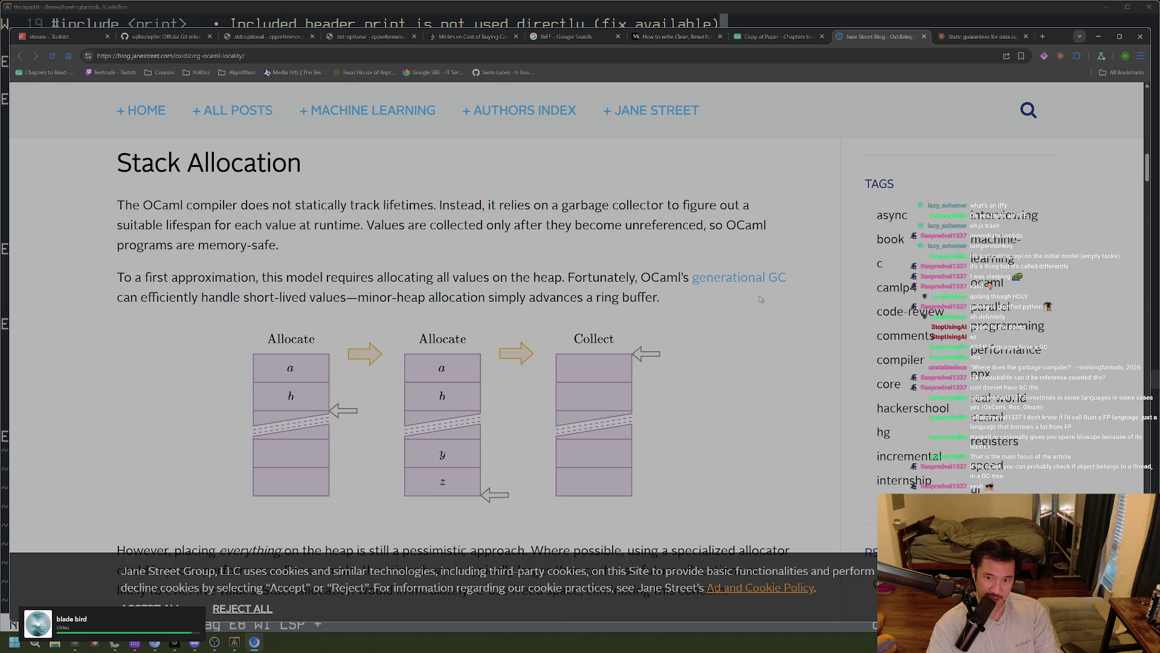
pyautogui.middleClick(766, 279)
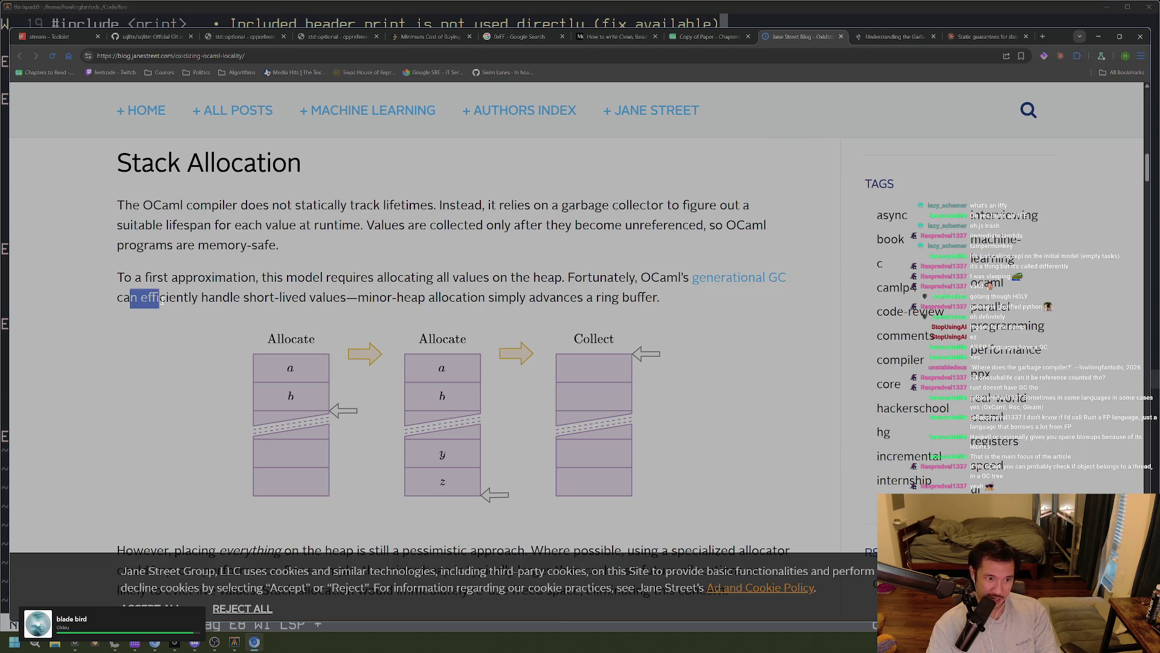
# Select the whole first paragraph, then move to the Real World OCaml garbage collector chapter
pyautogui.moveTo(711, 296); pyautogui.dragTo(676, 288)
pyautogui.press('Escape')
pyautogui.press('v')
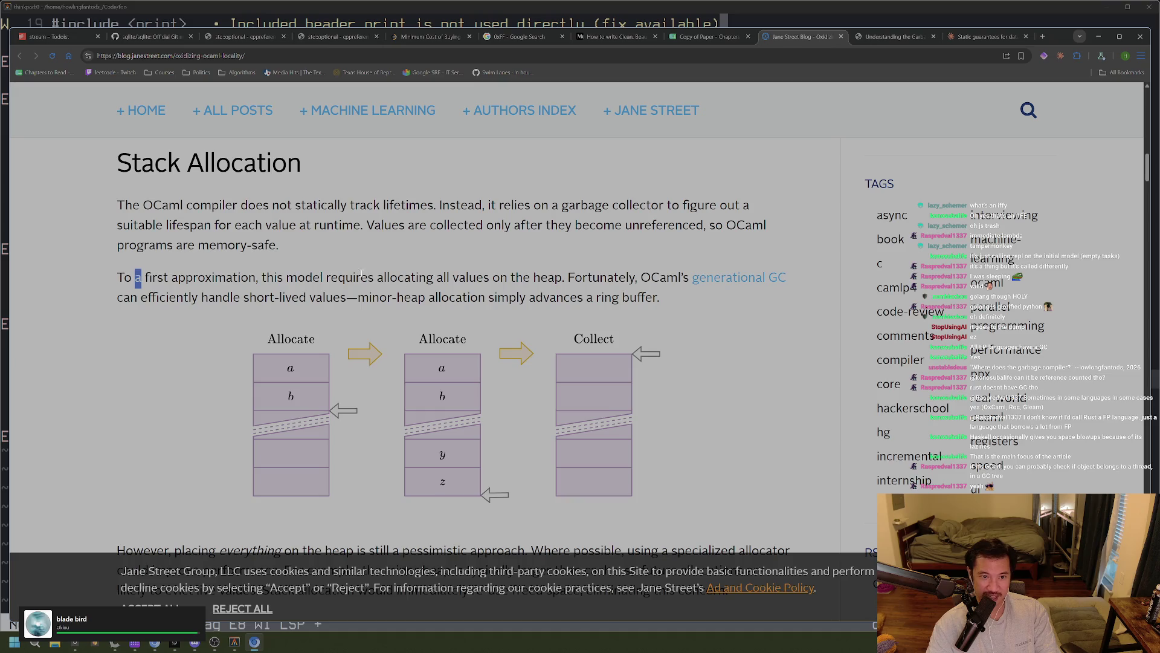
pyautogui.moveTo(180, 206); pyautogui.dragTo(572, 205)
pyautogui.moveTo(279, 245)
pyautogui.mouseDown()
pyautogui.moveTo(164, 206)
pyautogui.moveTo(111, 209)
pyautogui.mouseUp()
pyautogui.click(561, 251)
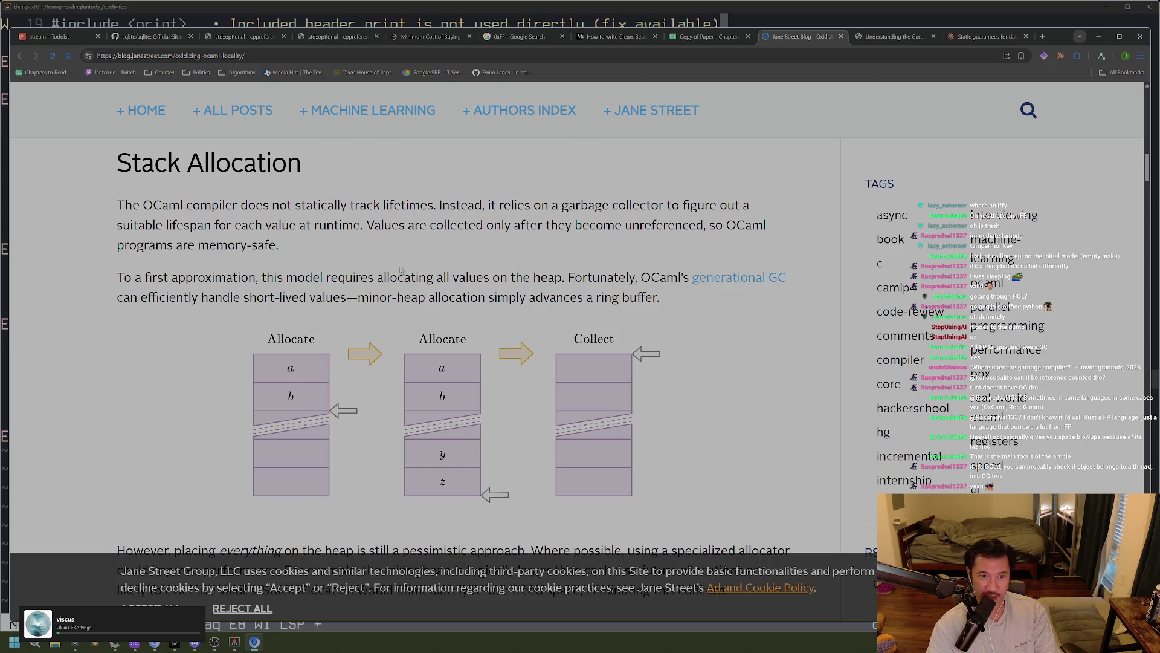
pyautogui.tripleClick(322, 224)
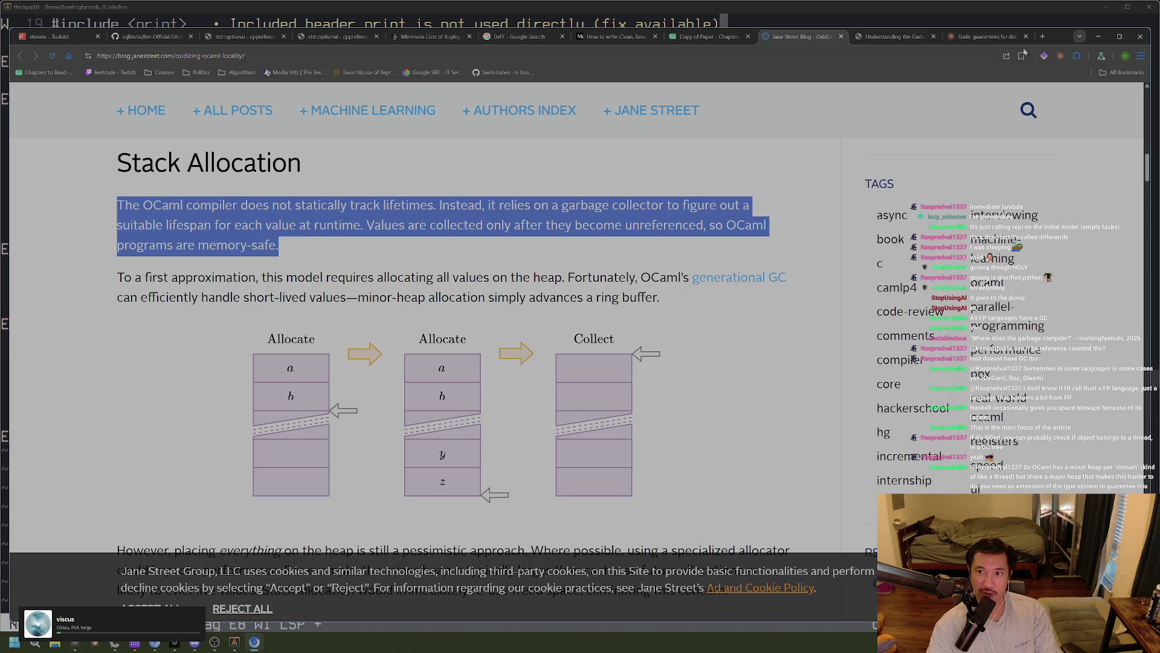
pyautogui.hotkey('ctrl', 'Tab')
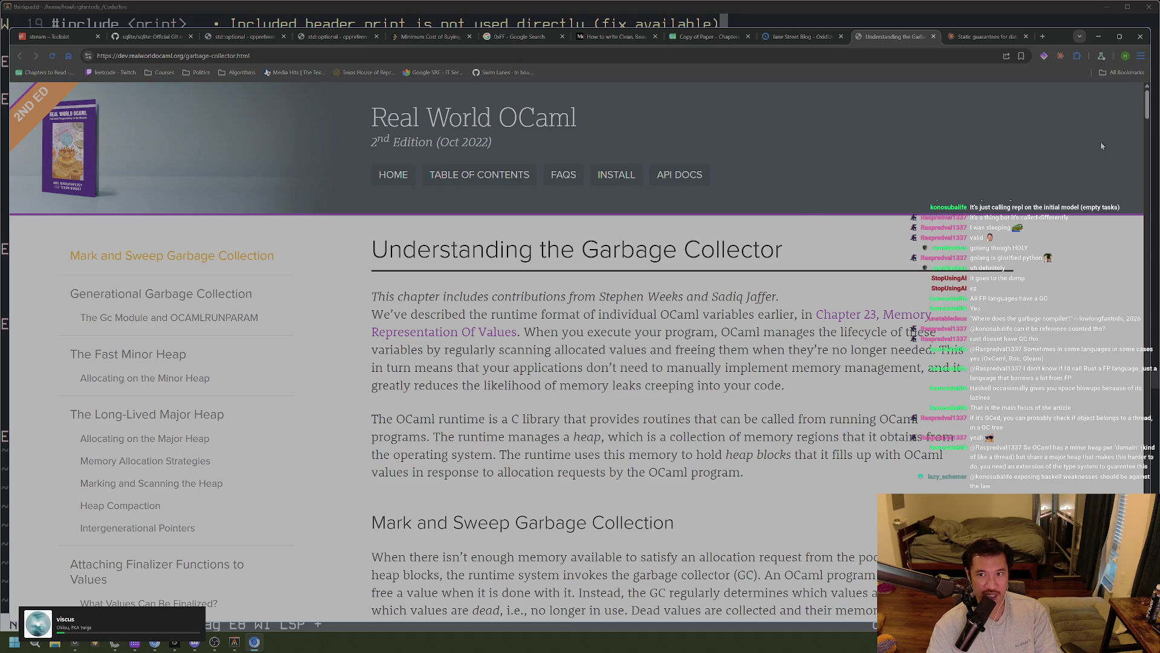
pyautogui.click(1146, 126)
pyautogui.moveTo(1137, 148)
pyautogui.mouseDown()
pyautogui.moveTo(1137, 124)
pyautogui.moveTo(1101, 452)
pyautogui.moveTo(1101, 115)
pyautogui.moveTo(1100, 484)
pyautogui.moveTo(1101, 115)
pyautogui.moveTo(1101, 459)
pyautogui.mouseUp()
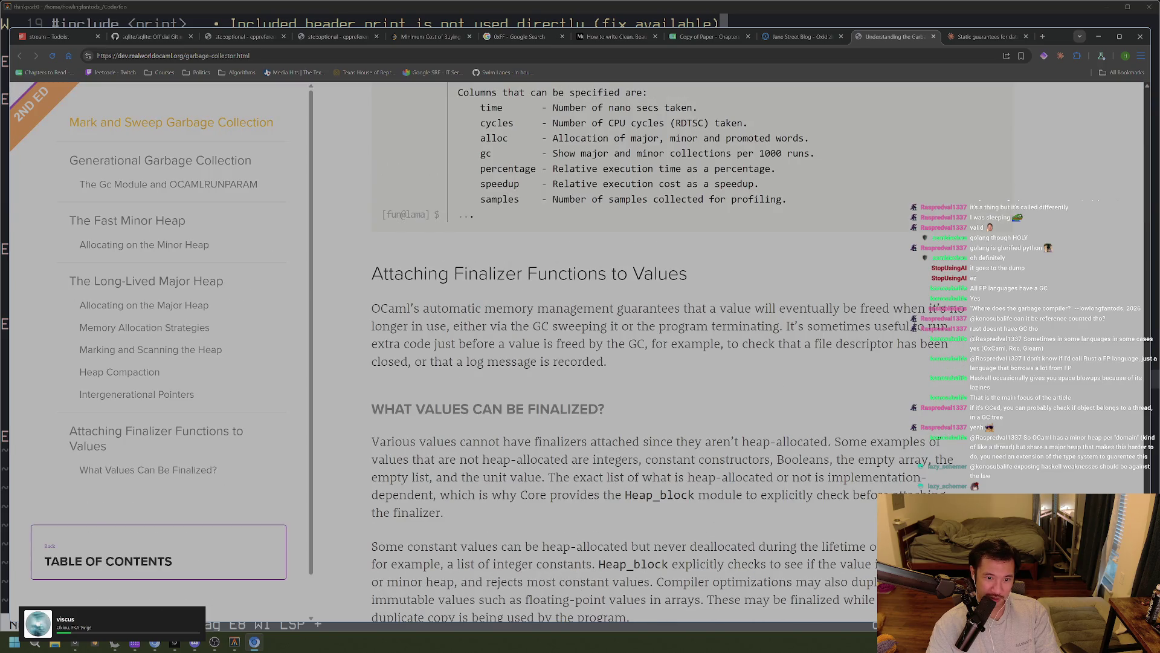
pyautogui.scroll(20, 877, 450)
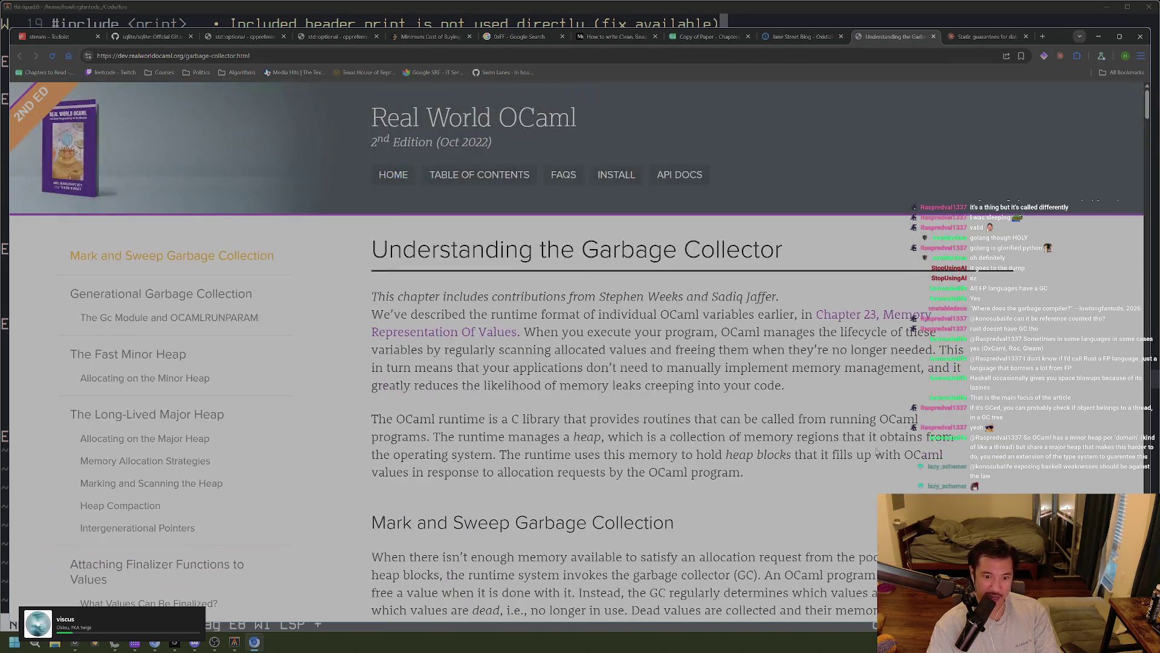
pyautogui.moveTo(720, 557)
pyautogui.mouseDown()
pyautogui.moveTo(589, 522)
pyautogui.moveTo(361, 527)
pyautogui.mouseUp()
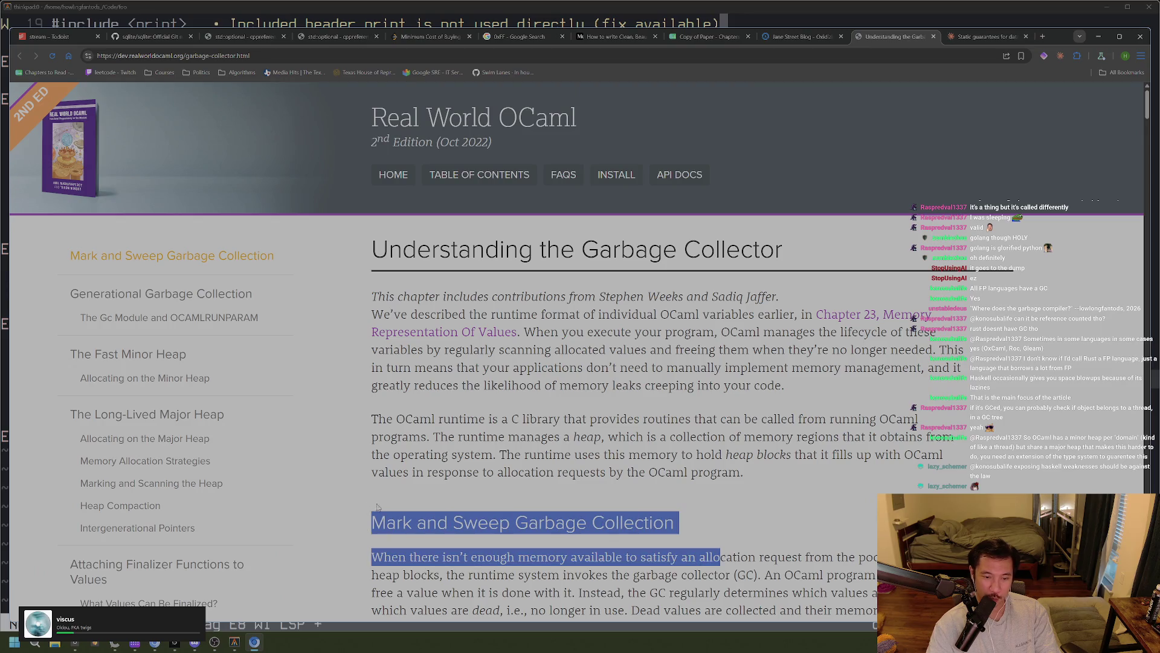
pyautogui.click(367, 524)
pyautogui.moveTo(670, 536); pyautogui.dragTo(366, 526)
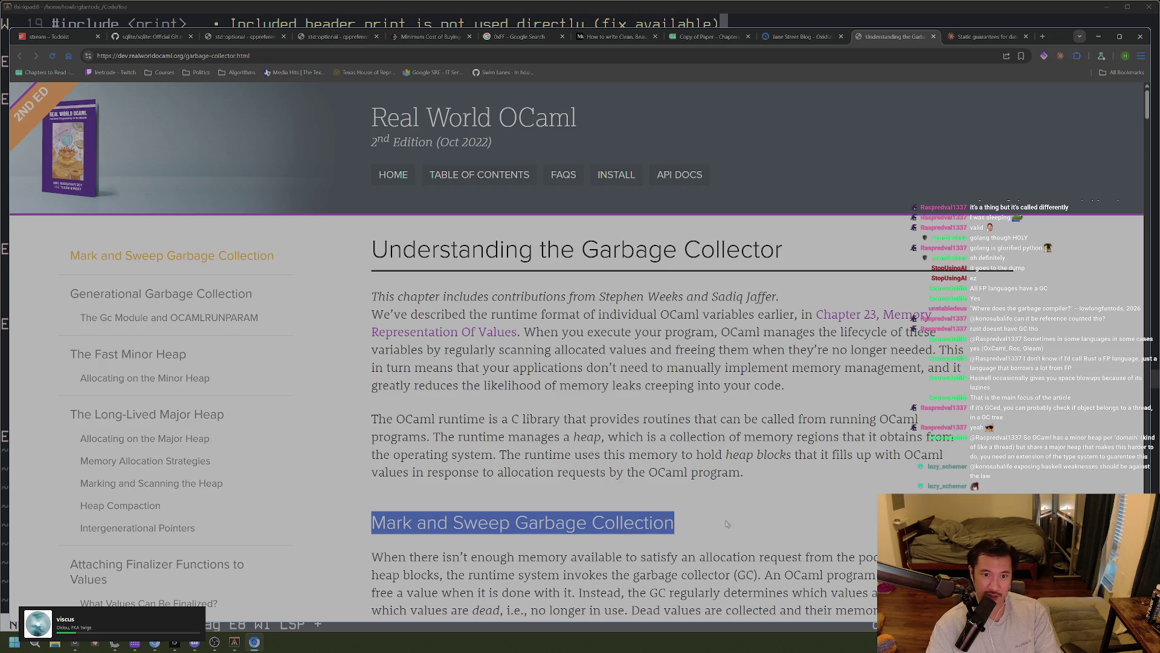
pyautogui.scroll(-5, 686, 517)
pyautogui.click(822, 507)
pyautogui.scroll(-7, 819, 509)
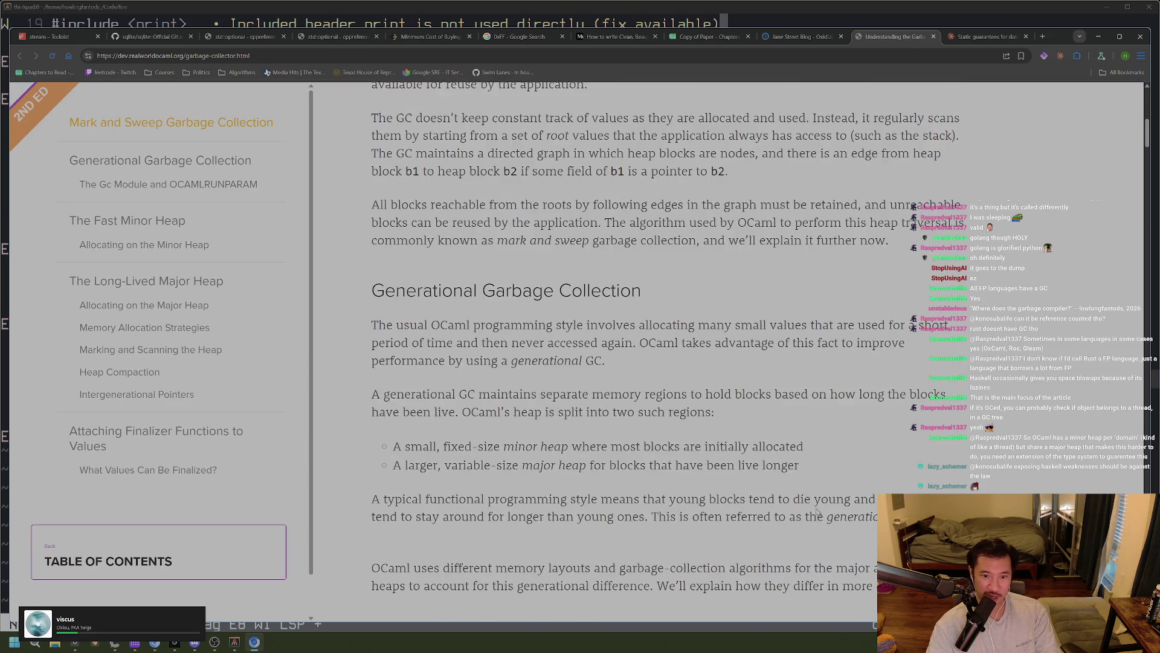
pyautogui.scroll(12, 818, 509)
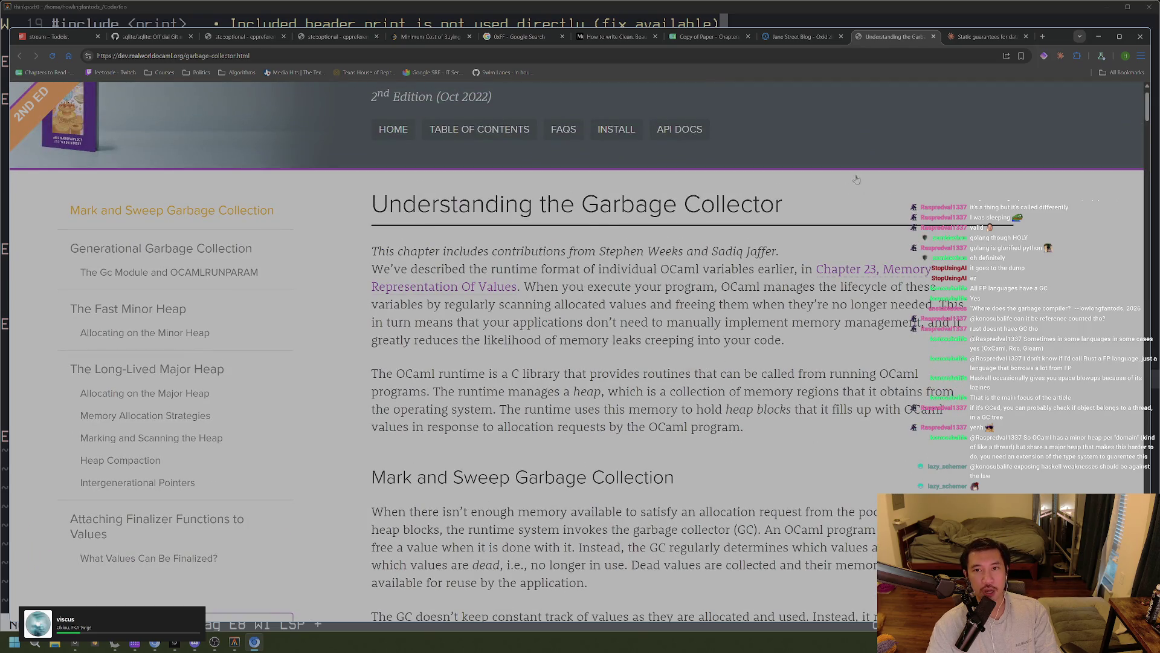
# Return to the Jane Street post and highlight the sentence about short-lived values and ring buffers
pyautogui.click(795, 38)
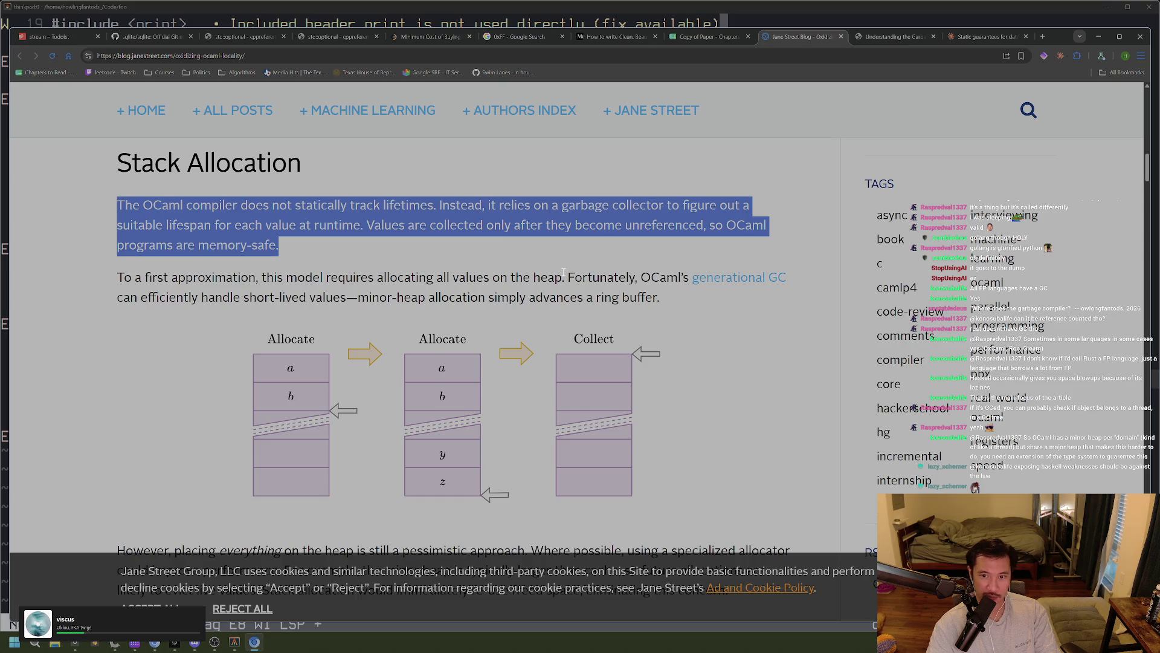
pyautogui.moveTo(117, 276); pyautogui.dragTo(144, 277)
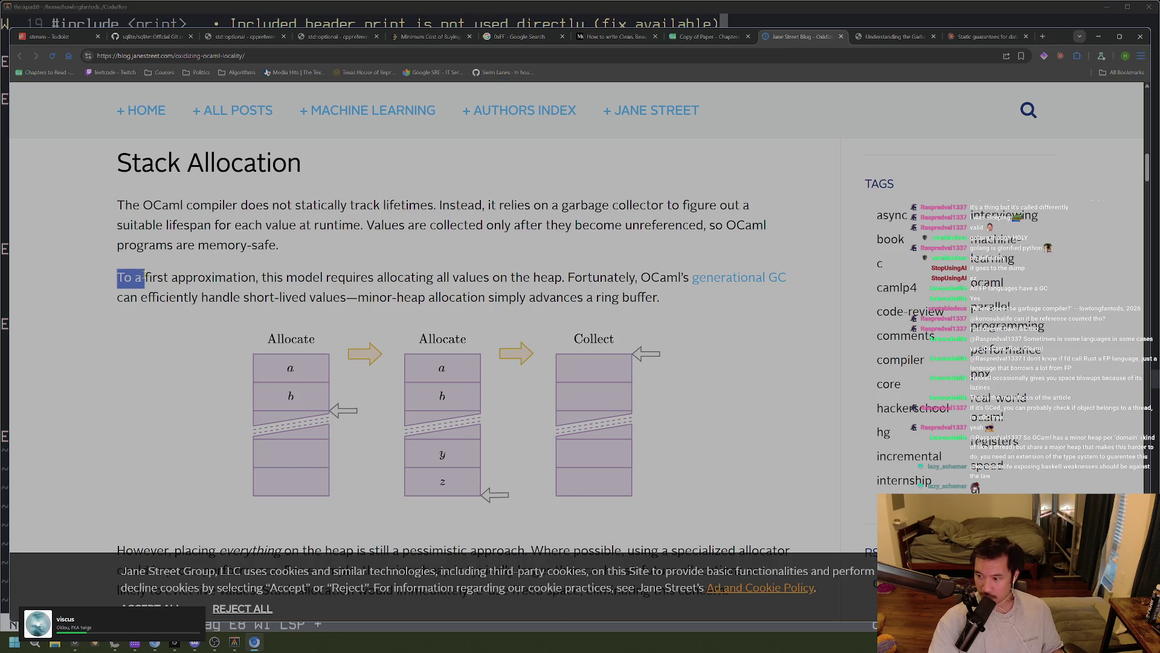
pyautogui.click(186, 309)
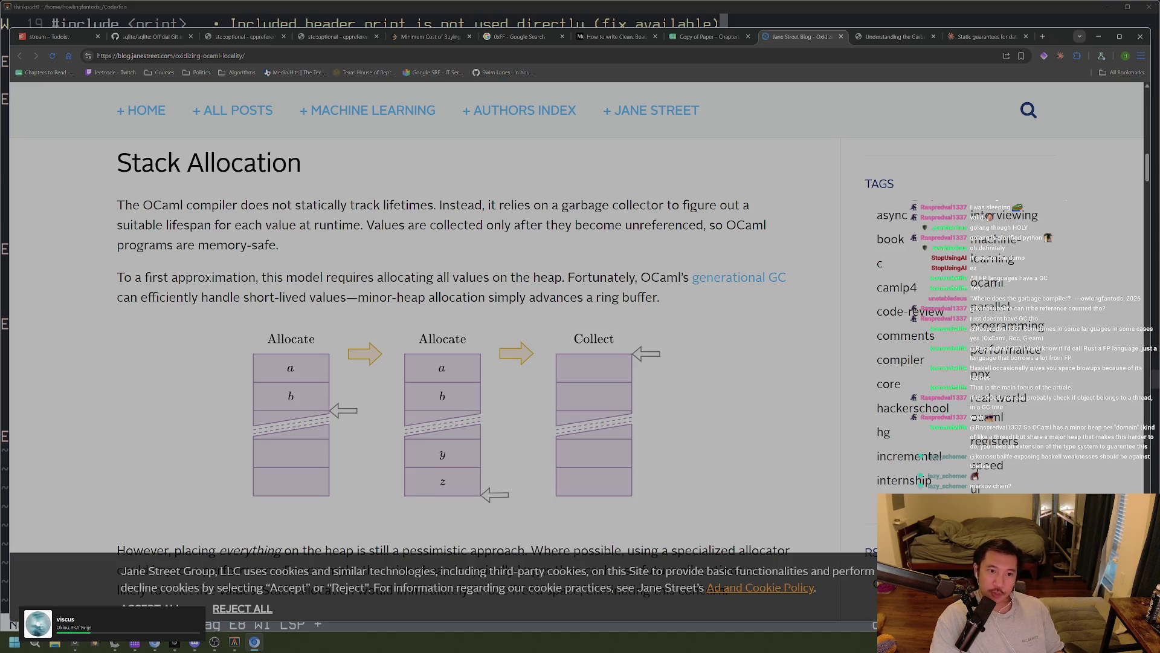
pyautogui.moveTo(337, 278); pyautogui.dragTo(411, 278)
pyautogui.click(462, 278)
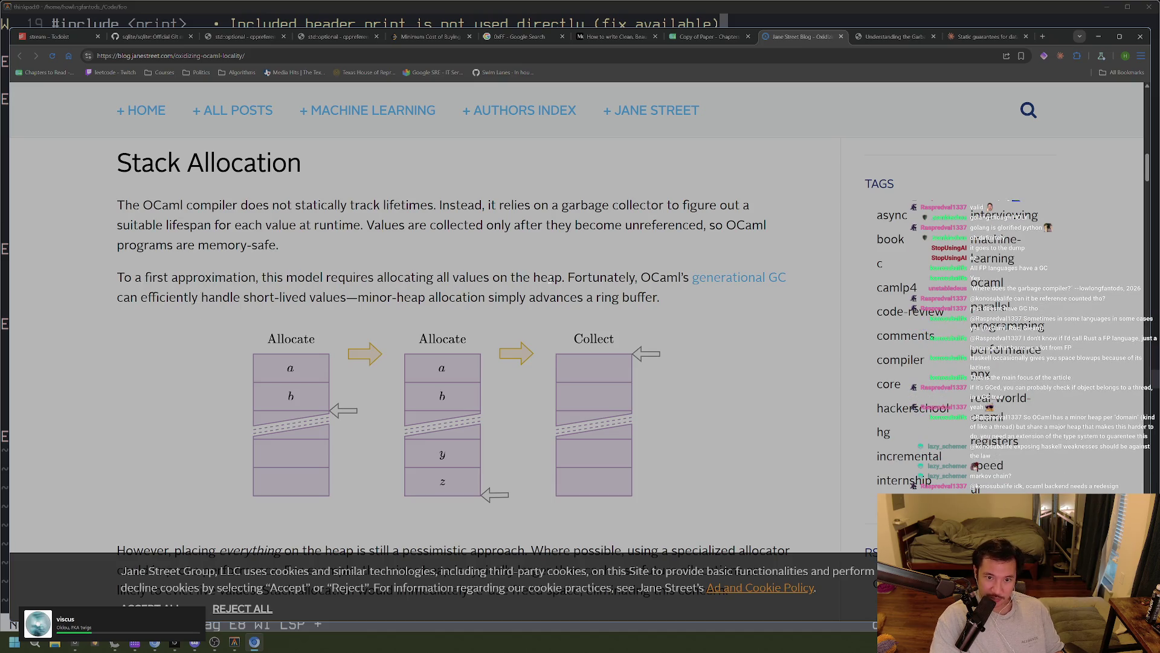
pyautogui.moveTo(117, 297); pyautogui.dragTo(648, 314)
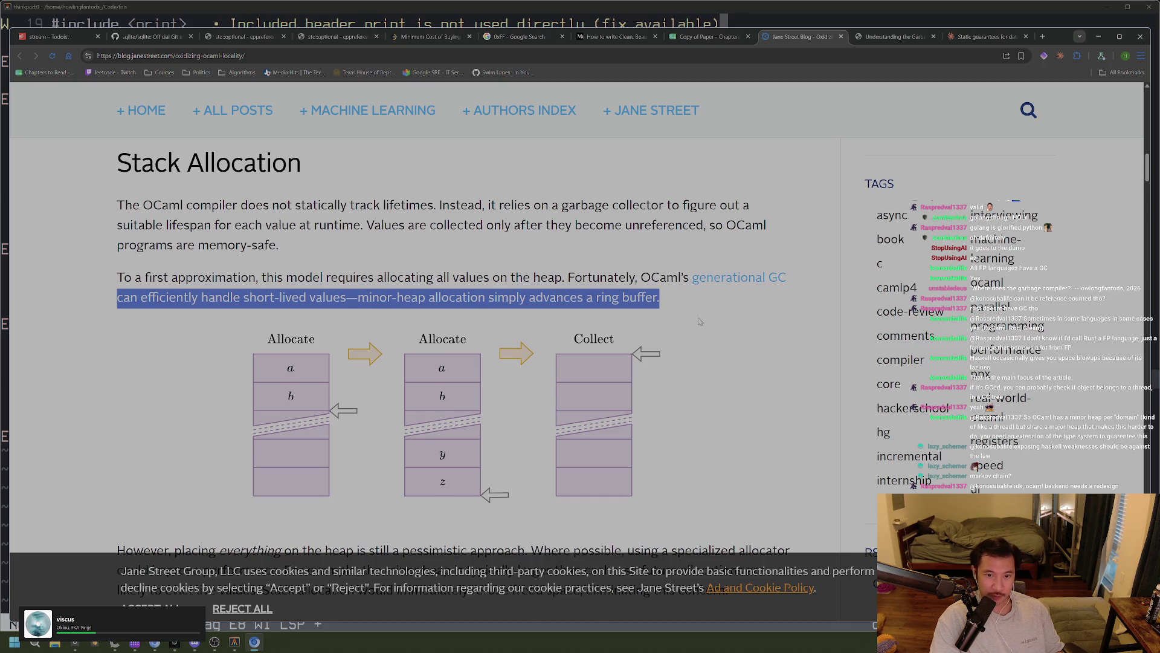
# Scroll into the Stack Allocation section and highlight the sentence calling heap placement pessimistic
pyautogui.scroll(-3, 699, 321)
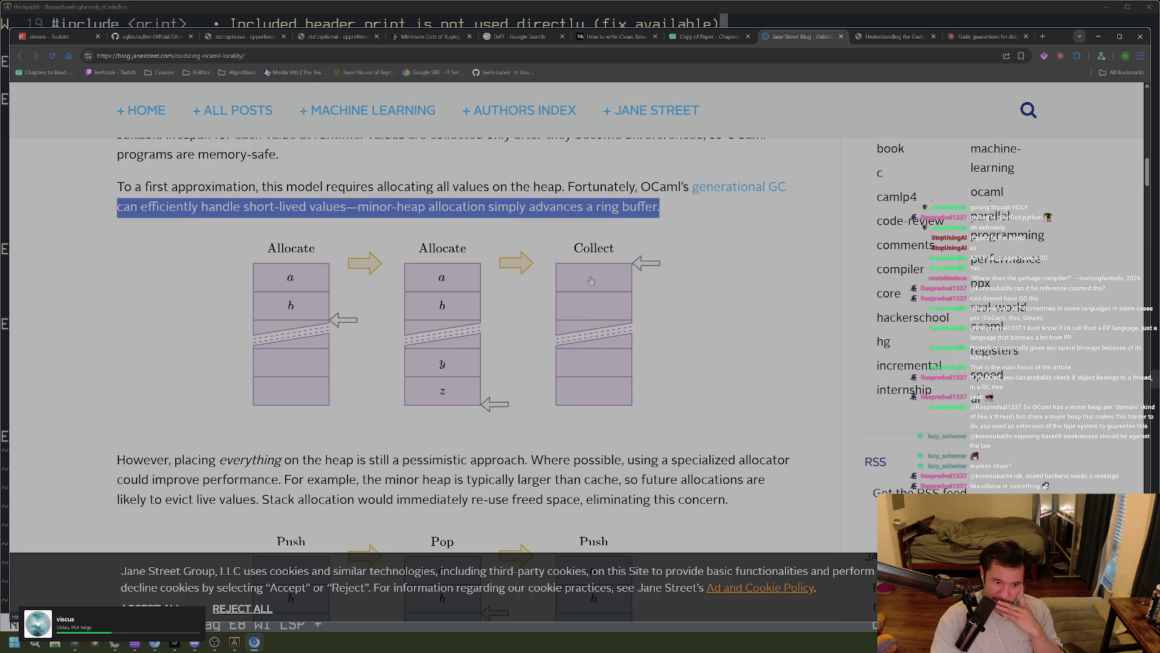
pyautogui.scroll(-2, 591, 279)
pyautogui.scroll(-1, 591, 280)
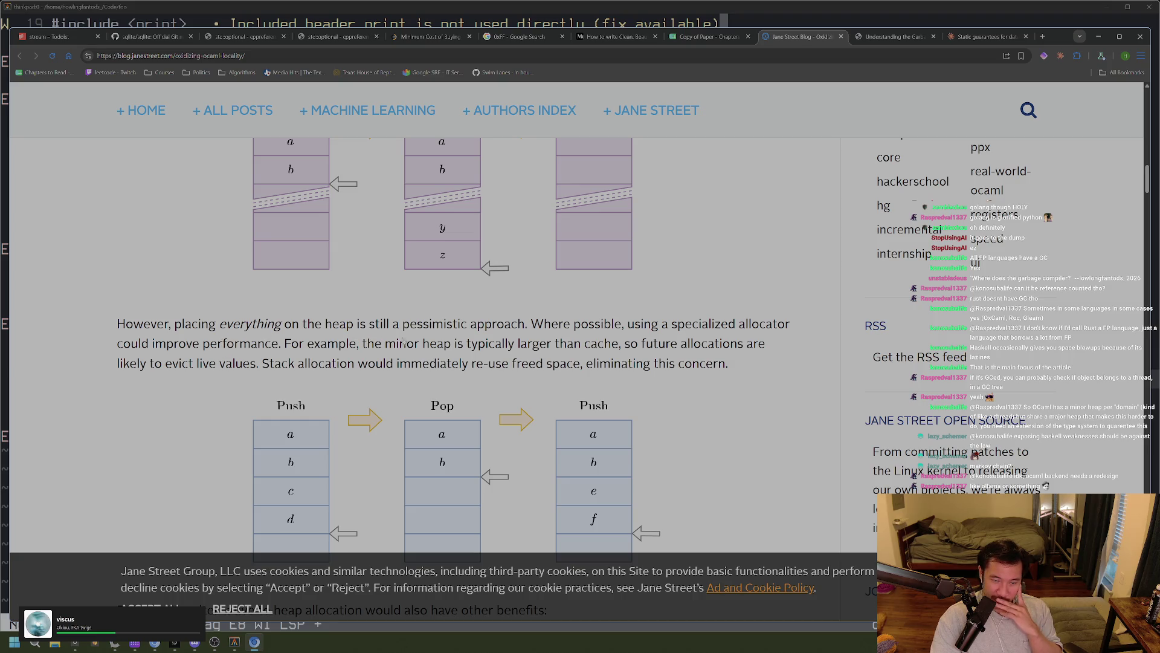
pyautogui.moveTo(143, 323)
pyautogui.mouseDown()
pyautogui.moveTo(642, 322)
pyautogui.moveTo(673, 340)
pyautogui.mouseUp()
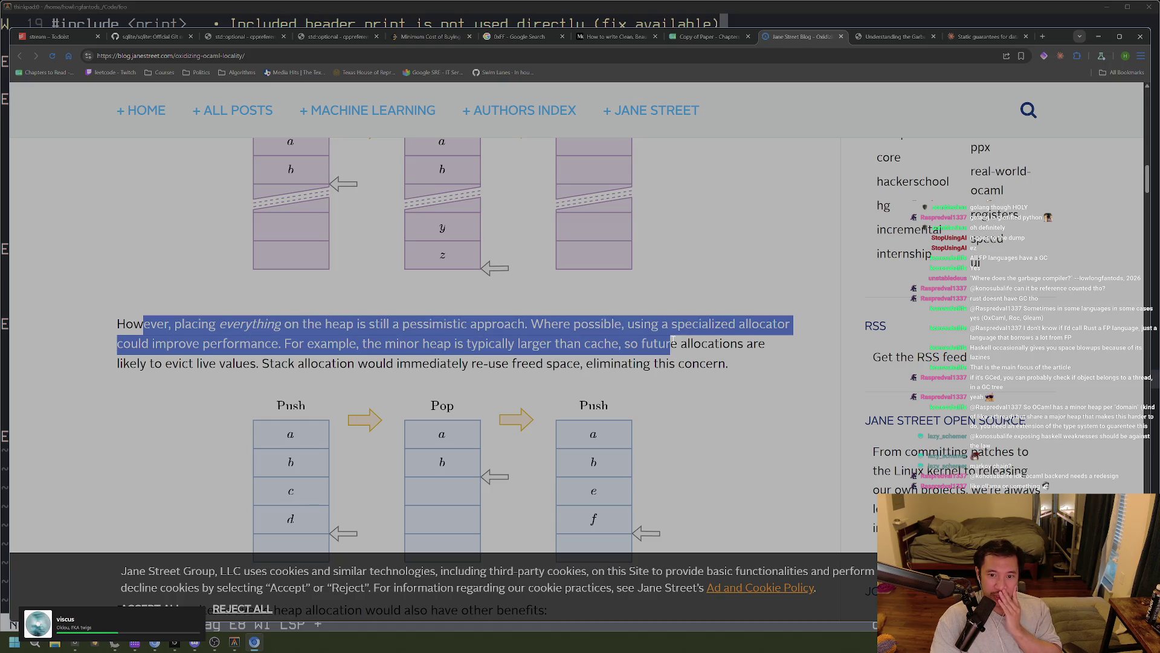
pyautogui.click(697, 341)
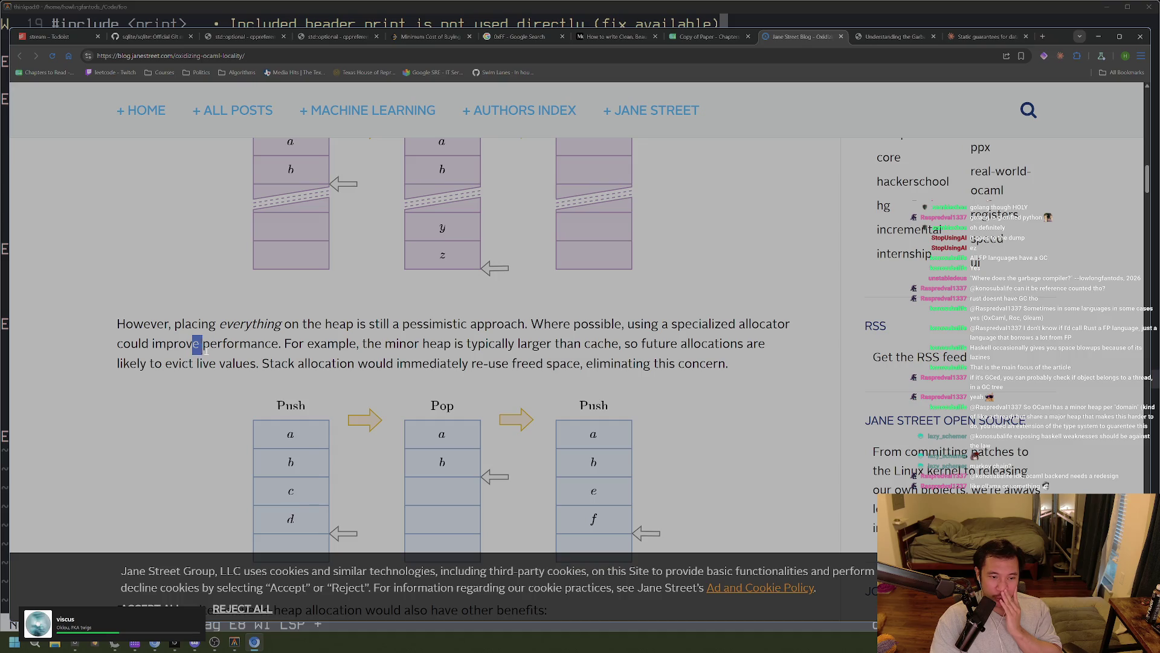
# Highlight the minor heap example and the phrase 'live values', then scroll further down
pyautogui.moveTo(306, 343); pyautogui.dragTo(314, 343)
pyautogui.moveTo(384, 343); pyautogui.dragTo(395, 343)
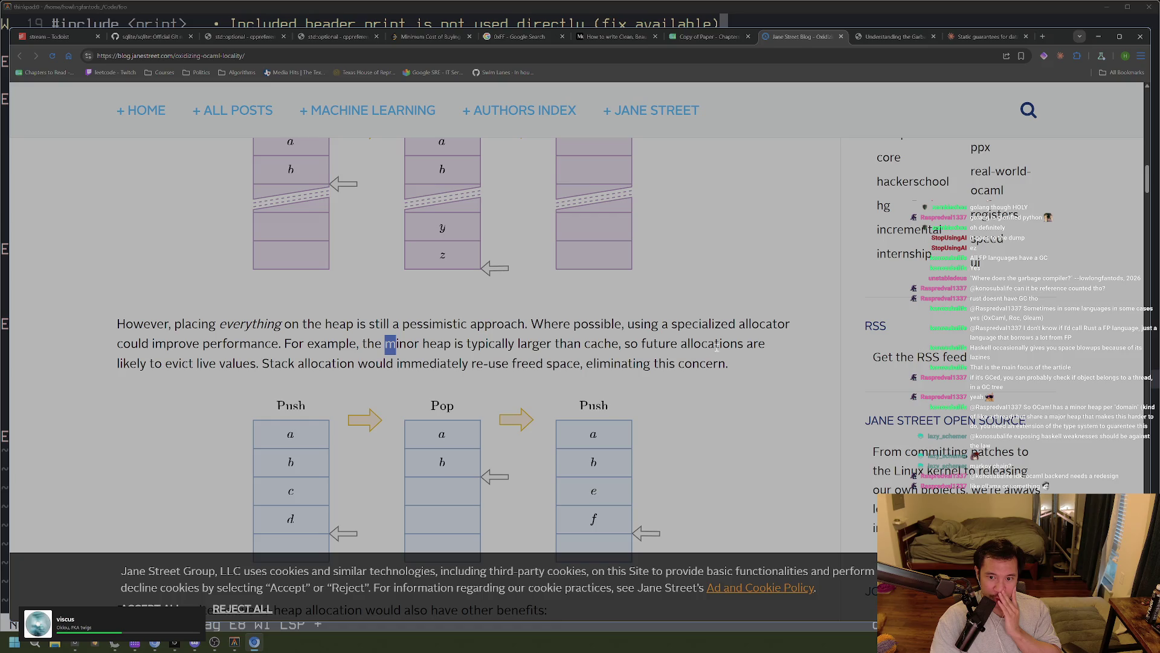
pyautogui.moveTo(239, 364); pyautogui.dragTo(187, 363)
pyautogui.click(199, 364)
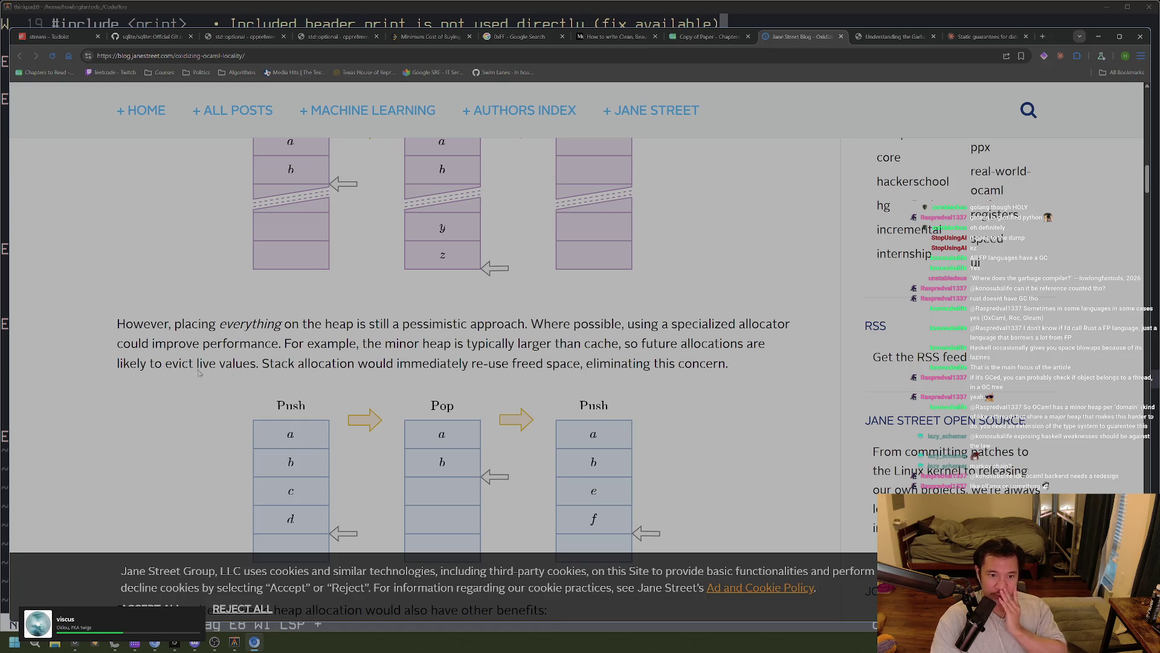
pyautogui.moveTo(282, 343)
pyautogui.mouseDown()
pyautogui.moveTo(480, 343)
pyautogui.moveTo(529, 364)
pyautogui.moveTo(605, 344)
pyautogui.moveTo(766, 345)
pyautogui.moveTo(326, 344)
pyautogui.moveTo(263, 366)
pyautogui.mouseUp()
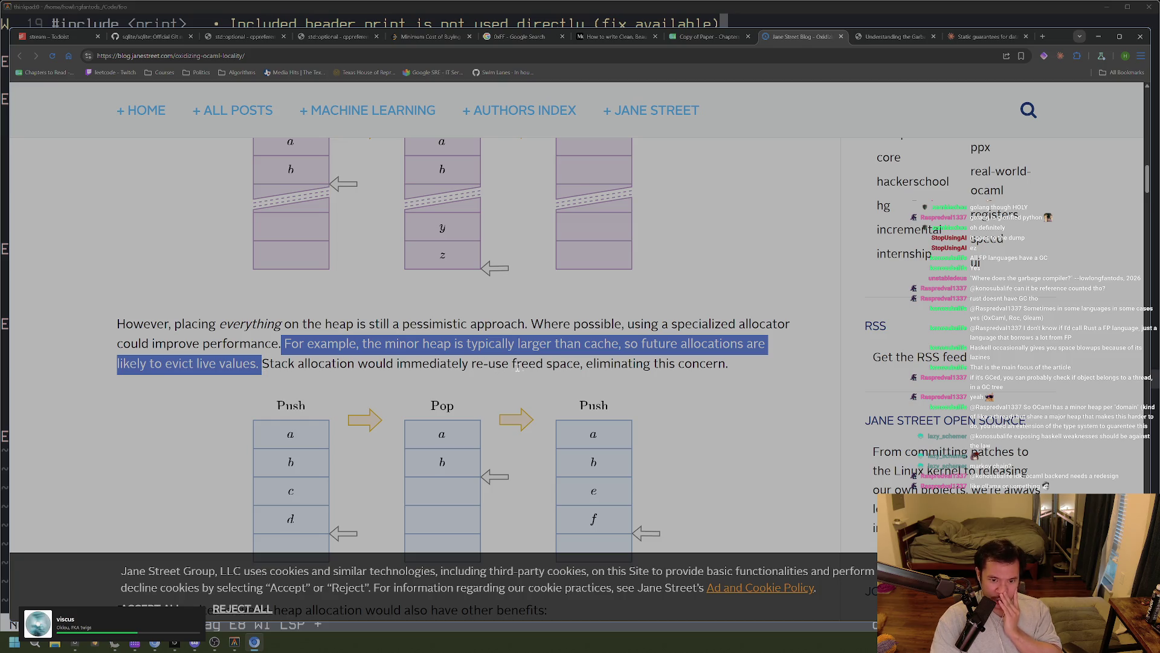
pyautogui.moveTo(514, 367); pyautogui.dragTo(573, 366)
pyautogui.moveTo(734, 369); pyautogui.dragTo(572, 367)
pyautogui.scroll(-1, 588, 368)
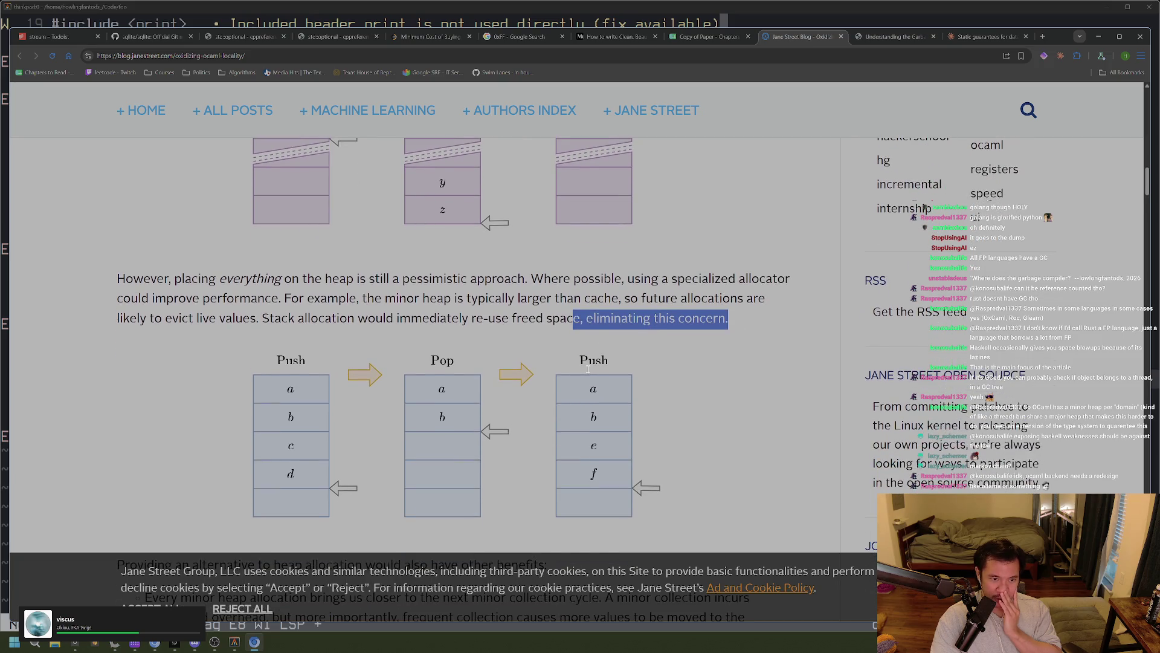
pyautogui.scroll(-2, 588, 368)
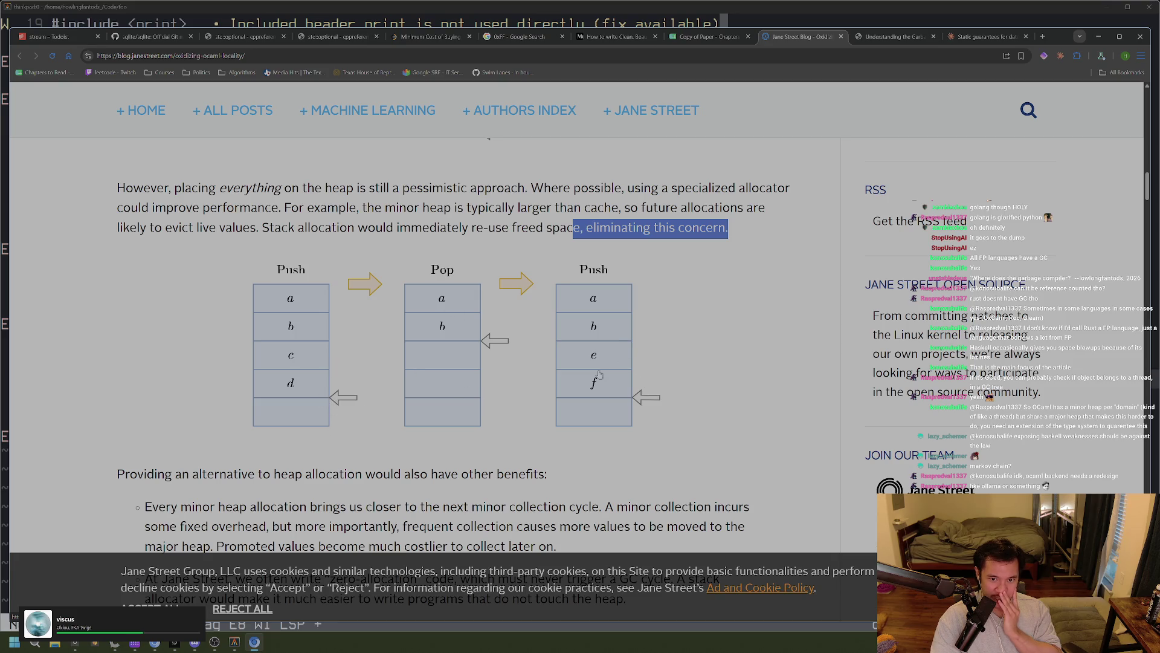
pyautogui.moveTo(350, 207)
pyautogui.mouseDown()
pyautogui.moveTo(466, 207)
pyautogui.moveTo(435, 208)
pyautogui.mouseUp()
pyautogui.moveTo(451, 207); pyautogui.dragTo(578, 206)
pyautogui.doubleClick(601, 208)
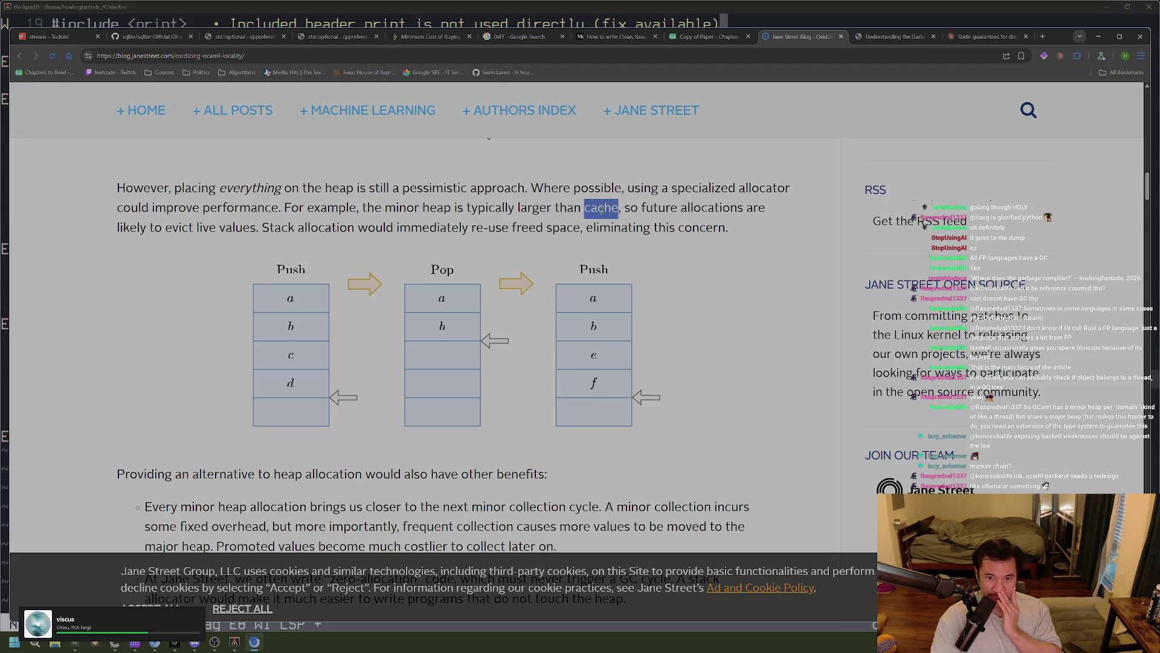
pyautogui.click(678, 231)
pyautogui.doubleClick(602, 208)
pyautogui.moveTo(622, 208); pyautogui.dragTo(723, 209)
pyautogui.click(731, 211)
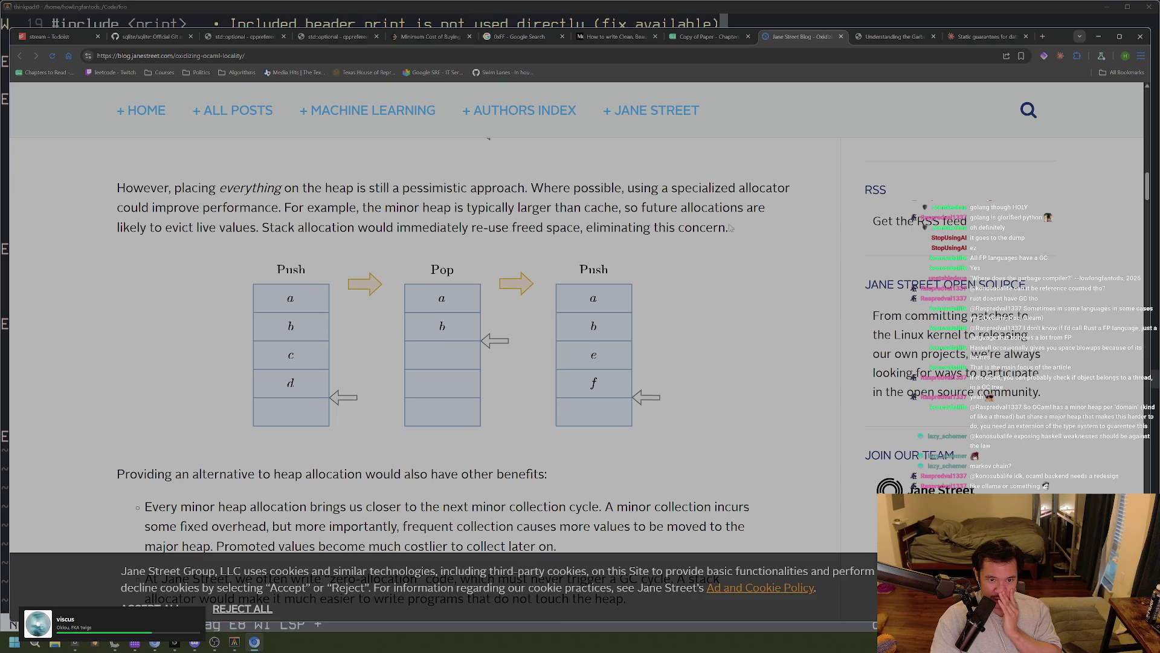
pyautogui.moveTo(124, 230)
pyautogui.mouseDown()
pyautogui.moveTo(252, 232)
pyautogui.moveTo(239, 230)
pyautogui.moveTo(744, 189)
pyautogui.mouseUp()
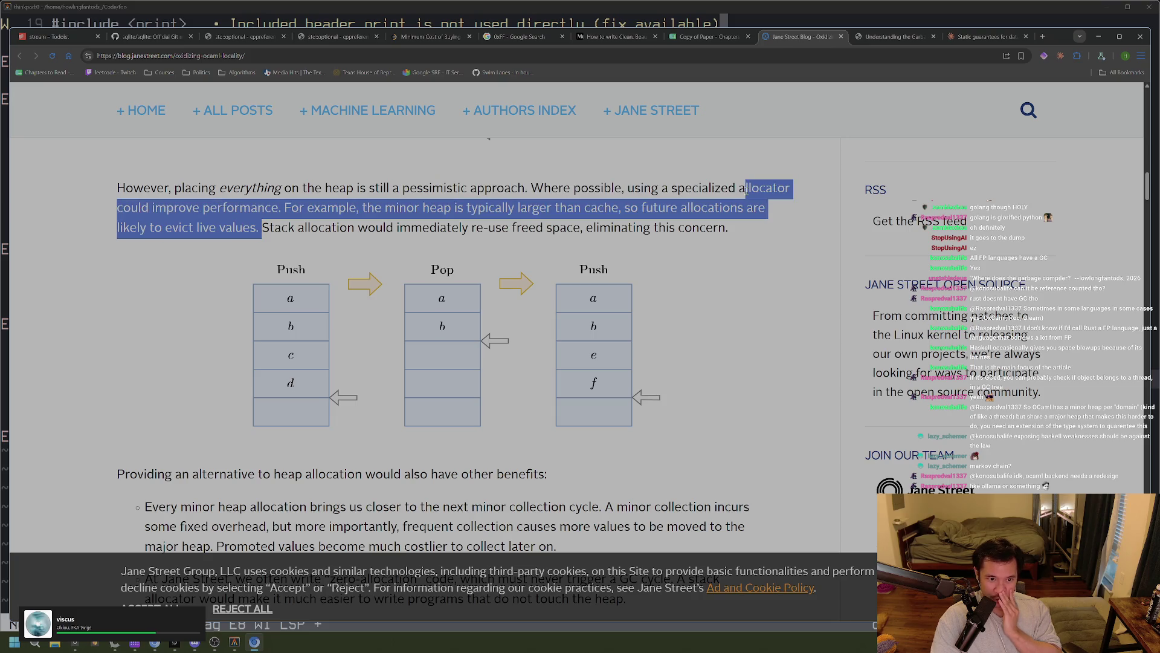
pyautogui.moveTo(330, 227); pyautogui.dragTo(462, 228)
pyautogui.click(515, 224)
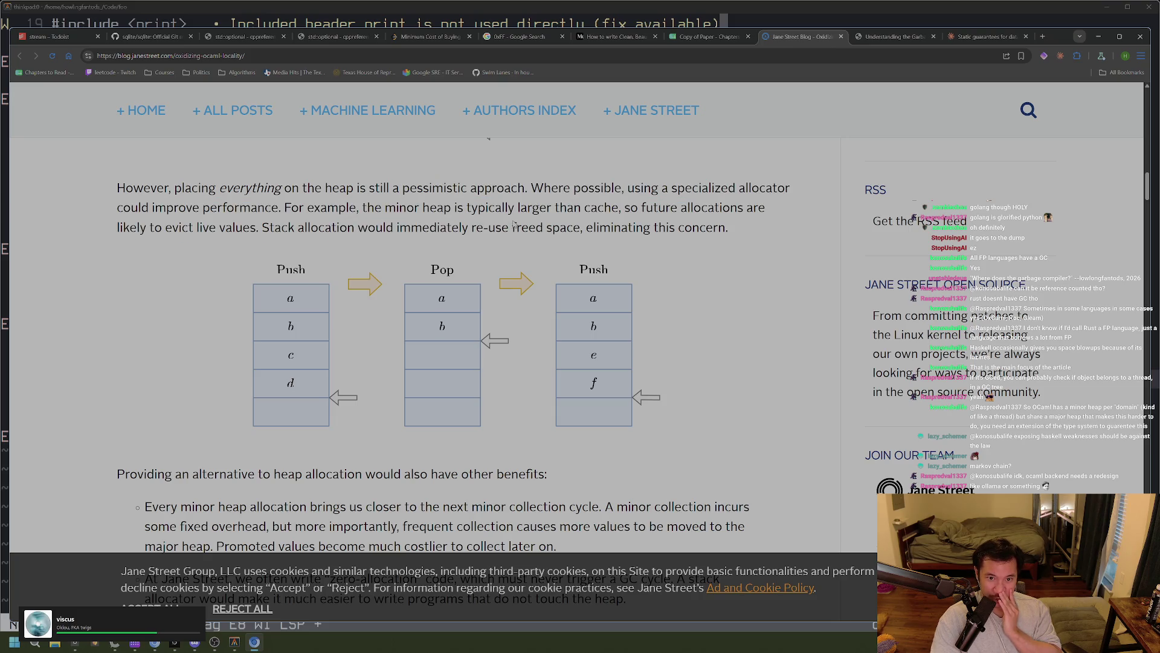
pyautogui.moveTo(731, 228); pyautogui.dragTo(469, 207)
pyautogui.click(469, 207)
pyautogui.scroll(-2, 280, 238)
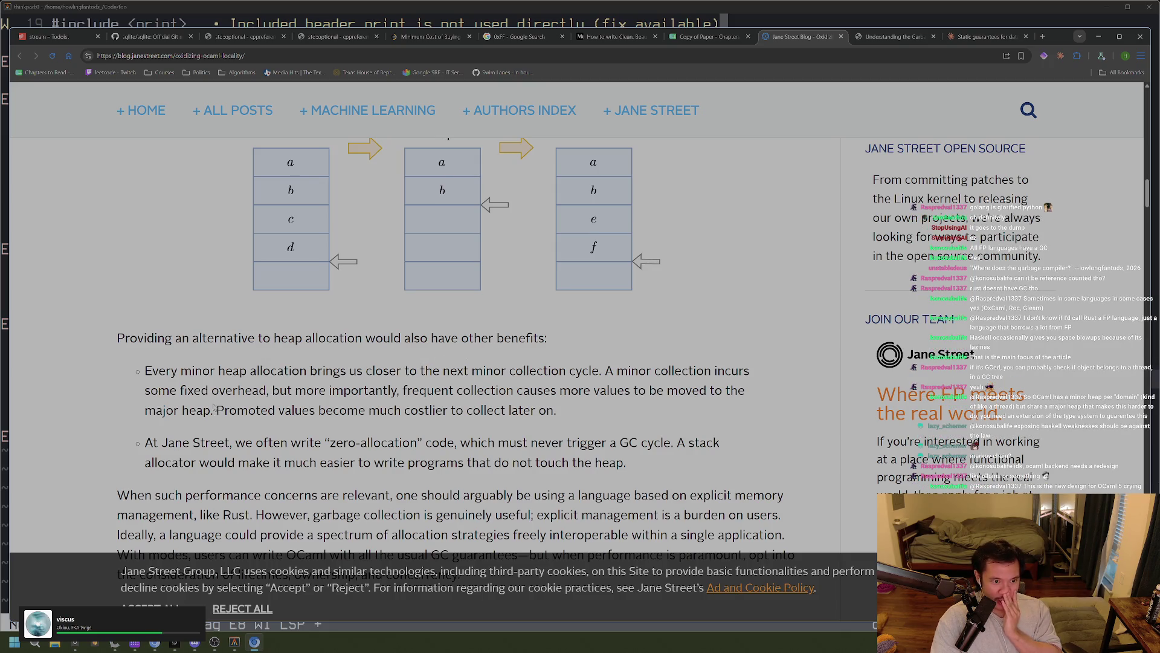
pyautogui.doubleClick(199, 372)
pyautogui.click(190, 363)
pyautogui.moveTo(179, 370); pyautogui.dragTo(245, 371)
pyautogui.click(257, 350)
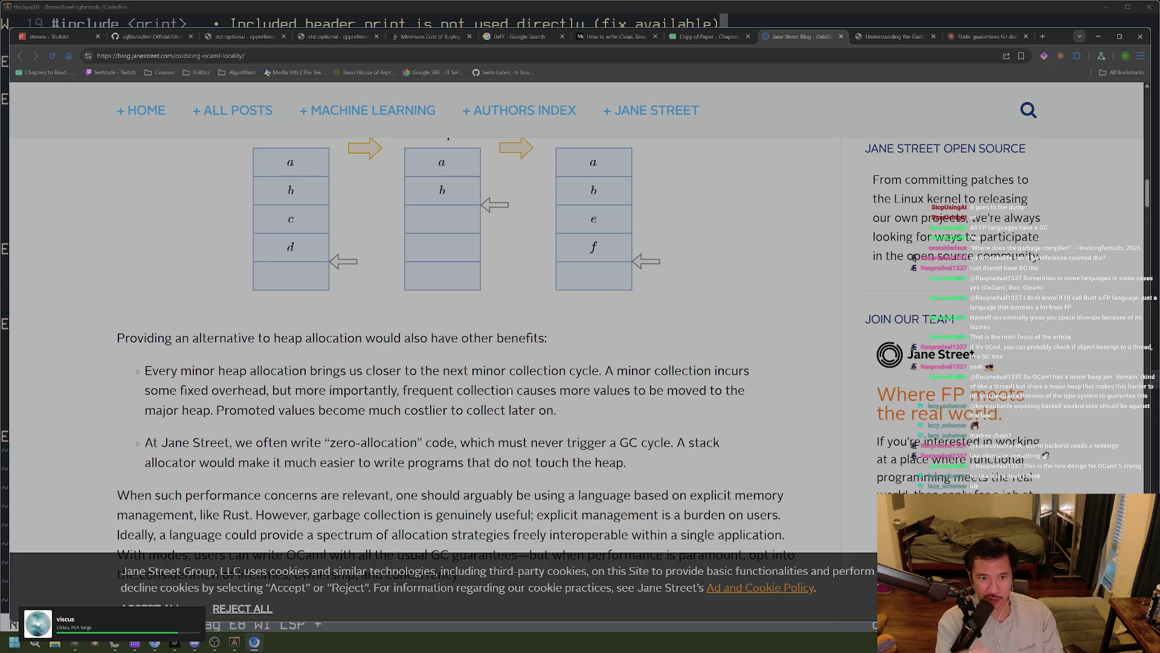
pyautogui.hotkey('ctrl', 't')
pyautogui.write('minor heap')
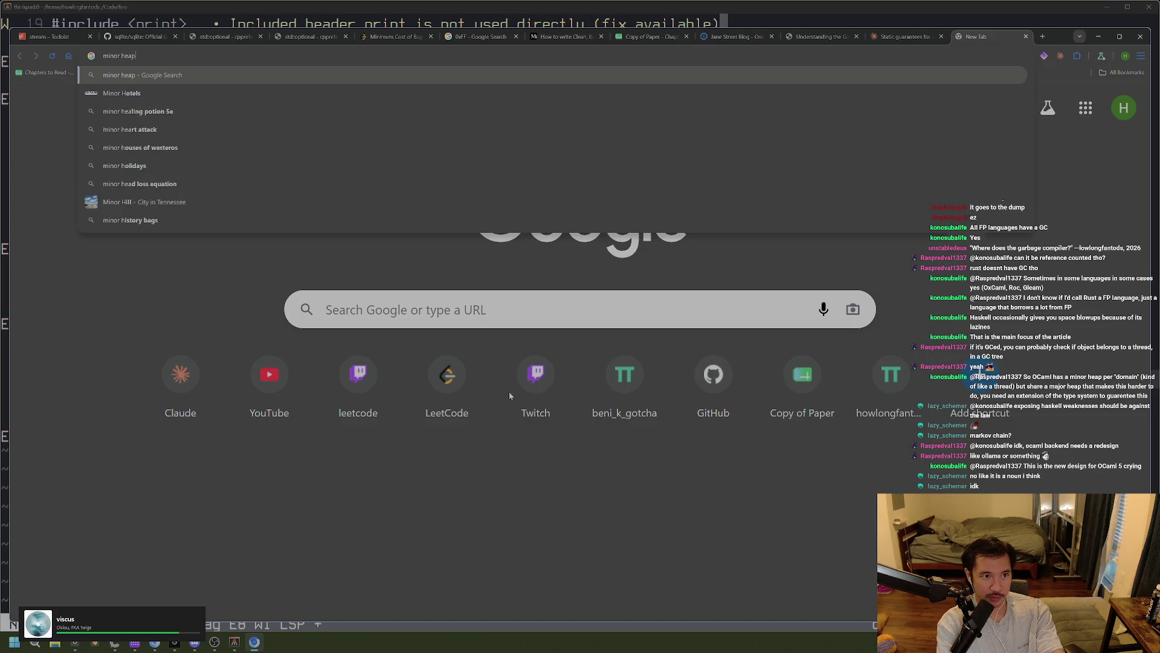
# Run the 'minor heap' search, then flip through the open tabs back to the Jane Street post
pyautogui.press('Return')
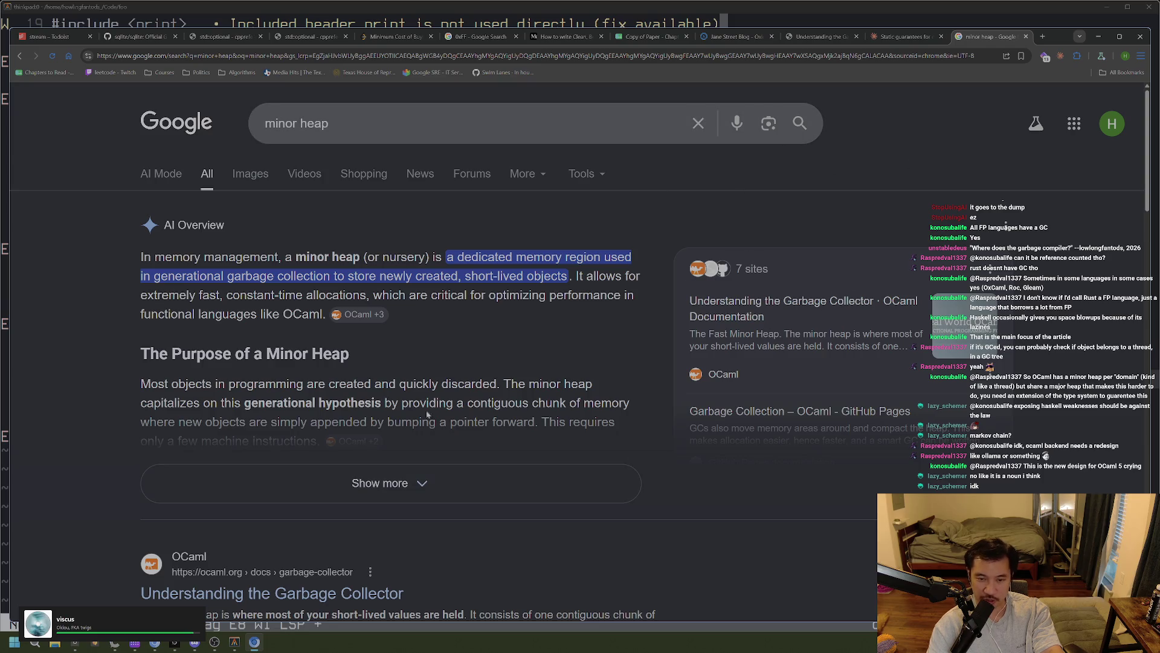
pyautogui.click(734, 36)
pyautogui.click(814, 38)
pyautogui.click(738, 37)
pyautogui.click(991, 37)
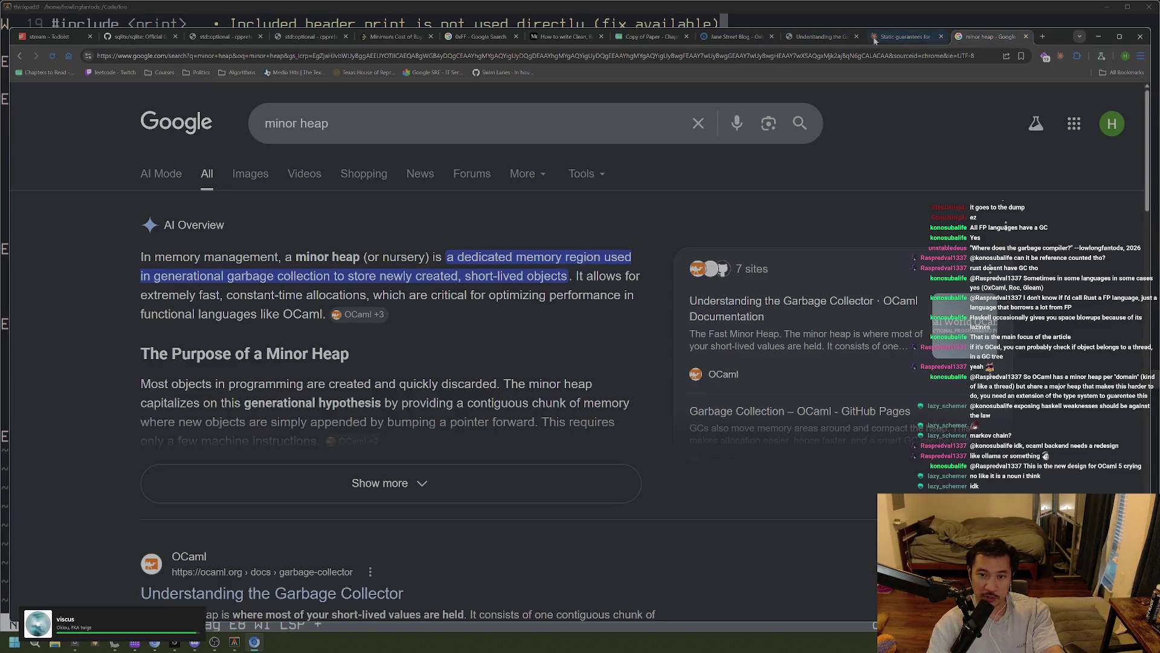
pyautogui.click(807, 39)
pyautogui.hotkey('ctrl', '9')
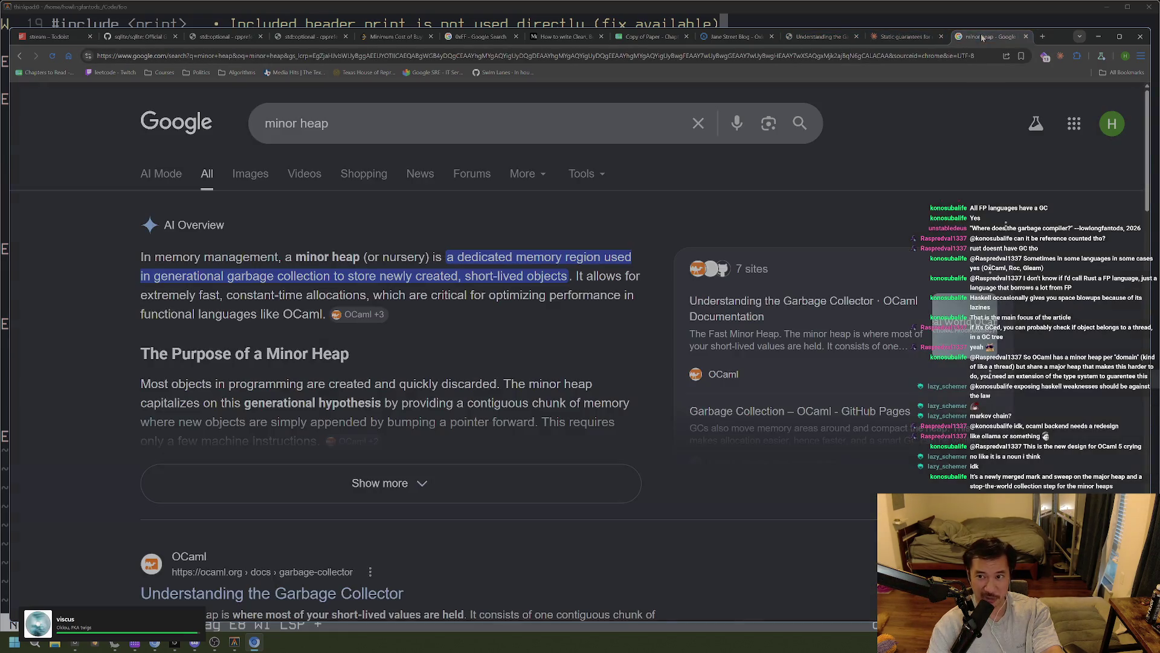
pyautogui.click(838, 37)
pyautogui.click(733, 38)
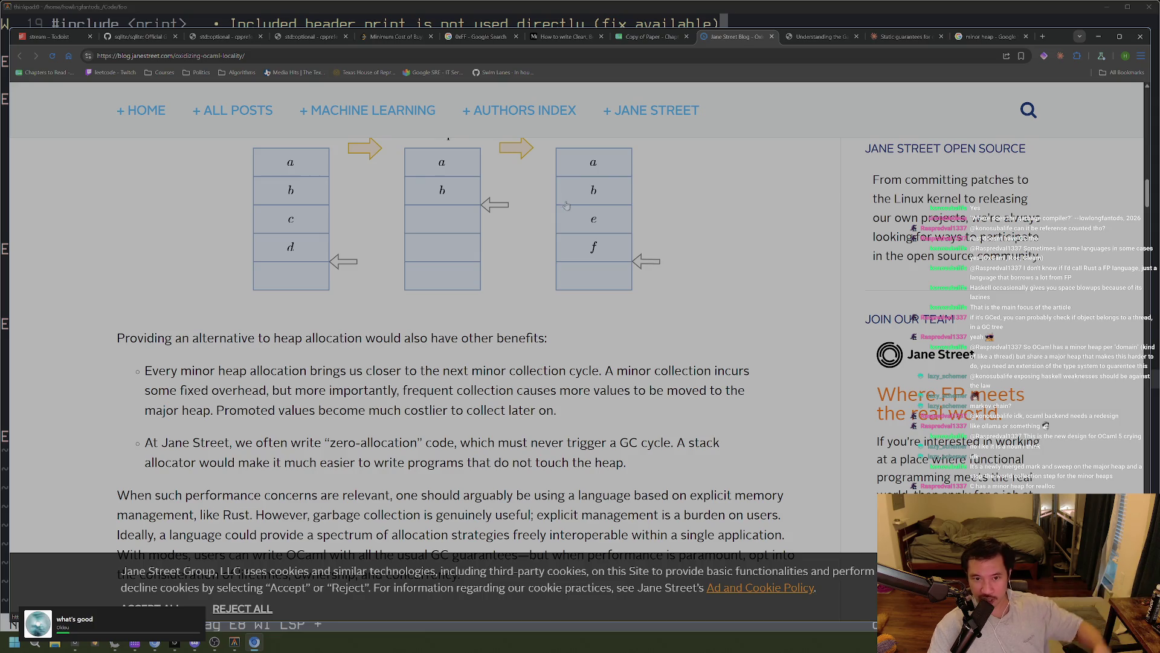
# Highlight the first bullet on minor heap allocation, then start a new-tab query 'major live'
pyautogui.moveTo(163, 380); pyautogui.dragTo(349, 378)
pyautogui.click(389, 387)
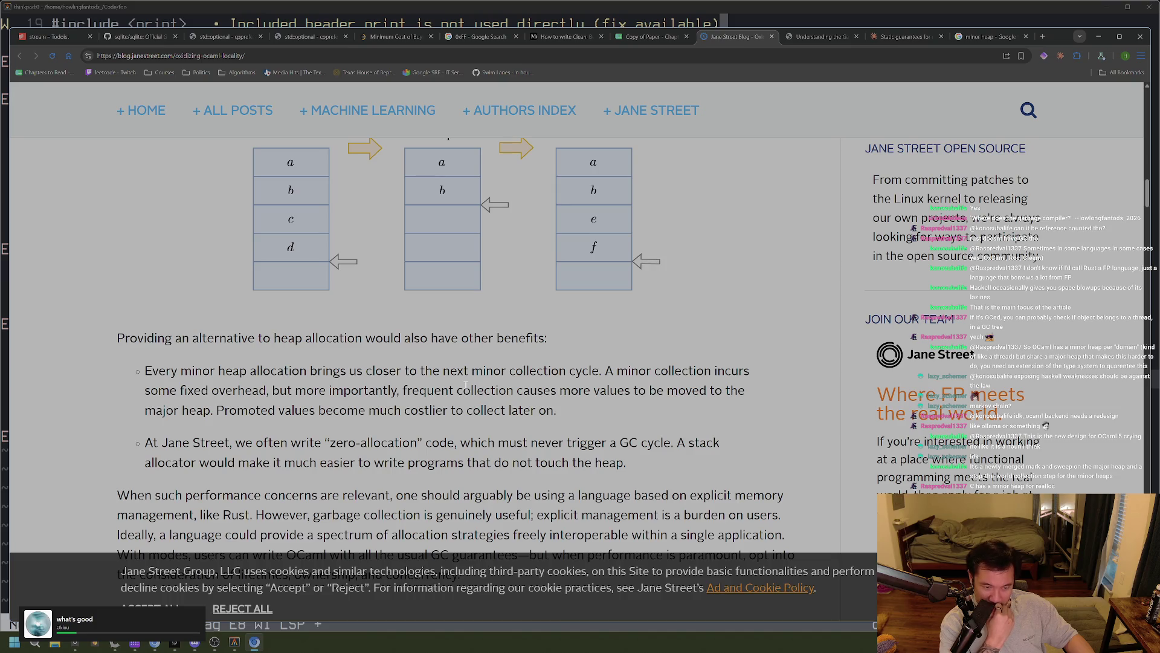
pyautogui.hotkey('ctrl', 't')
pyautogui.write('ma')
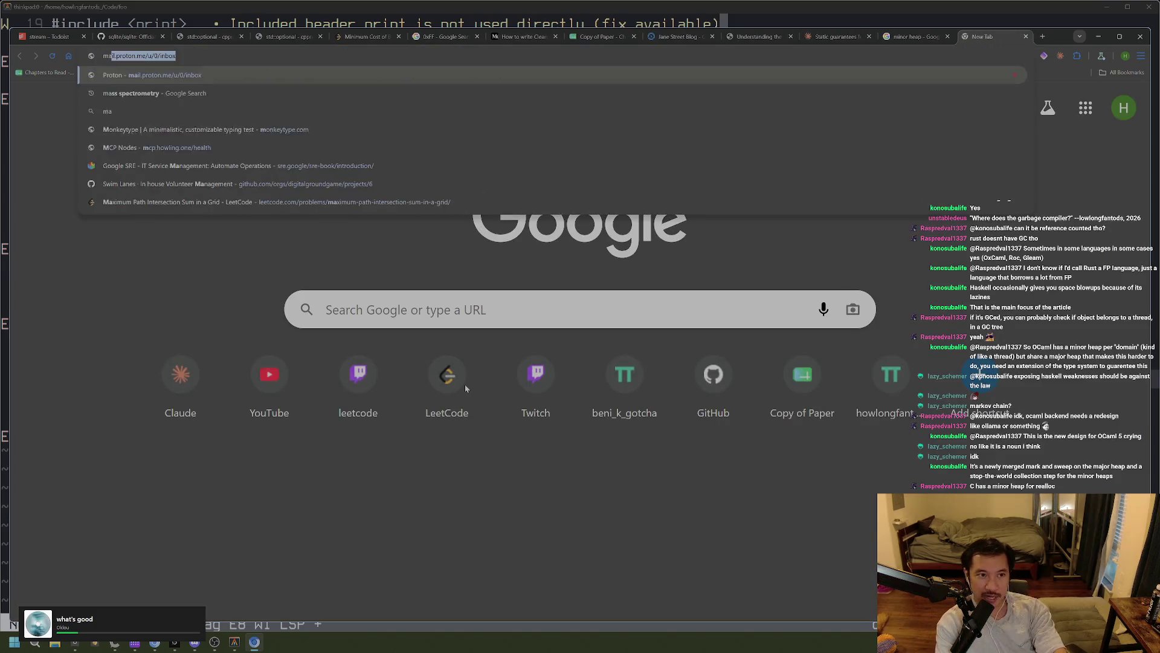
pyautogui.write('jor live')
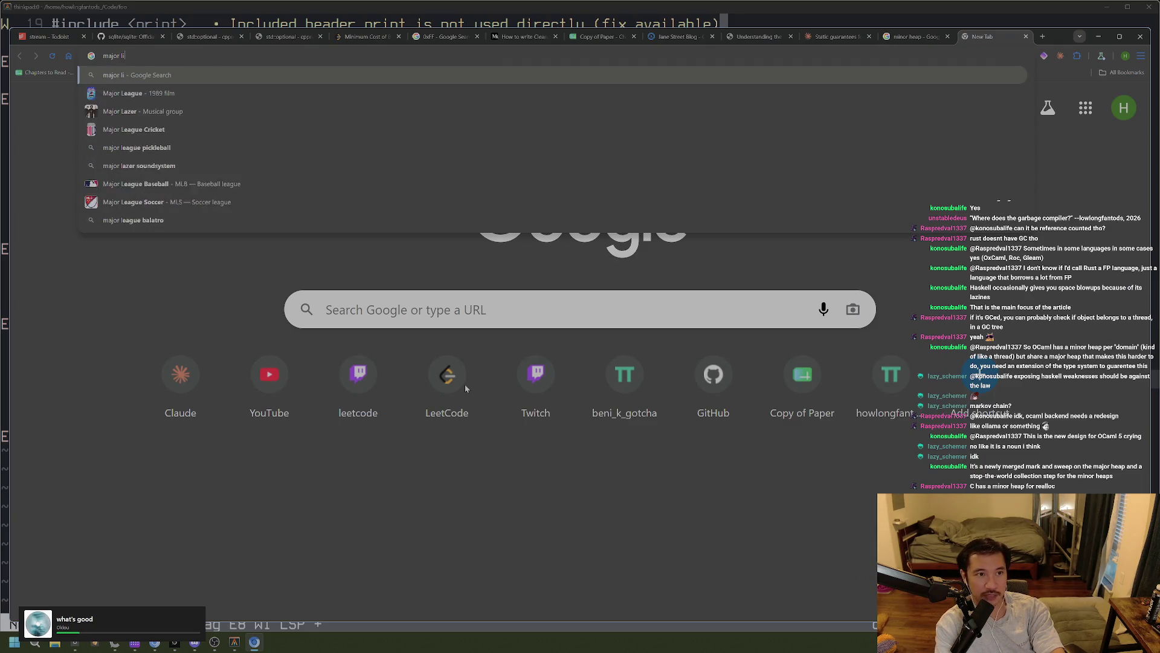
# Search Google for 'major heap' and expand the full AI Overview
pyautogui.press('BackSpace')
pyautogui.press('BackSpace')
pyautogui.press('BackSpace')
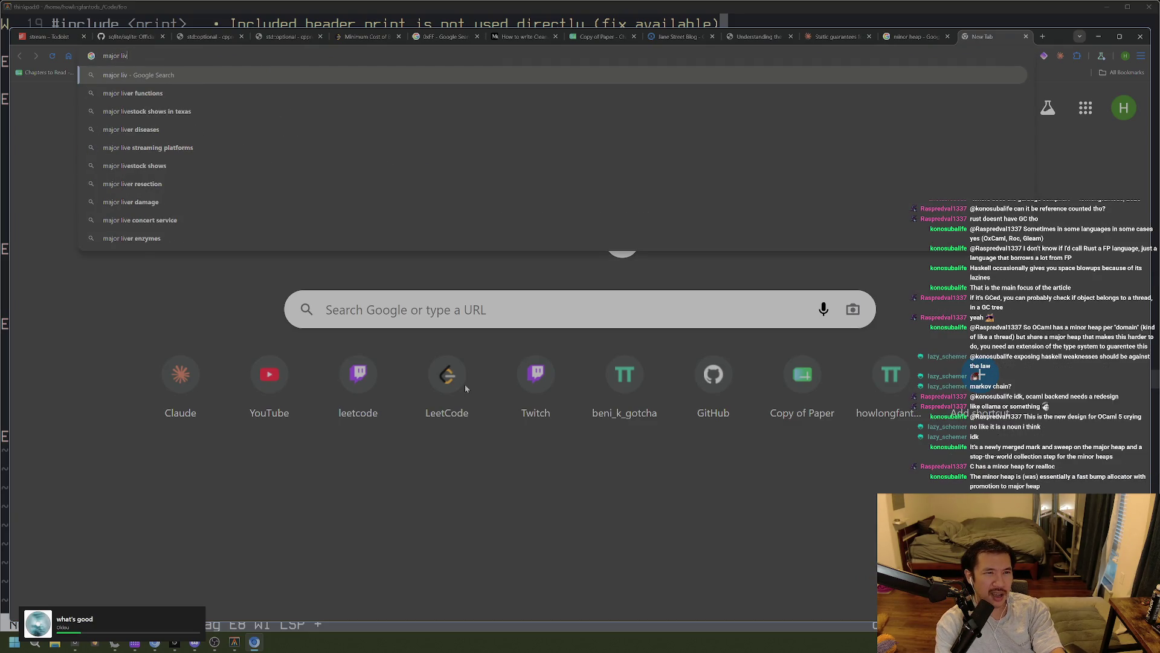
pyautogui.write('heap')
pyautogui.press('Return')
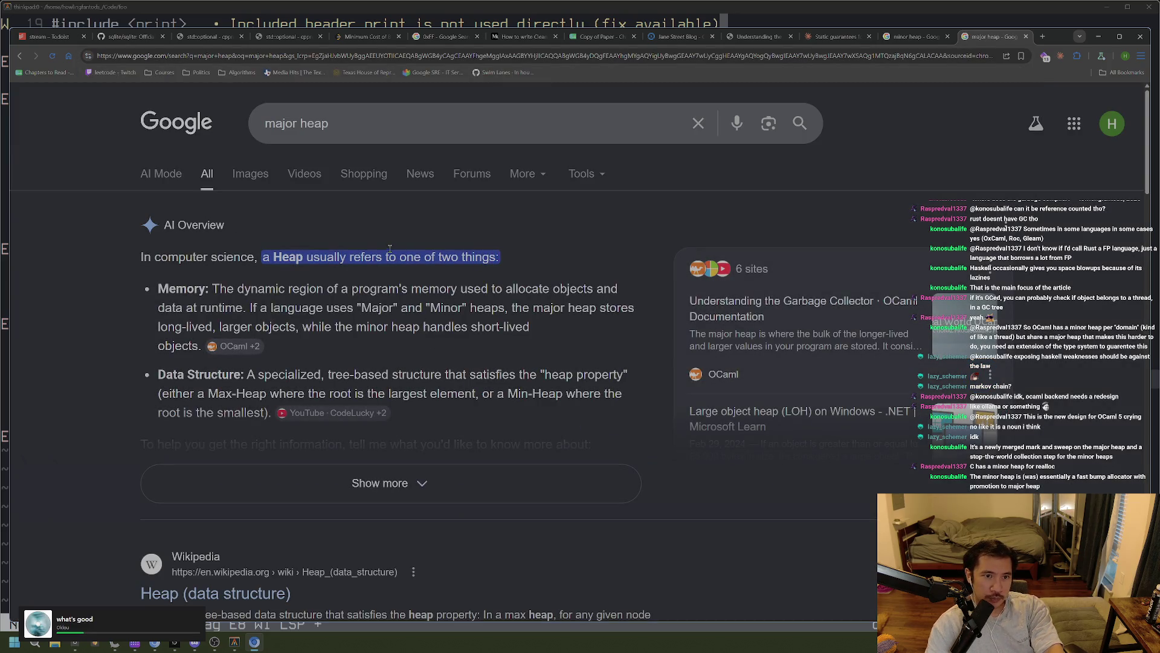
pyautogui.click(417, 483)
# Refine the search to 'major heap in garbage colleciton'
pyautogui.click(493, 123)
pyautogui.write('in garbar')
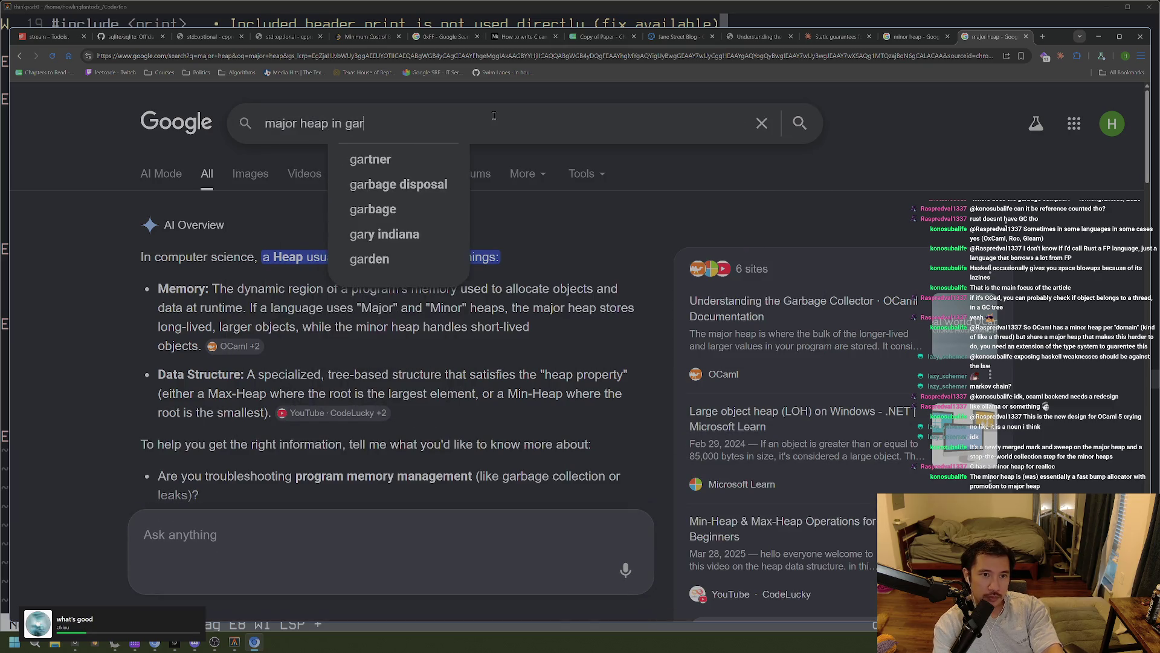
pyautogui.press('BackSpace')
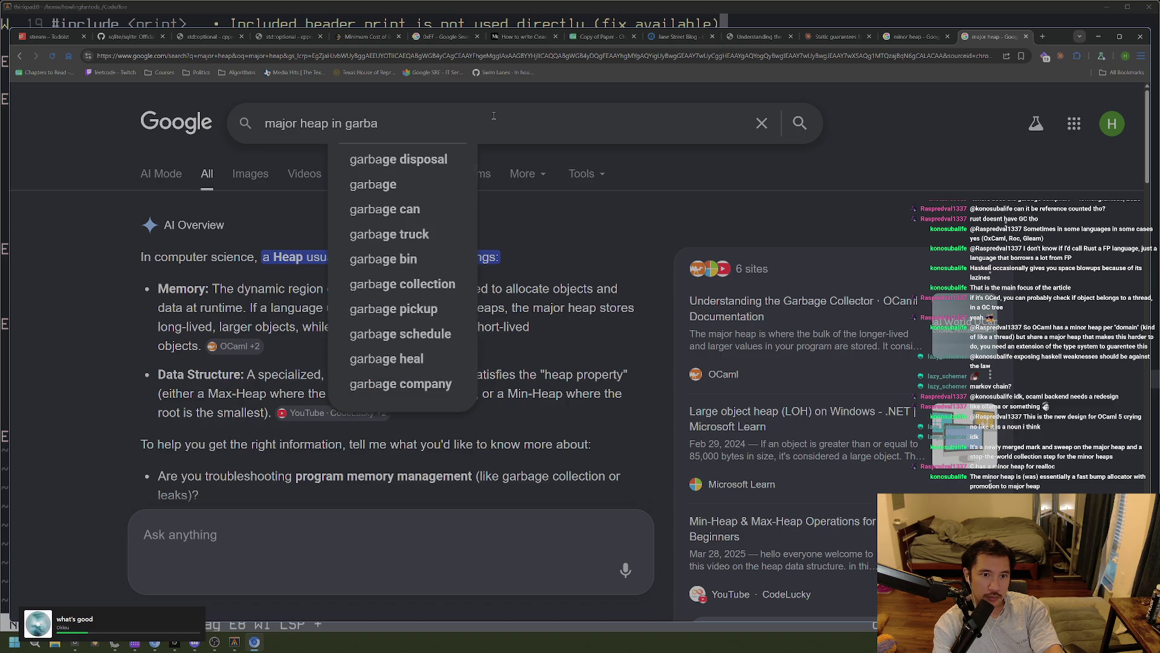
pyautogui.write('ge colleciton')
pyautogui.press('Return')
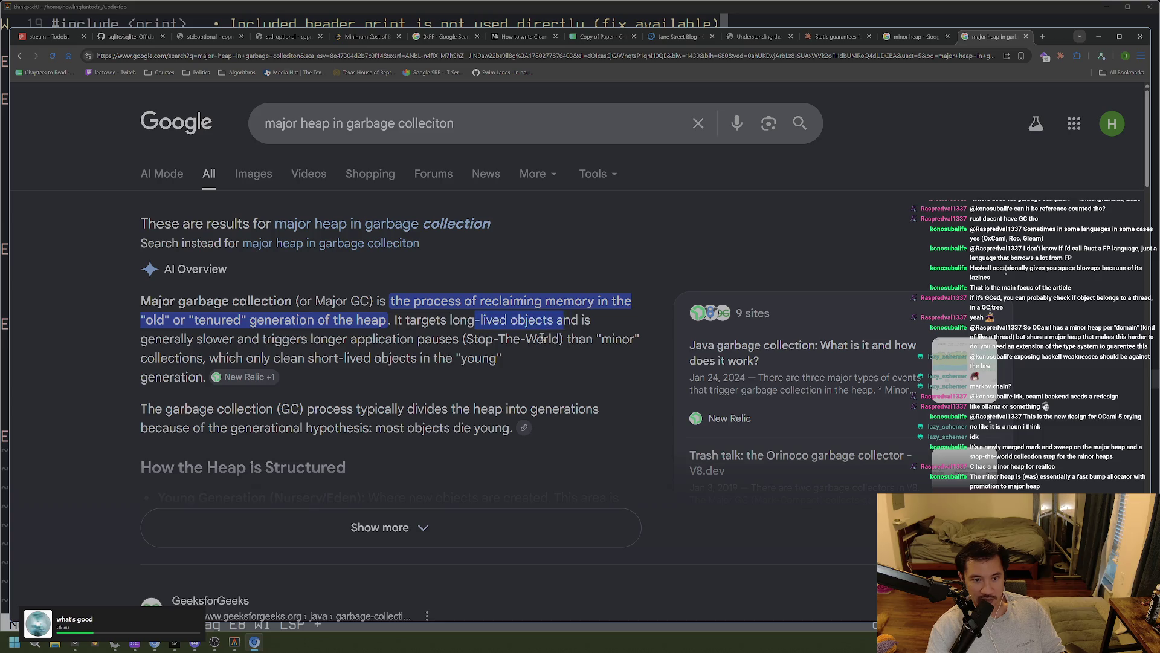
# Highlight the AI Overview's explanation of major garbage collection and the word 'application'
pyautogui.moveTo(355, 357); pyautogui.dragTo(363, 357)
pyautogui.click(360, 352)
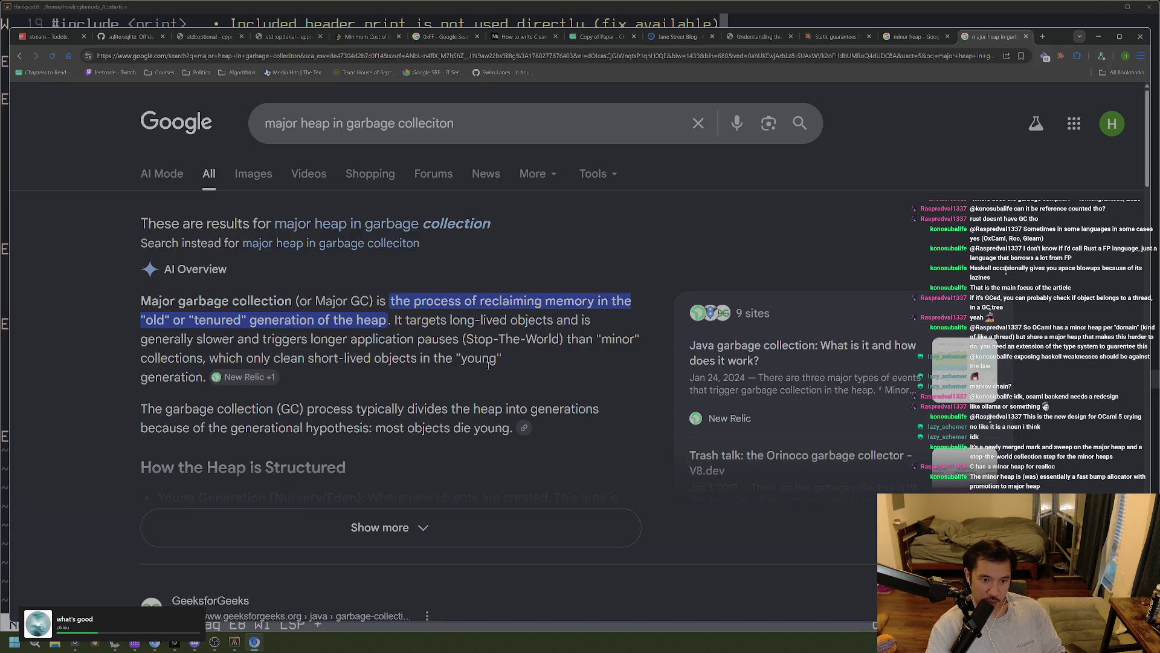
pyautogui.moveTo(212, 381)
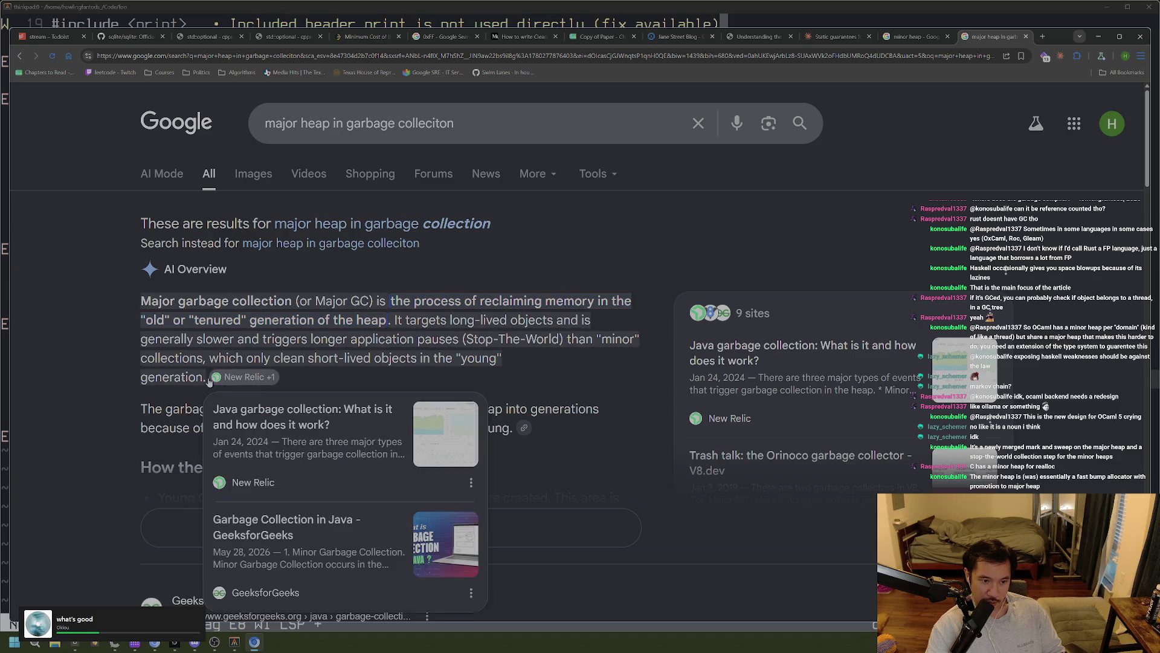
pyautogui.moveTo(204, 378)
pyautogui.mouseDown()
pyautogui.moveTo(145, 358)
pyautogui.moveTo(148, 340)
pyautogui.moveTo(403, 325)
pyautogui.moveTo(389, 325)
pyautogui.mouseUp()
pyautogui.click(401, 349)
pyautogui.doubleClick(402, 347)
pyautogui.click(419, 343)
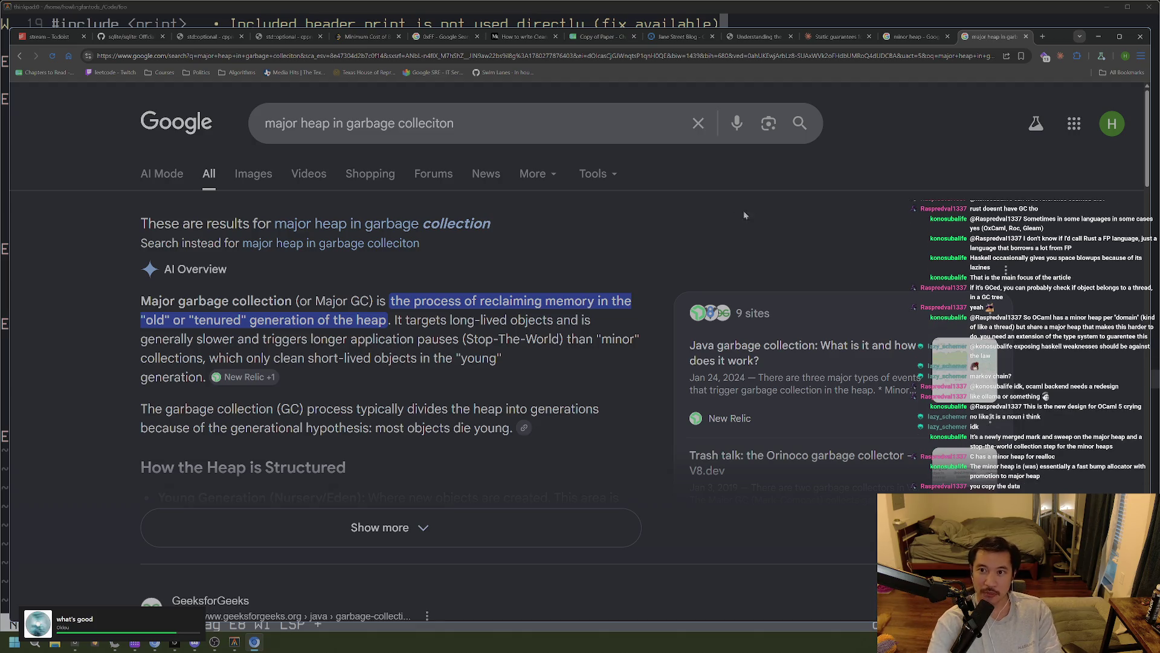
# Switch back to the 'minor heap' Google results tab
pyautogui.click(912, 36)
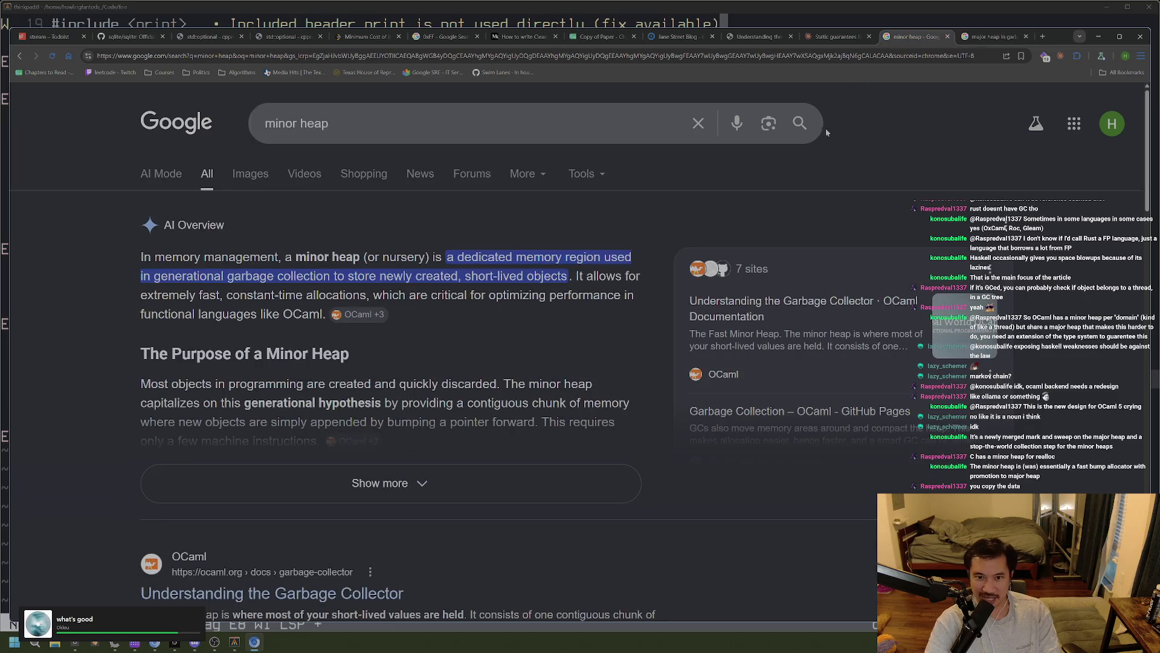
# Cycle through the open tabs to the Jane Street locality post and scroll down
pyautogui.hotkey('ctrl', 'pageup')
pyautogui.click(912, 38)
pyautogui.click(994, 37)
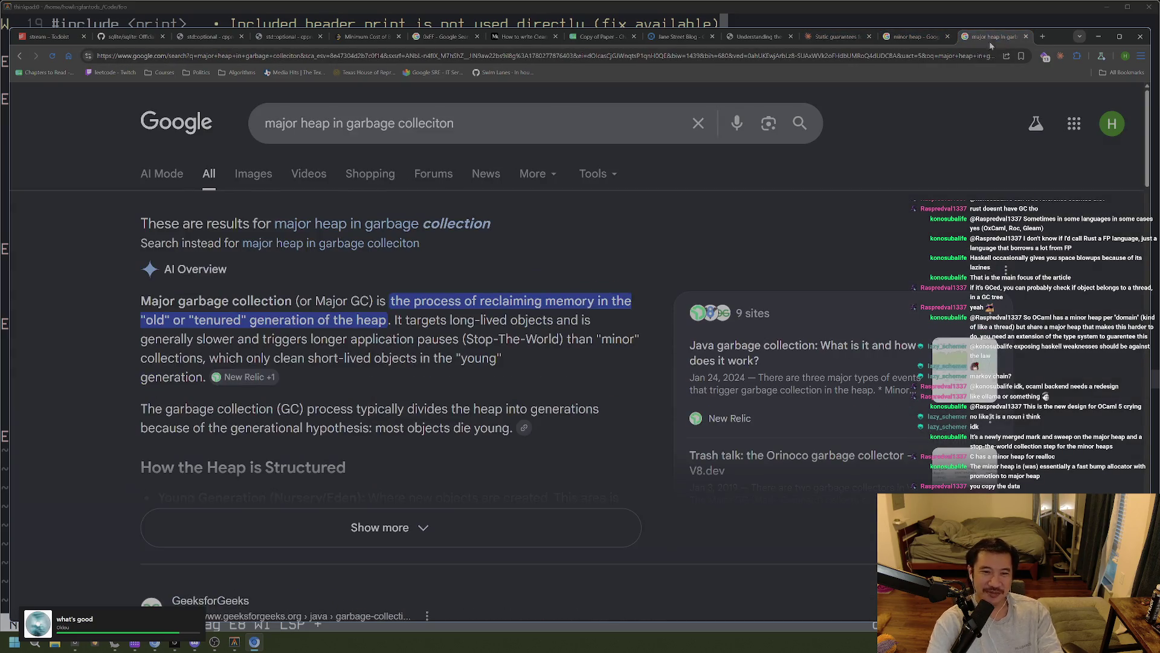
pyautogui.hotkey('alt', 'Tab')
pyautogui.hotkey('alt', 'Tab')
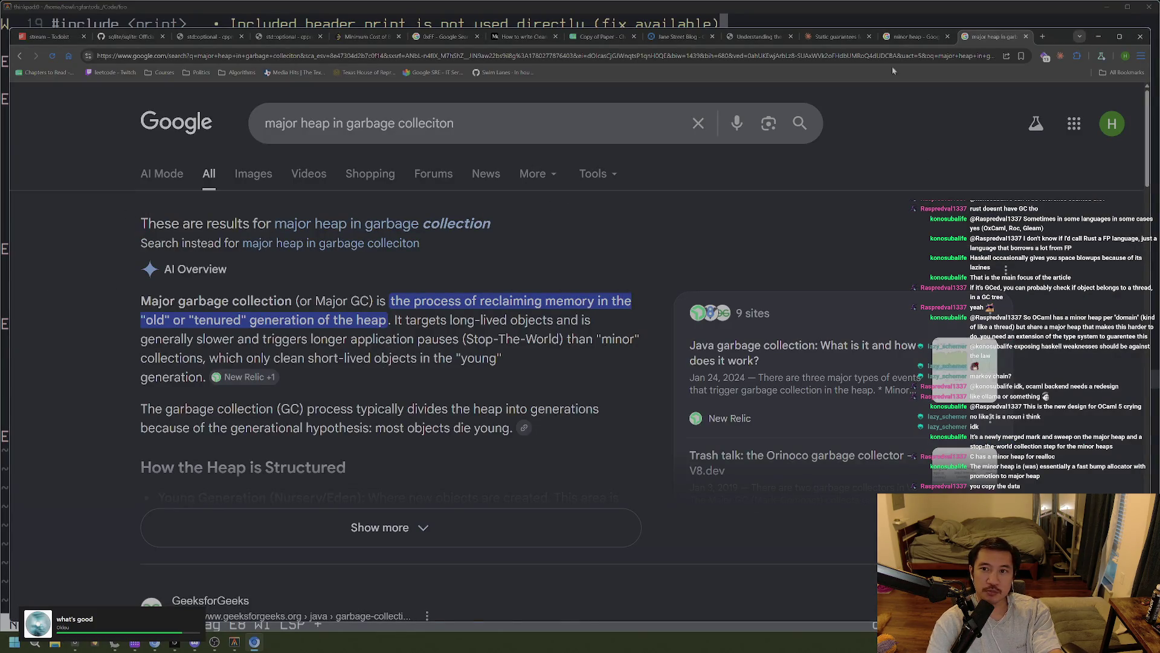
pyautogui.hotkey('ctrl', 'pageup')
pyautogui.hotkey('ctrl', 'pageup')
pyautogui.hotkey('ctrl', 'pageup')
pyautogui.scroll(-2, 563, 347)
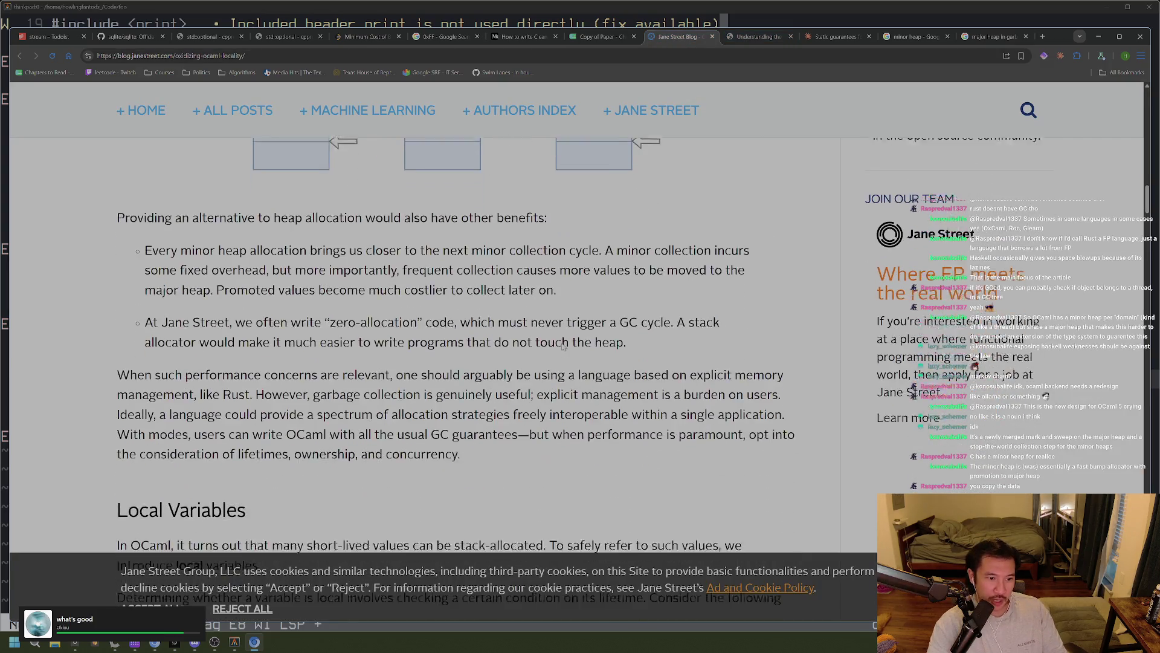
pyautogui.moveTo(292, 312)
pyautogui.mouseDown()
pyautogui.moveTo(667, 309)
pyautogui.moveTo(663, 332)
pyautogui.mouseUp()
pyautogui.click(663, 334)
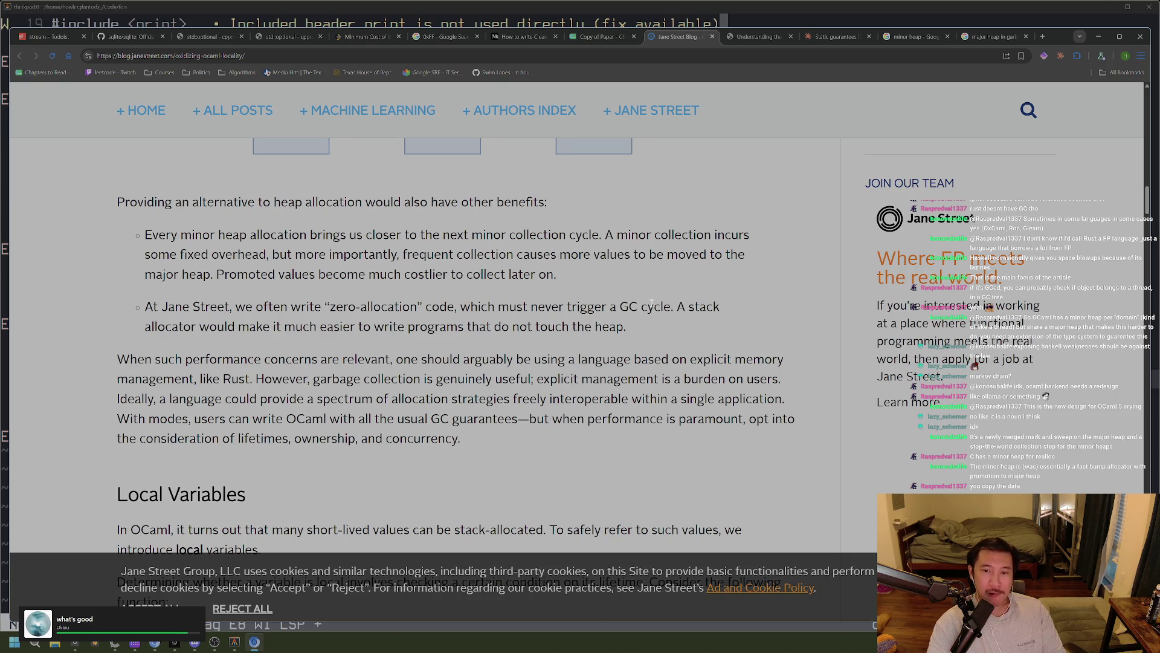
pyautogui.moveTo(212, 333); pyautogui.dragTo(333, 329)
pyautogui.click(383, 341)
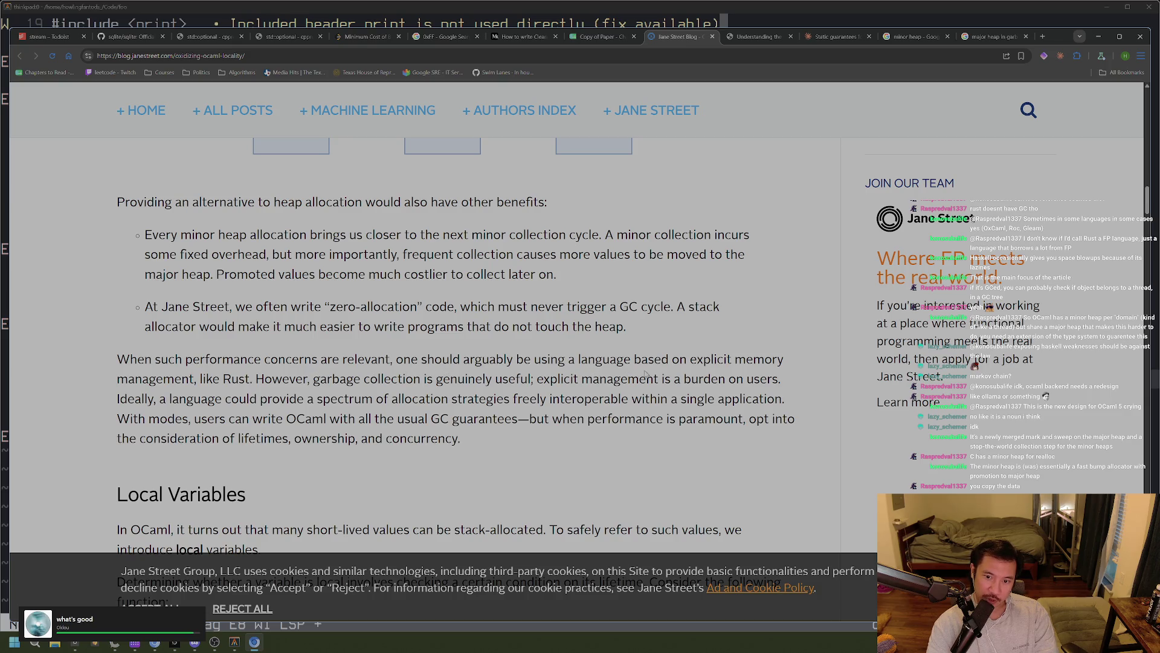
pyautogui.moveTo(261, 378); pyautogui.dragTo(660, 380)
pyautogui.click(528, 422)
pyautogui.click(390, 467)
pyautogui.moveTo(172, 400)
pyautogui.mouseDown()
pyautogui.moveTo(284, 400)
pyautogui.moveTo(370, 419)
pyautogui.moveTo(548, 401)
pyautogui.mouseUp()
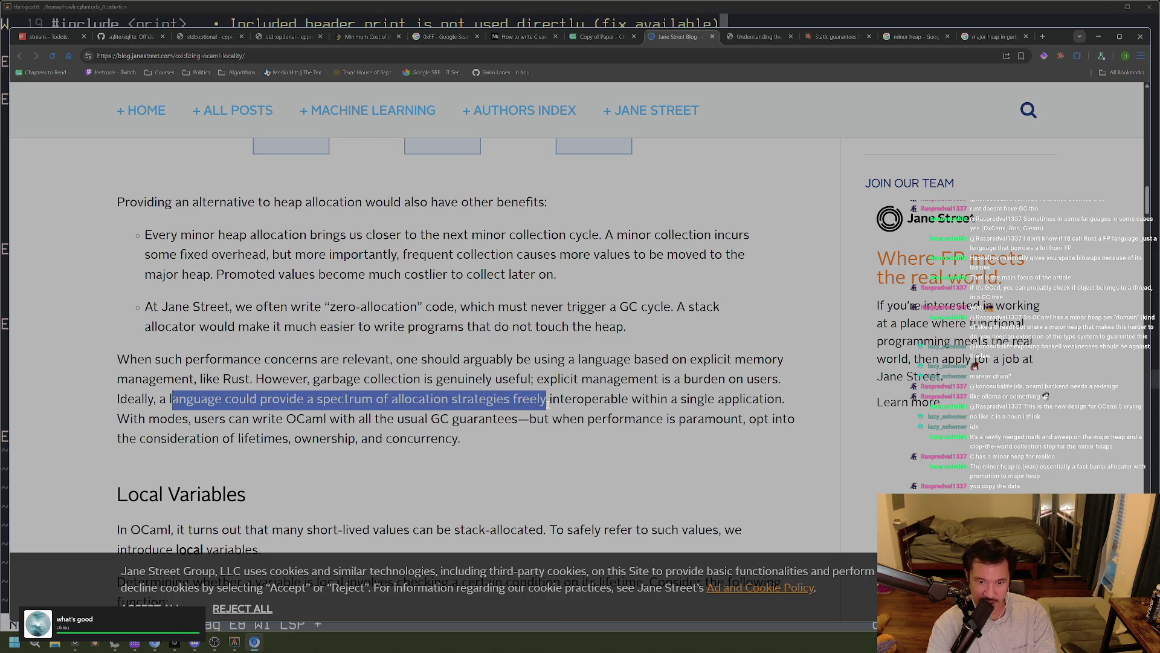
pyautogui.click(544, 423)
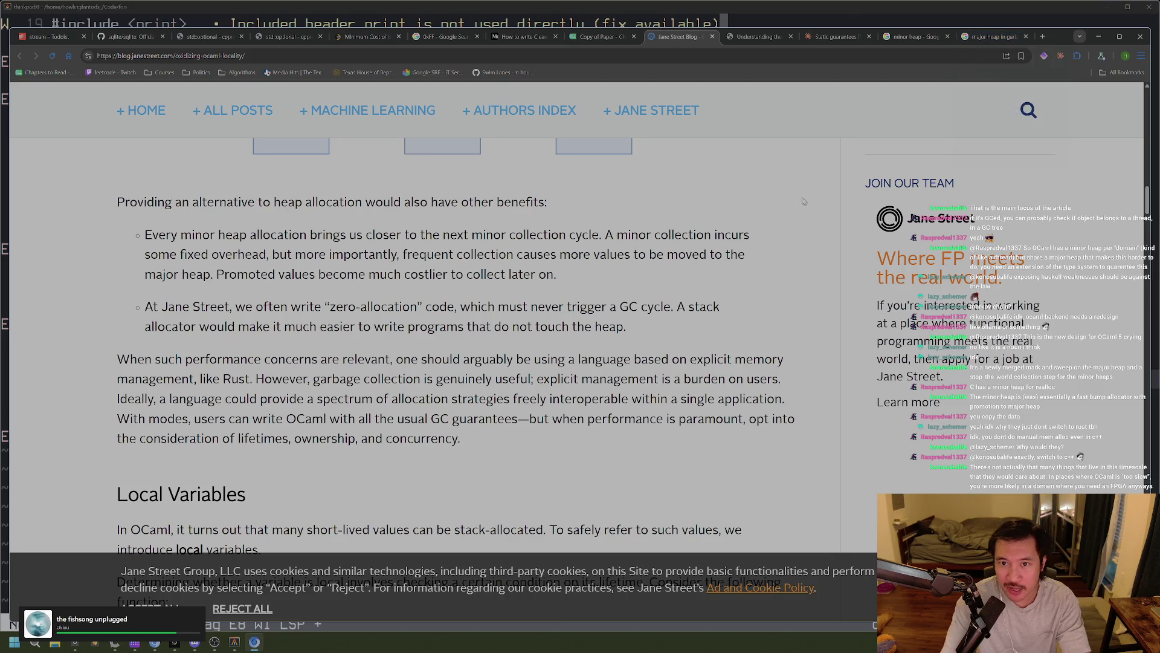
# Alt+Tab over to the terminal code editor showing the scratch file
pyautogui.hotkey('alt', 'Tab')
pyautogui.hotkey('alt', 'Tab')
pyautogui.hotkey('alt', 'Tab')
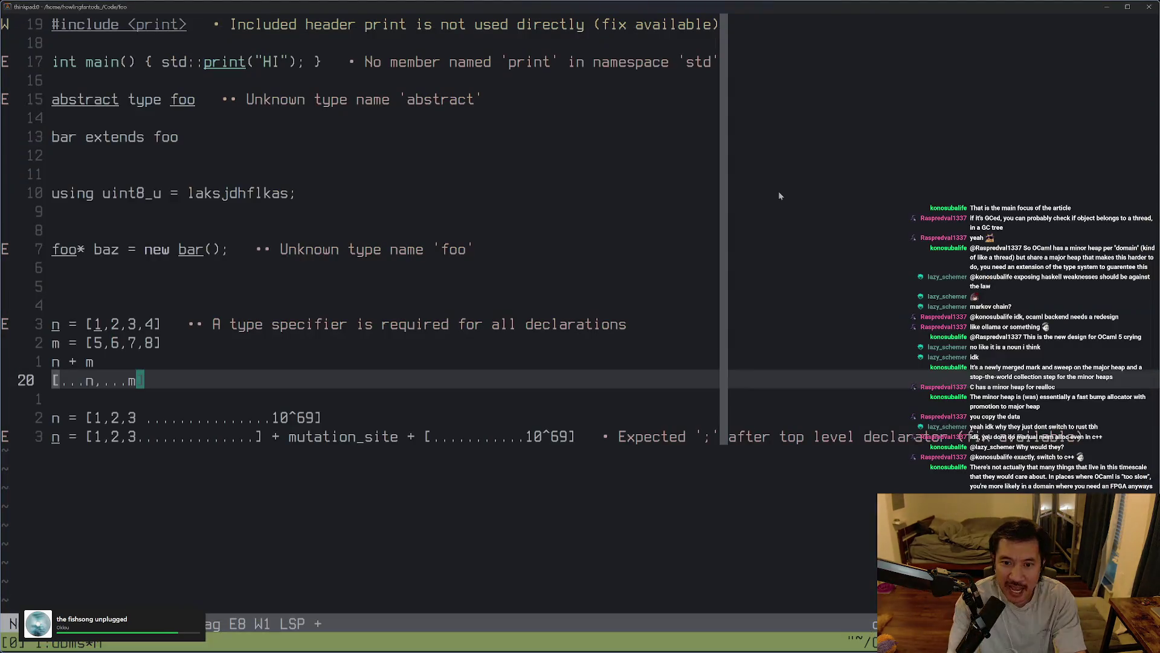
pyautogui.hotkey('alt', 'Tab')
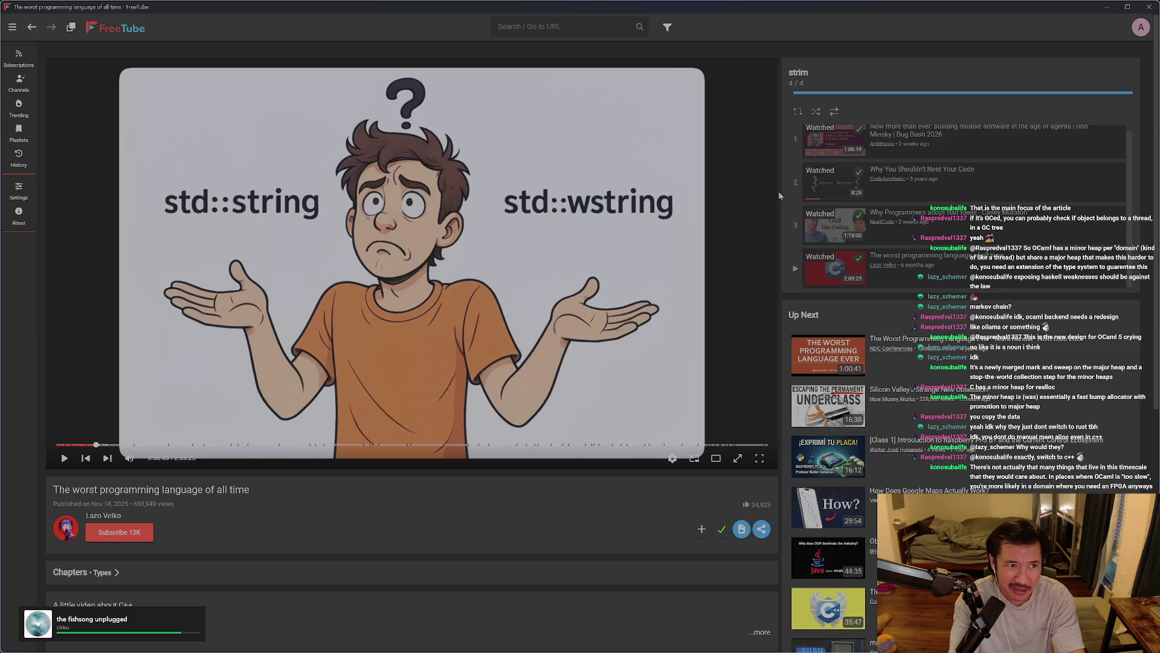
pyautogui.hotkey('alt', 'Tab')
pyautogui.hotkey('alt', 'Tab')
pyautogui.hotkey('alt', 'Tab')
pyautogui.hotkey('alt', 'Tab')
pyautogui.hotkey('alt', 'Tab')
pyautogui.hotkey('alt', 'Tab')
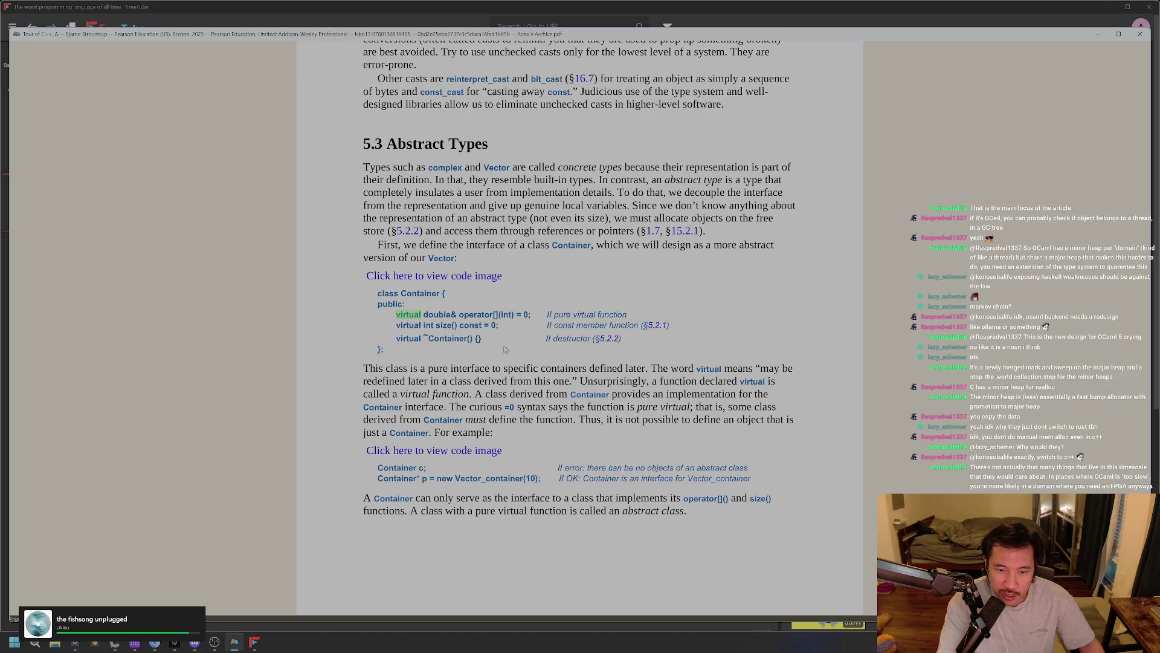
pyautogui.moveTo(501, 345); pyautogui.dragTo(397, 340)
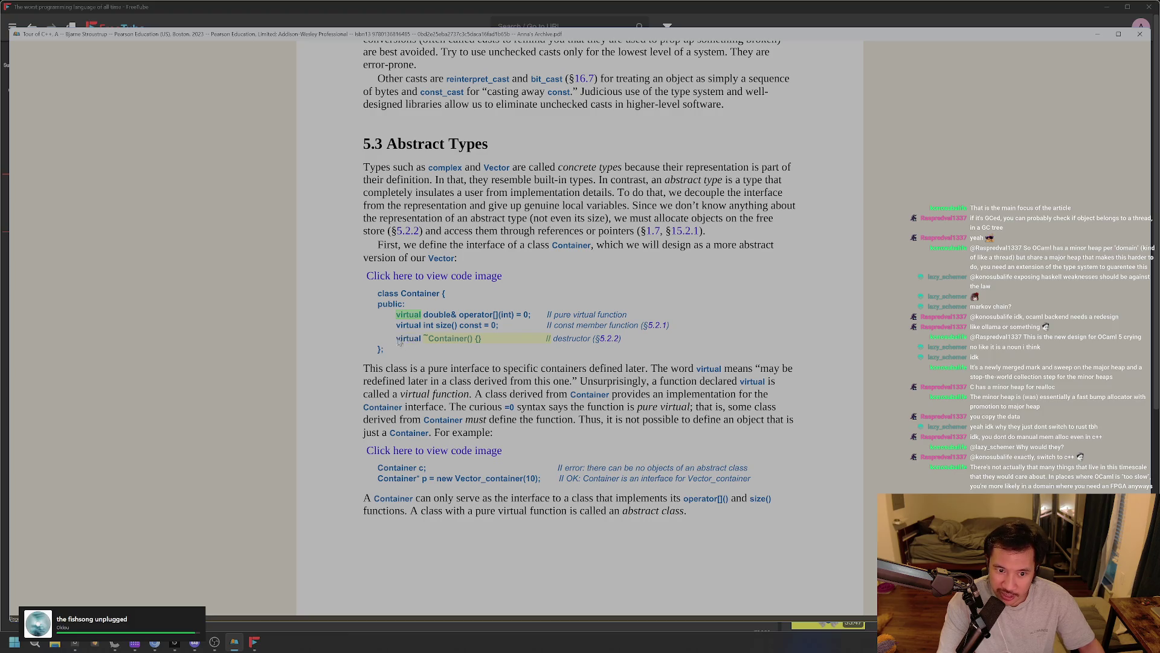
# Repeatedly highlight the ~Container() {} virtual destructor line, then go back to the Chrome window
pyautogui.click(408, 342)
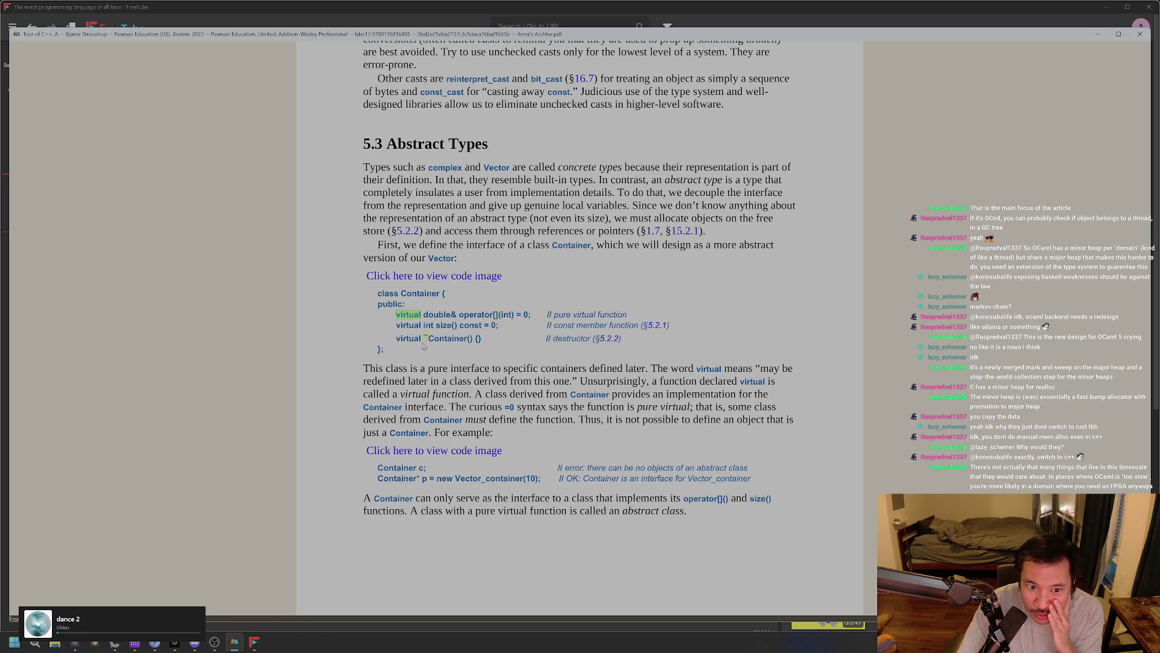
pyautogui.moveTo(482, 346)
pyautogui.mouseDown()
pyautogui.moveTo(541, 481)
pyautogui.moveTo(381, 341)
pyautogui.mouseUp()
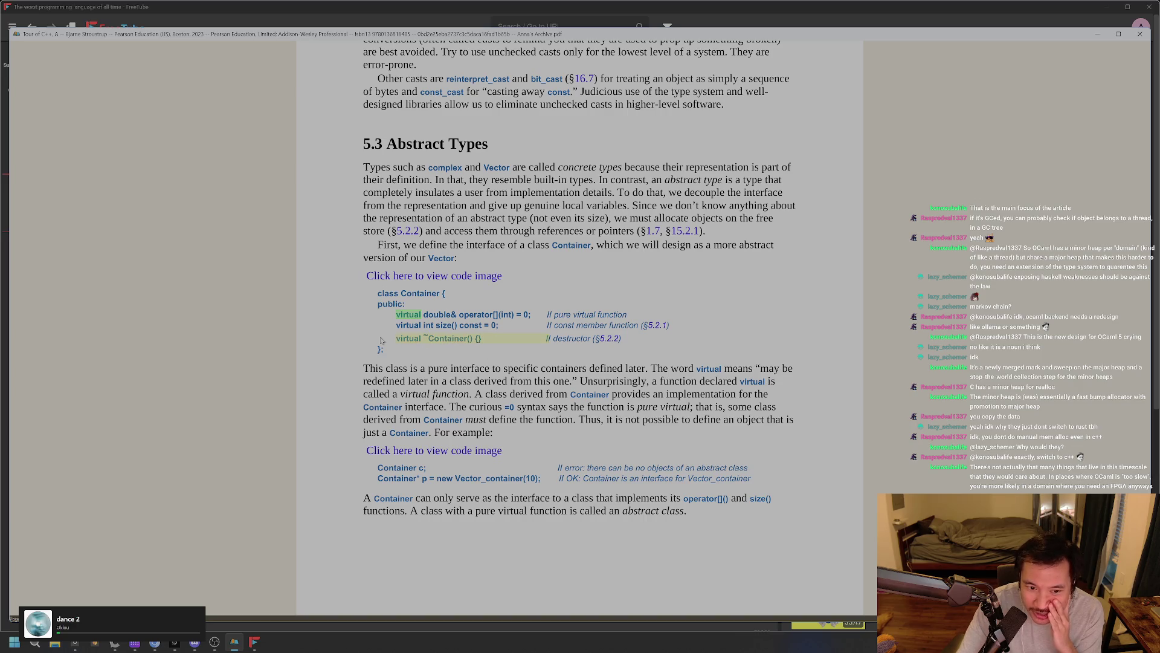
pyautogui.click(417, 341)
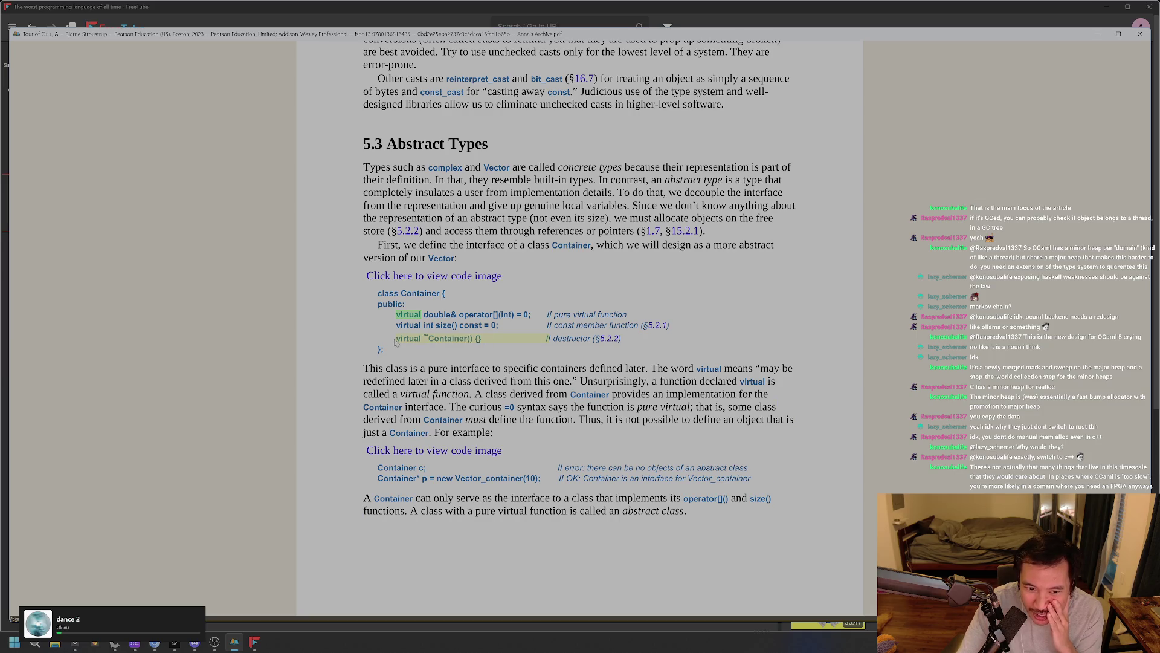
pyautogui.moveTo(464, 343); pyautogui.dragTo(394, 343)
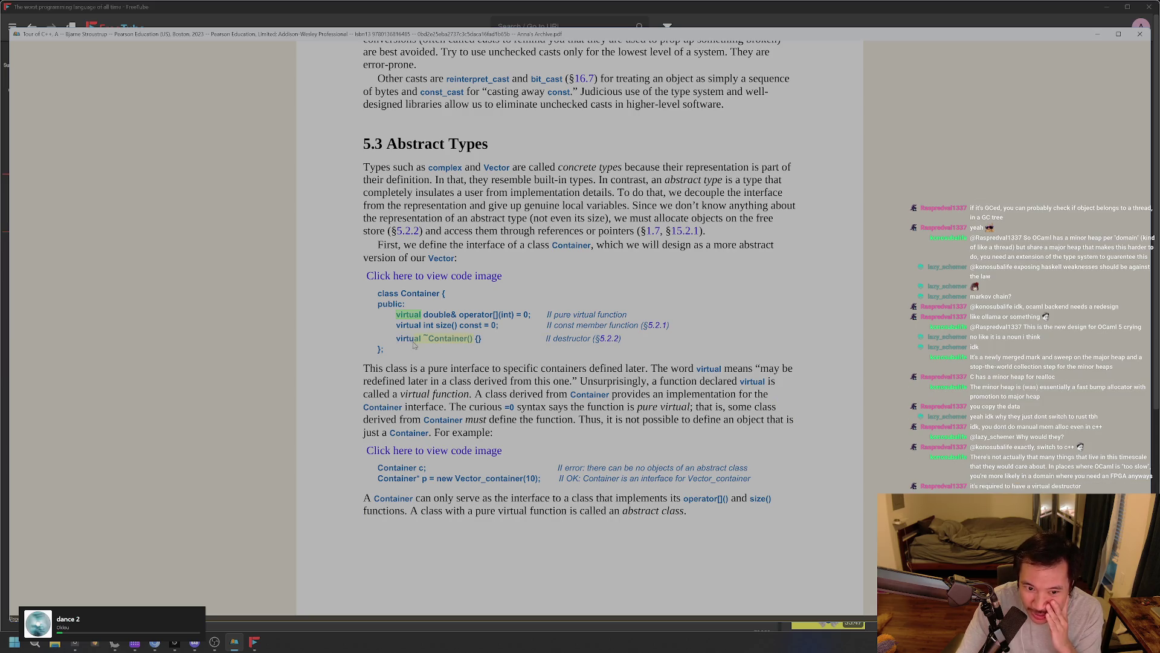
pyautogui.click(442, 351)
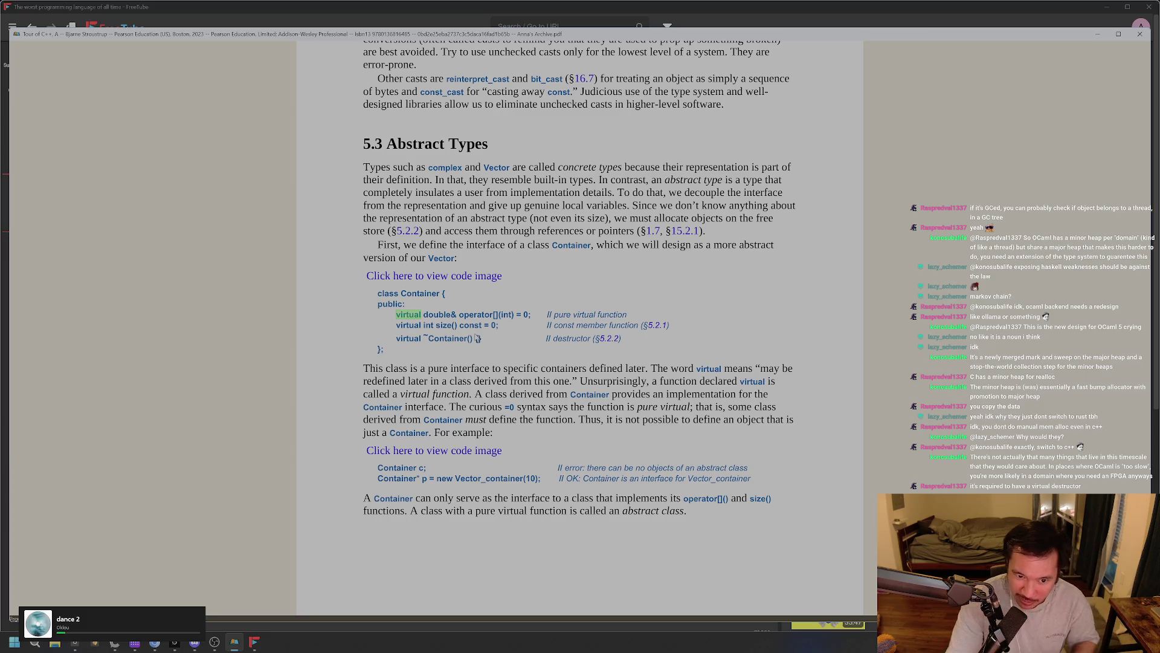
pyautogui.moveTo(487, 342); pyautogui.dragTo(423, 342)
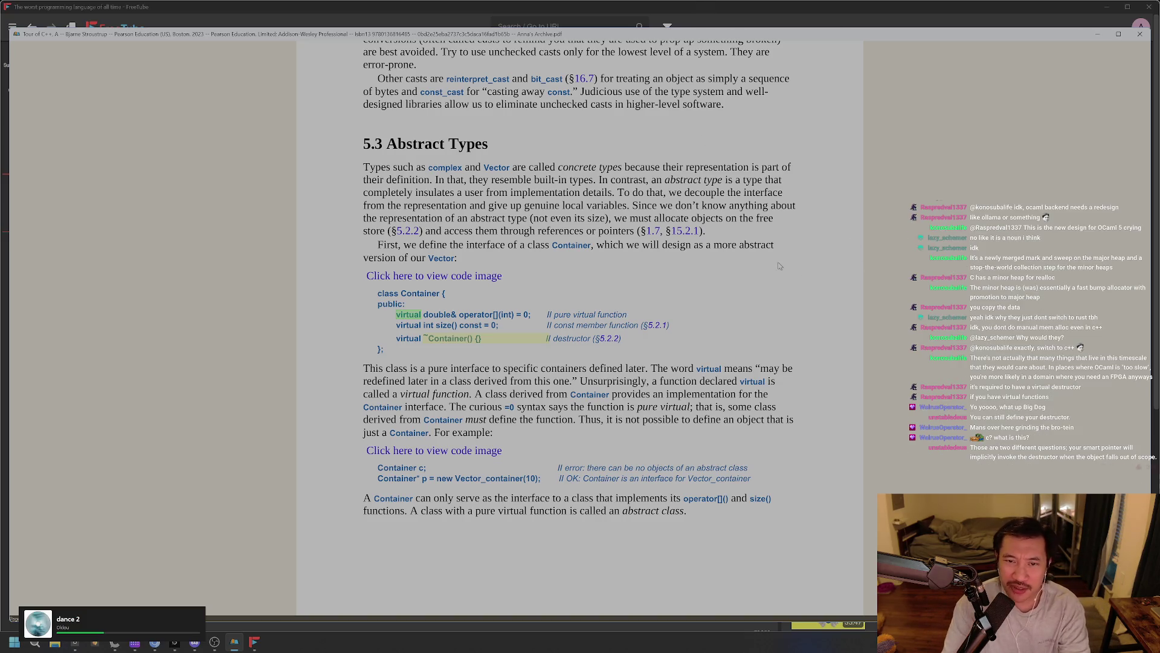
pyautogui.hotkey('alt', 'Tab')
pyautogui.hotkey('alt', 'Tab')
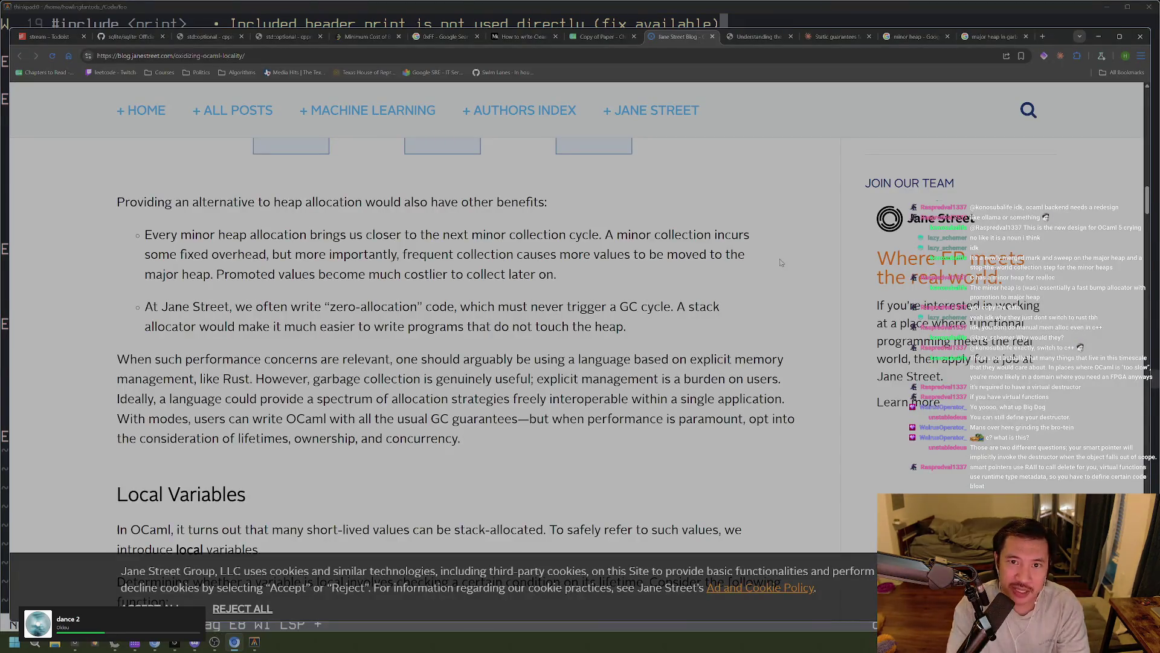
# Search Google for 'FPGA' in a new tab and expand the full AI Overview
pyautogui.hotkey('ctrl', 't')
pyautogui.write('FPGA')
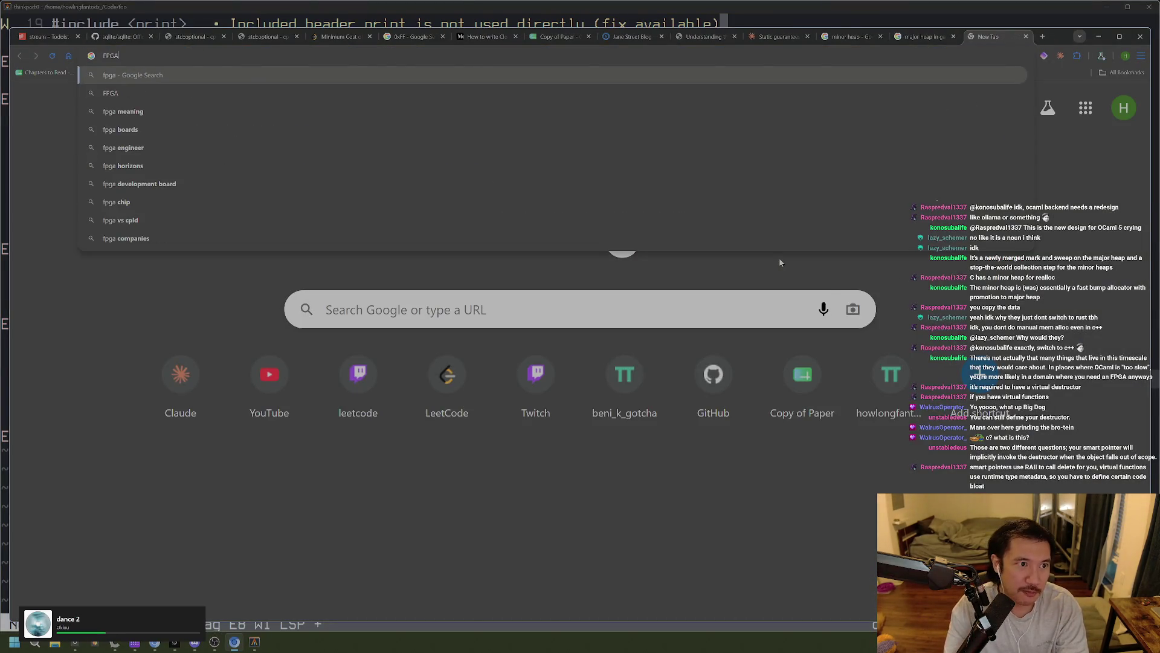
pyautogui.press('Return')
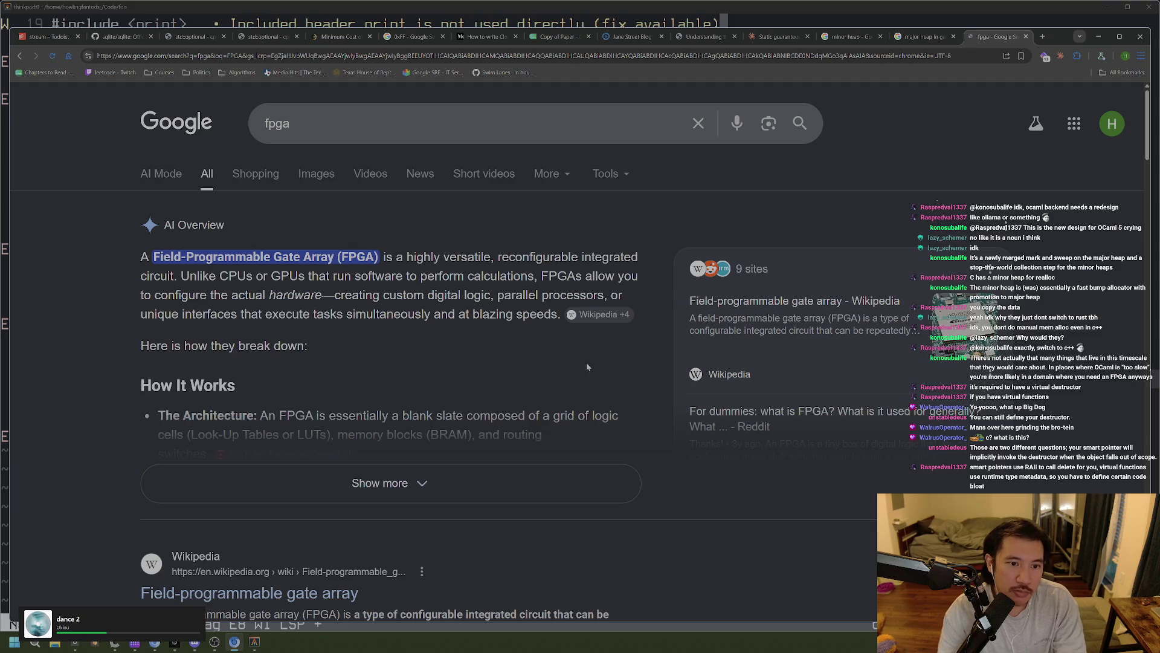
pyautogui.click(484, 482)
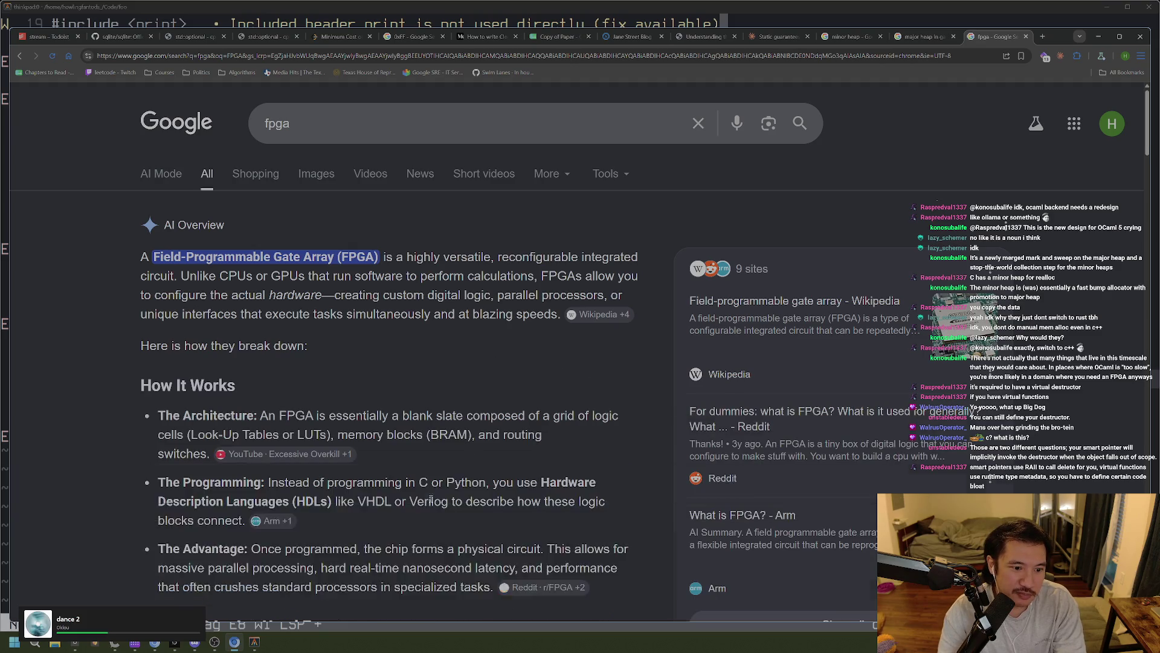
pyautogui.scroll(-3, 500, 450)
pyautogui.scroll(3, 502, 448)
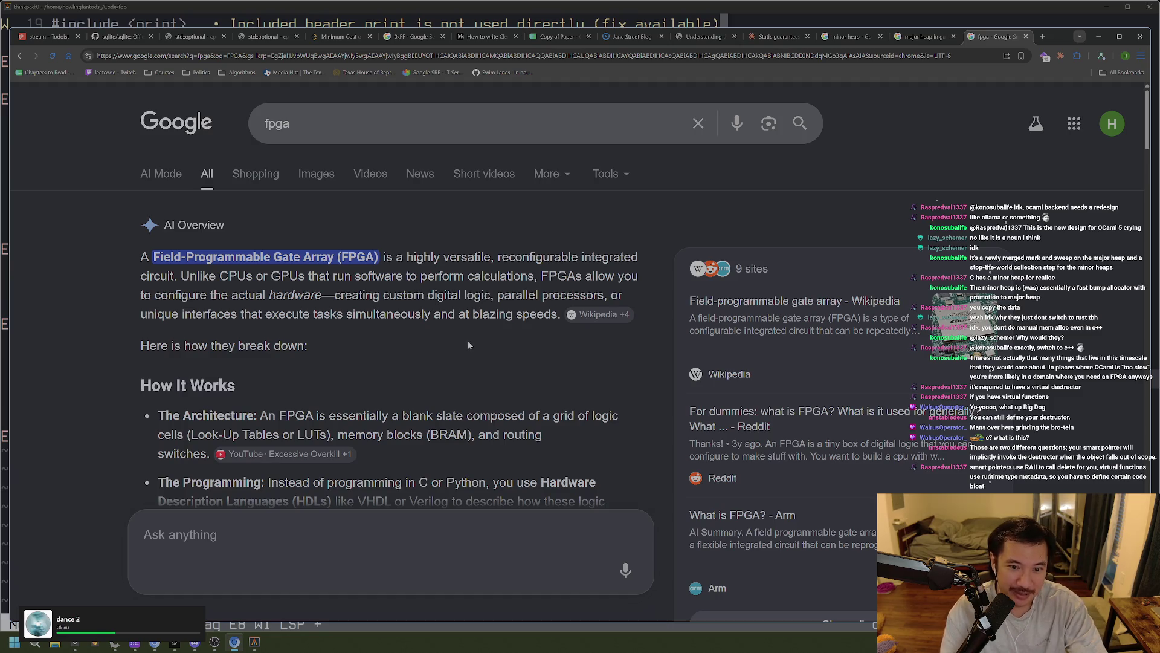
# Read the FPGA overview, highlighting 'blazing' and 'Look-Up Tables', then switch to the minor heap results
pyautogui.moveTo(473, 314); pyautogui.dragTo(510, 315)
pyautogui.click(505, 350)
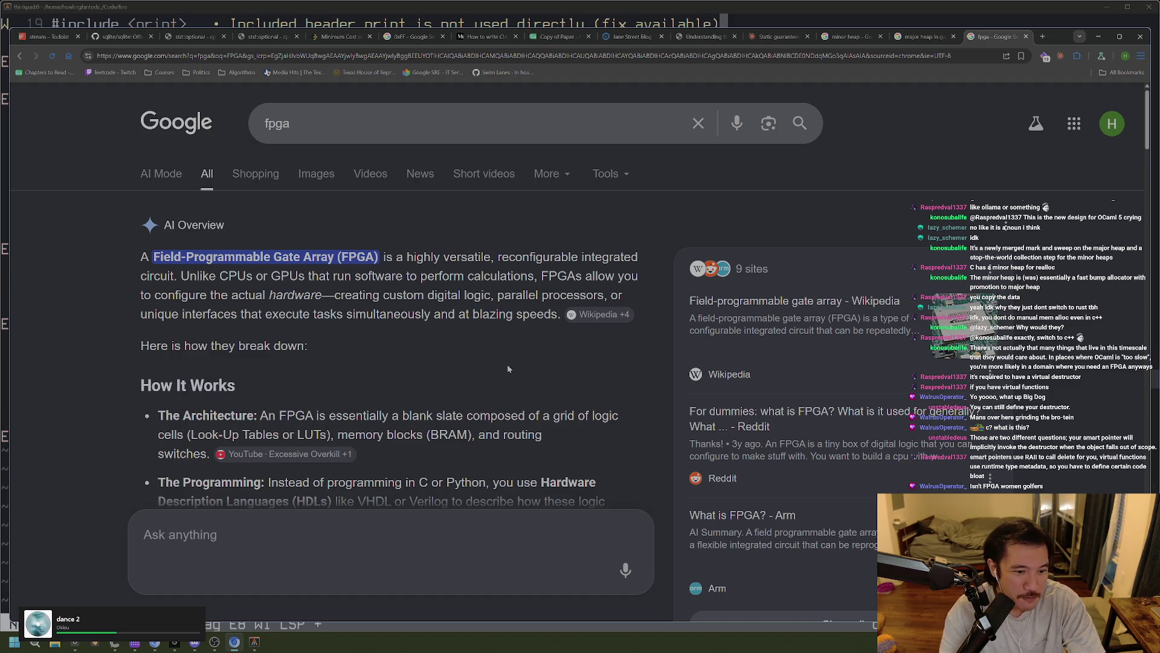
pyautogui.scroll(-1, 507, 364)
pyautogui.scroll(-3, 514, 373)
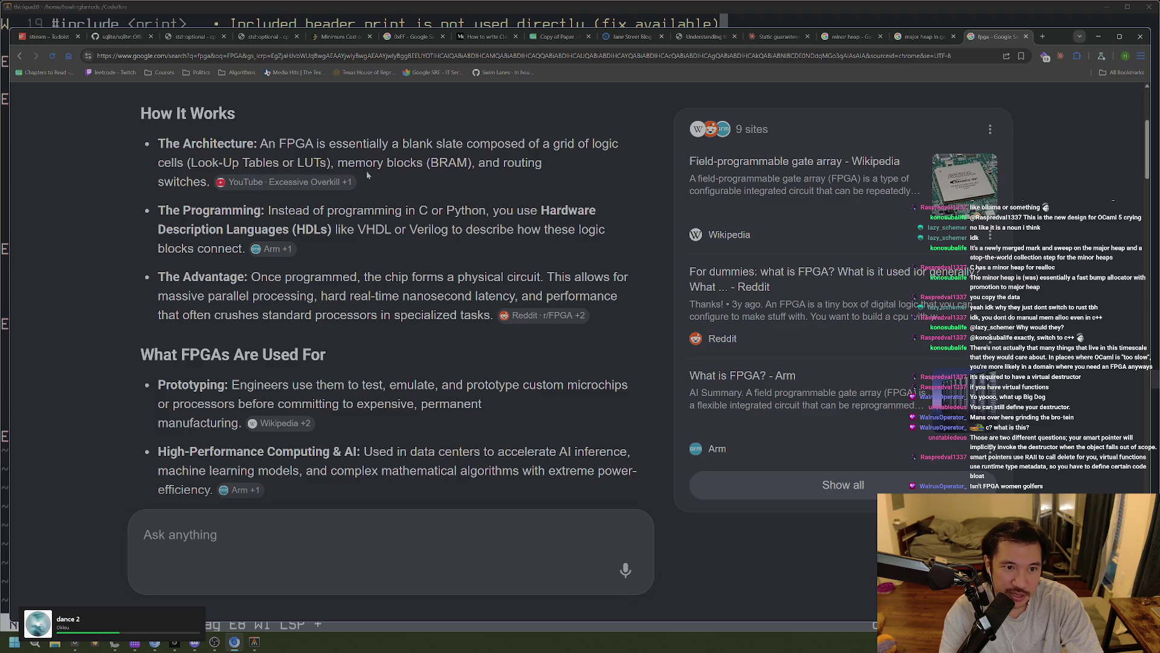
pyautogui.moveTo(279, 162); pyautogui.dragTo(191, 164)
pyautogui.click(191, 164)
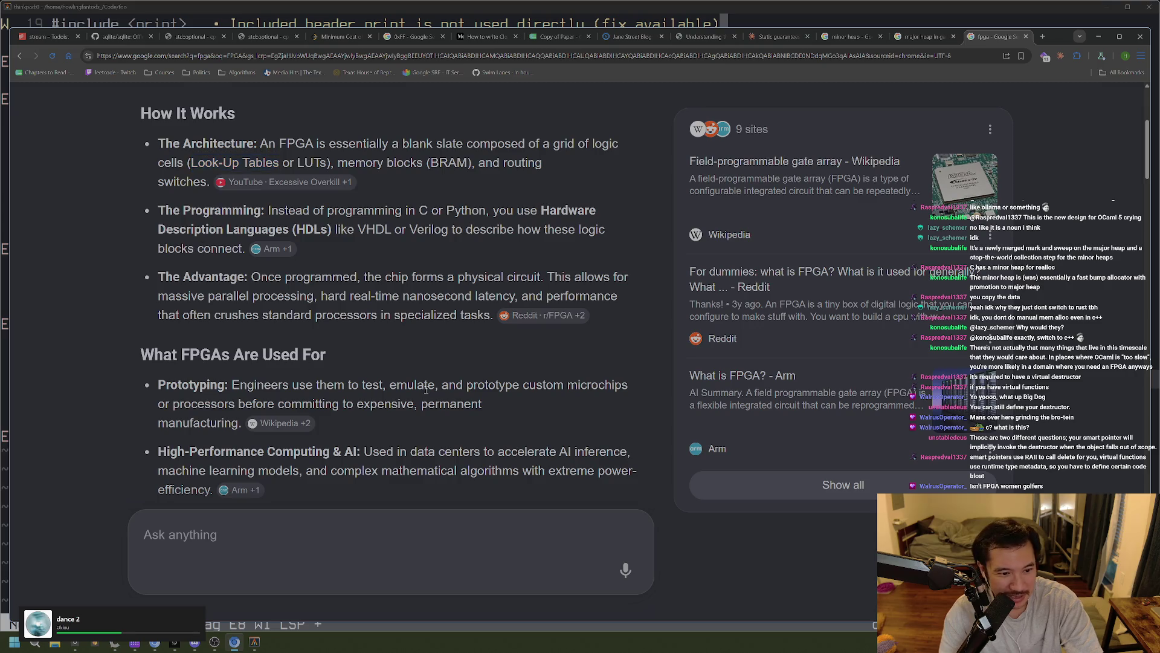
pyautogui.scroll(-5, 444, 385)
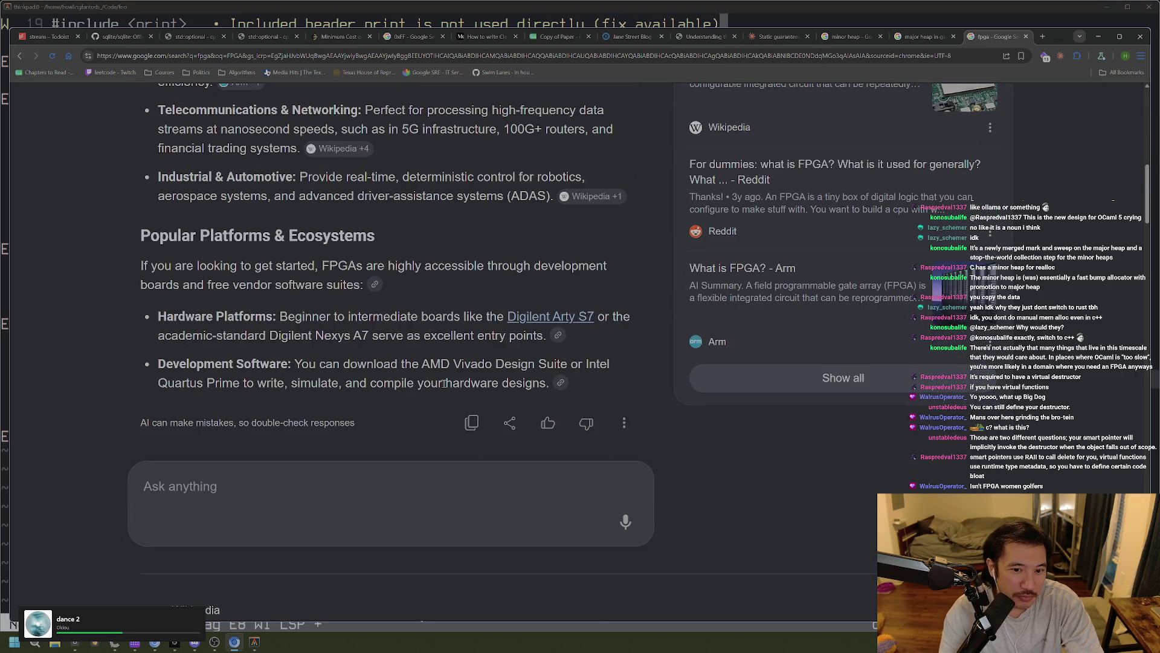
pyautogui.scroll(4, 445, 385)
pyautogui.scroll(-2, 445, 385)
pyautogui.scroll(8, 444, 387)
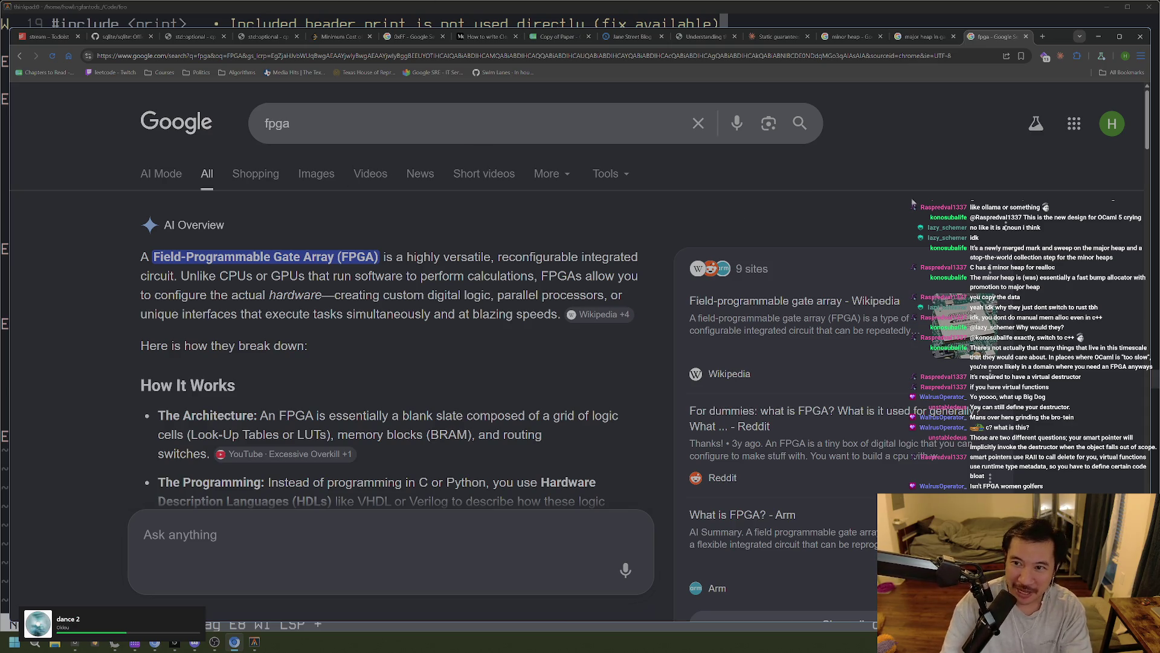
pyautogui.click(853, 38)
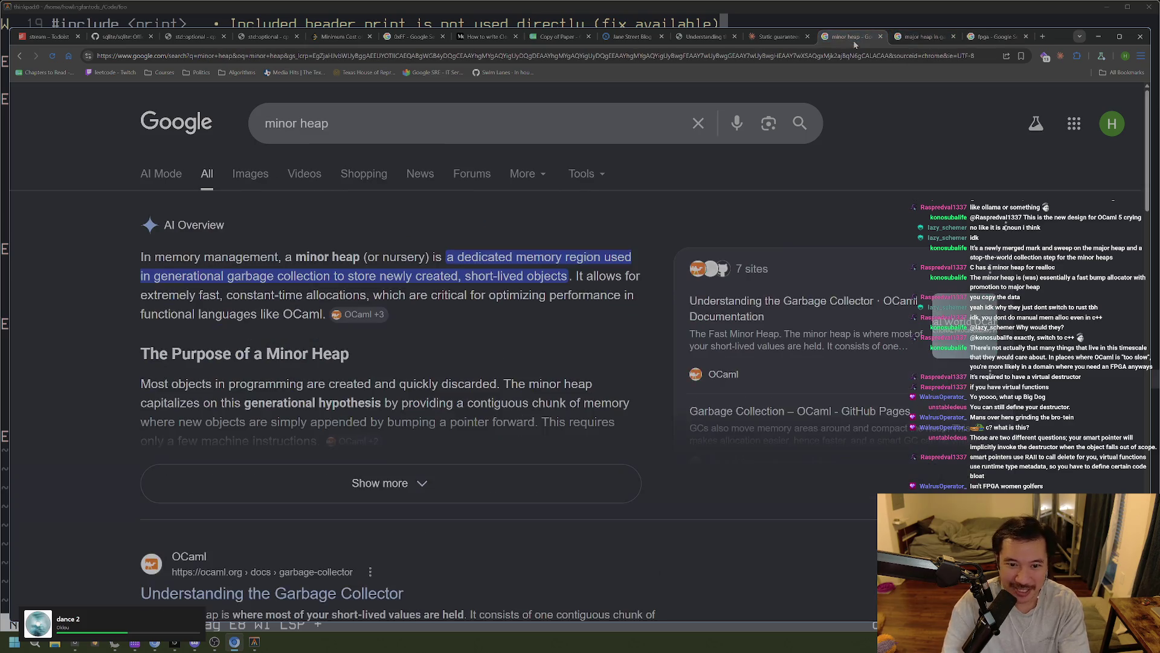
# Flip through the Claude, Understanding the Garbage Collector and Jane Street Blog tabs
pyautogui.click(784, 39)
pyautogui.click(701, 38)
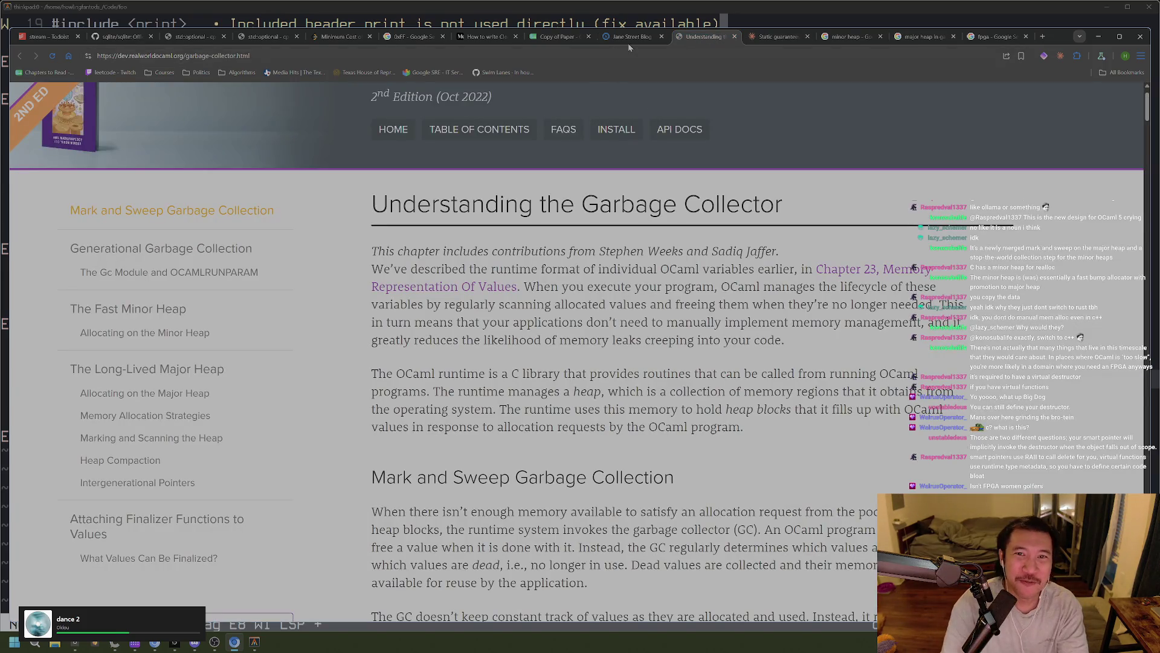
pyautogui.click(628, 37)
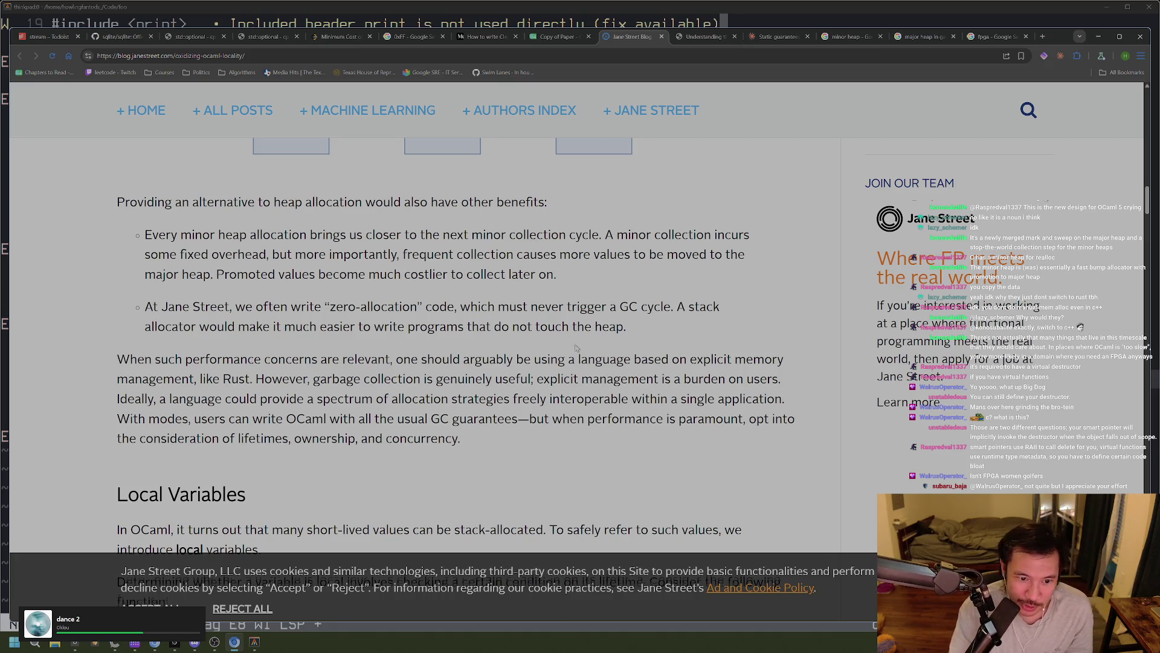
pyautogui.scroll(-2, 556, 341)
pyautogui.scroll(1, 526, 329)
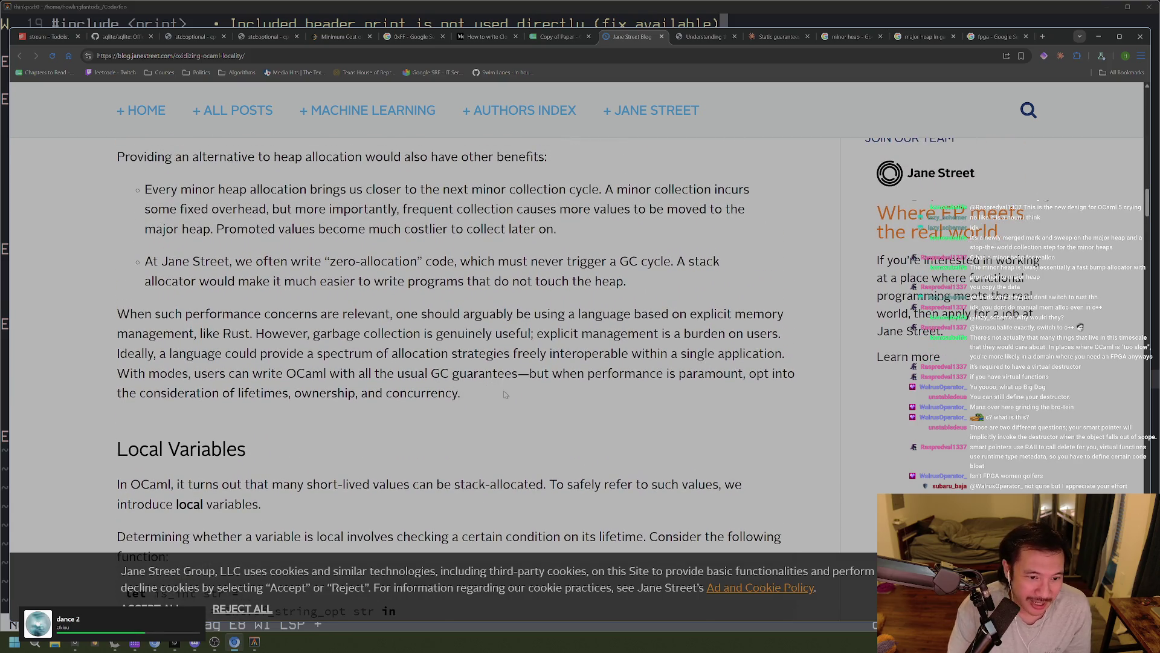
pyautogui.scroll(3, 483, 398)
pyautogui.scroll(-3, 477, 404)
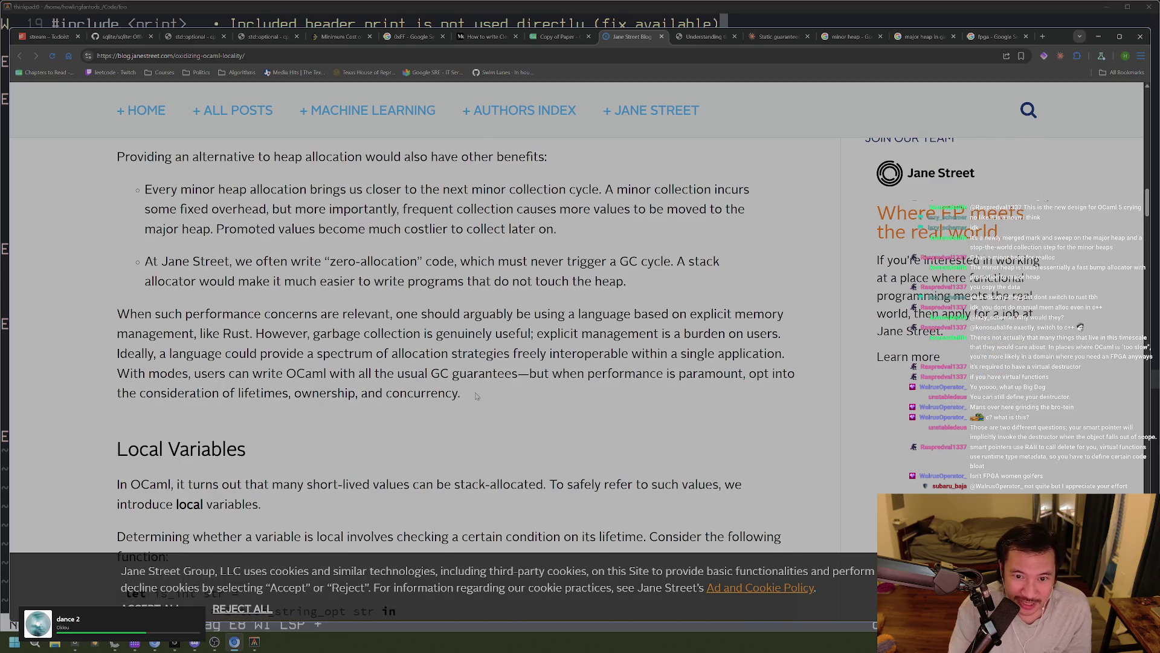
pyautogui.moveTo(475, 397); pyautogui.dragTo(93, 317)
pyautogui.click(468, 388)
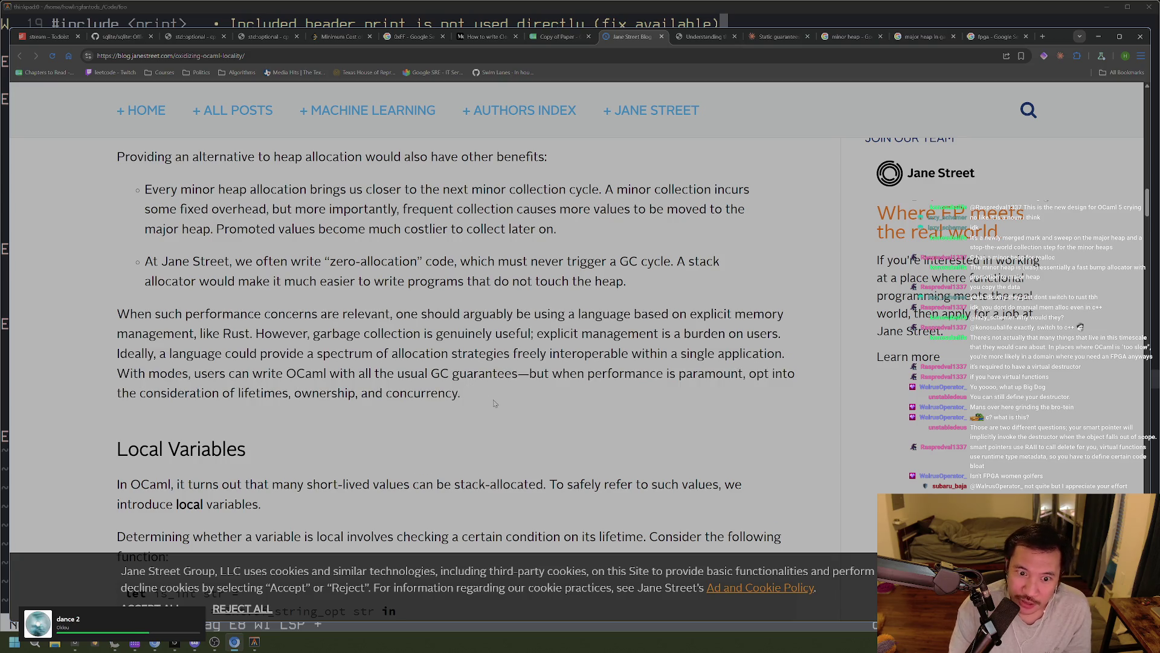
pyautogui.moveTo(471, 397); pyautogui.dragTo(98, 314)
pyautogui.click(476, 397)
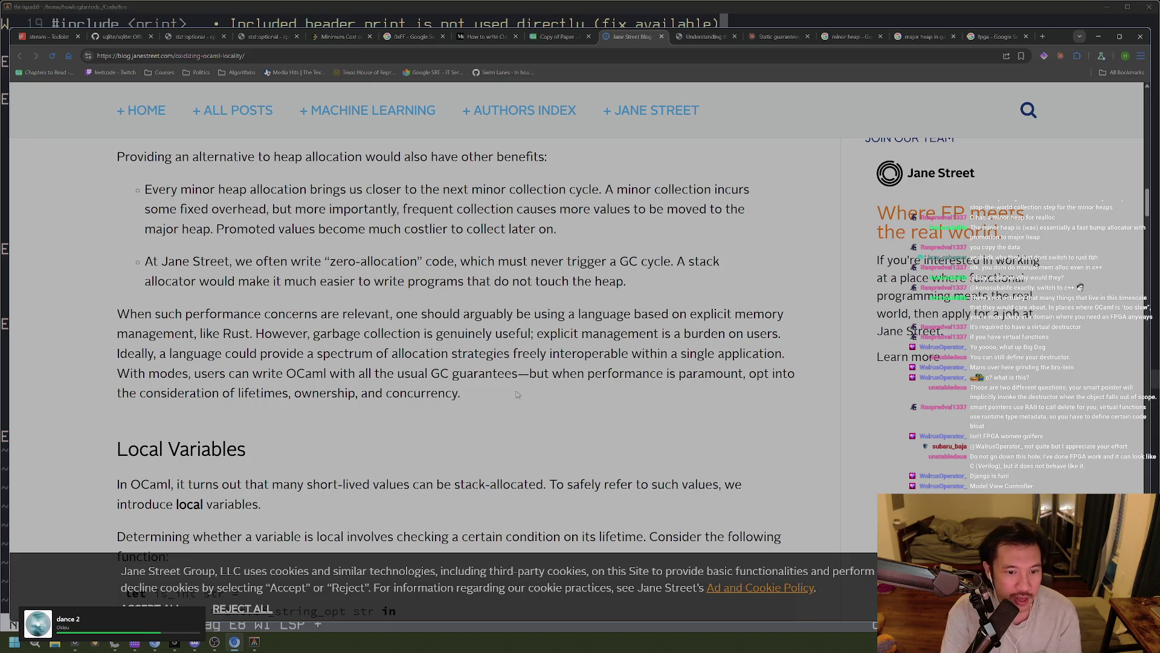
pyautogui.moveTo(476, 405)
pyautogui.mouseDown()
pyautogui.moveTo(254, 333)
pyautogui.moveTo(106, 308)
pyautogui.mouseUp()
pyautogui.click(494, 407)
pyautogui.moveTo(493, 406)
pyautogui.mouseDown()
pyautogui.moveTo(363, 353)
pyautogui.moveTo(106, 310)
pyautogui.mouseUp()
pyautogui.scroll(1, 380, 349)
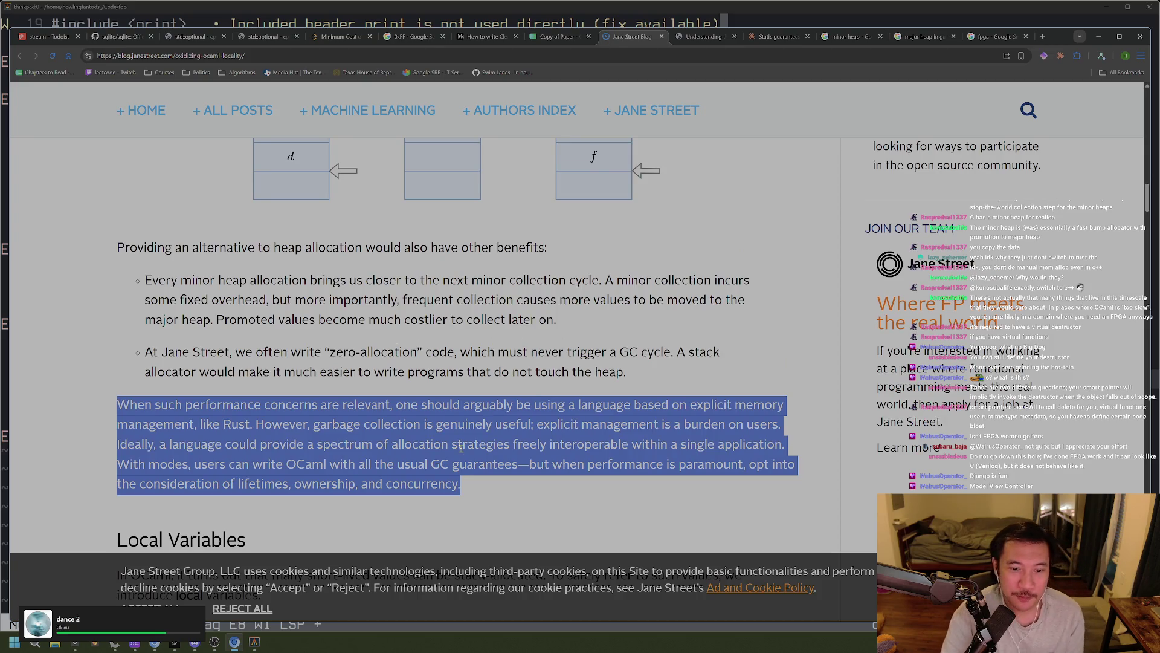
pyautogui.click(474, 493)
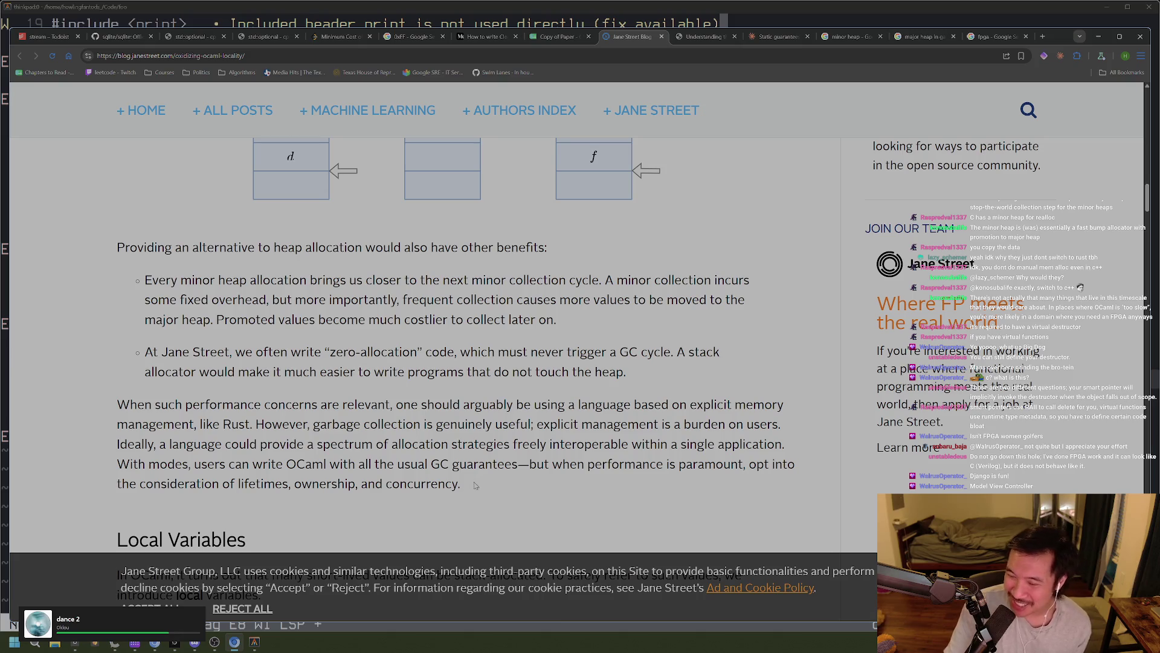
pyautogui.moveTo(470, 485); pyautogui.dragTo(181, 419)
pyautogui.click(182, 420)
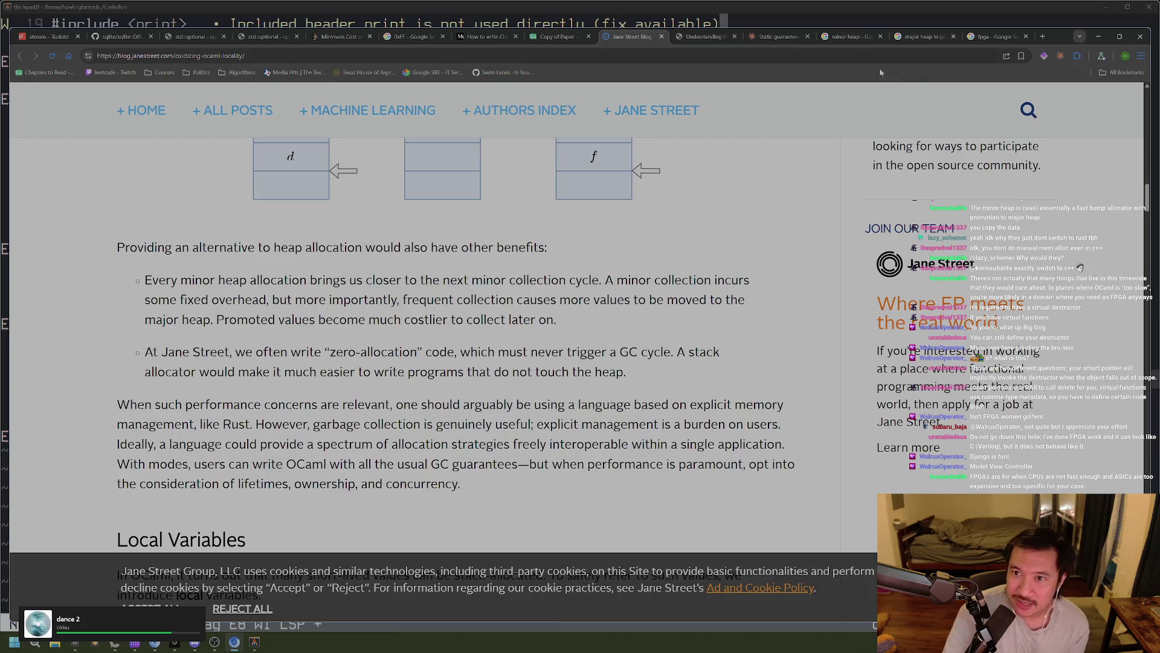
pyautogui.click(708, 38)
pyautogui.click(628, 36)
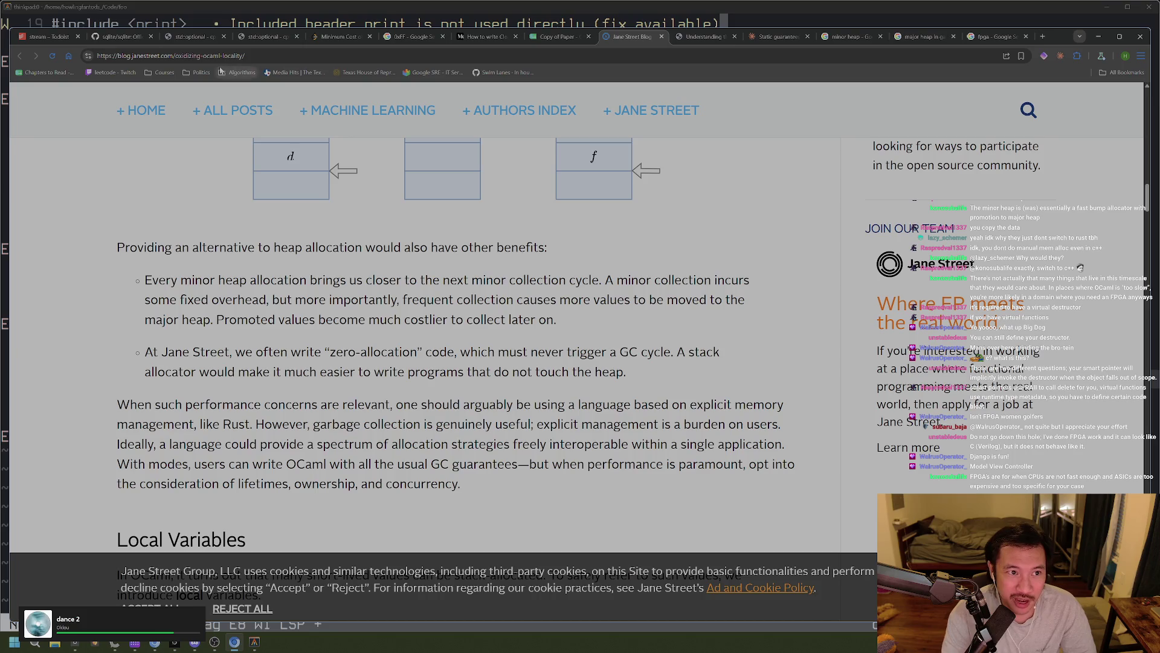
pyautogui.scroll(10, 341, 214)
pyautogui.click(291, 56)
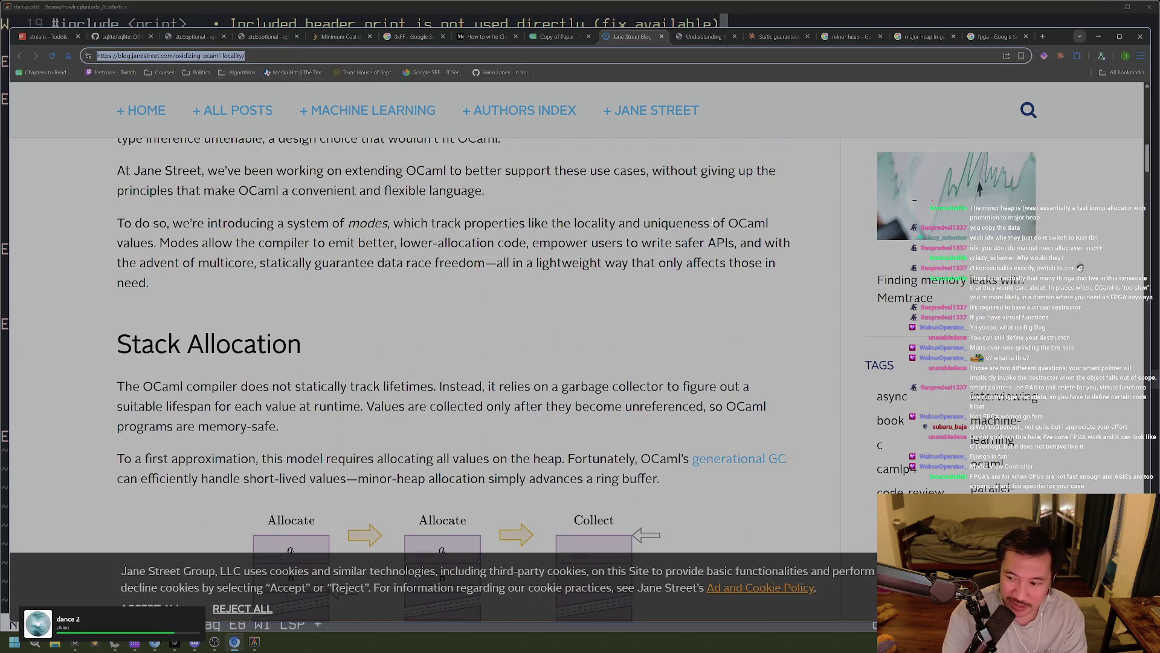
pyautogui.click(731, 214)
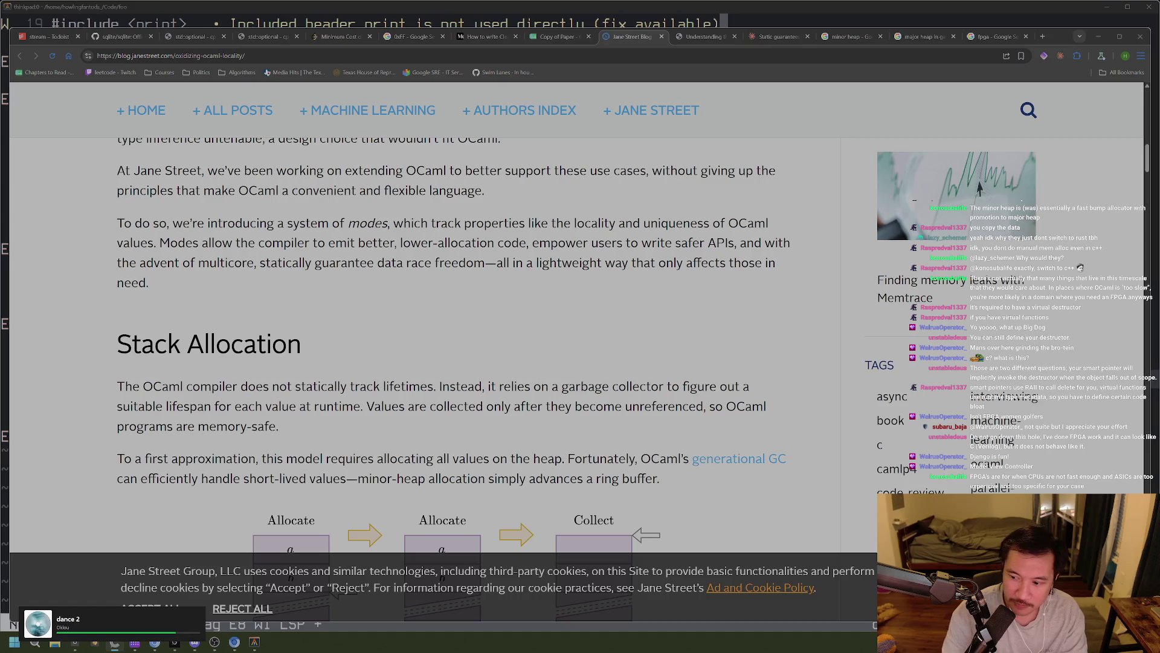
pyautogui.scroll(-5, 731, 214)
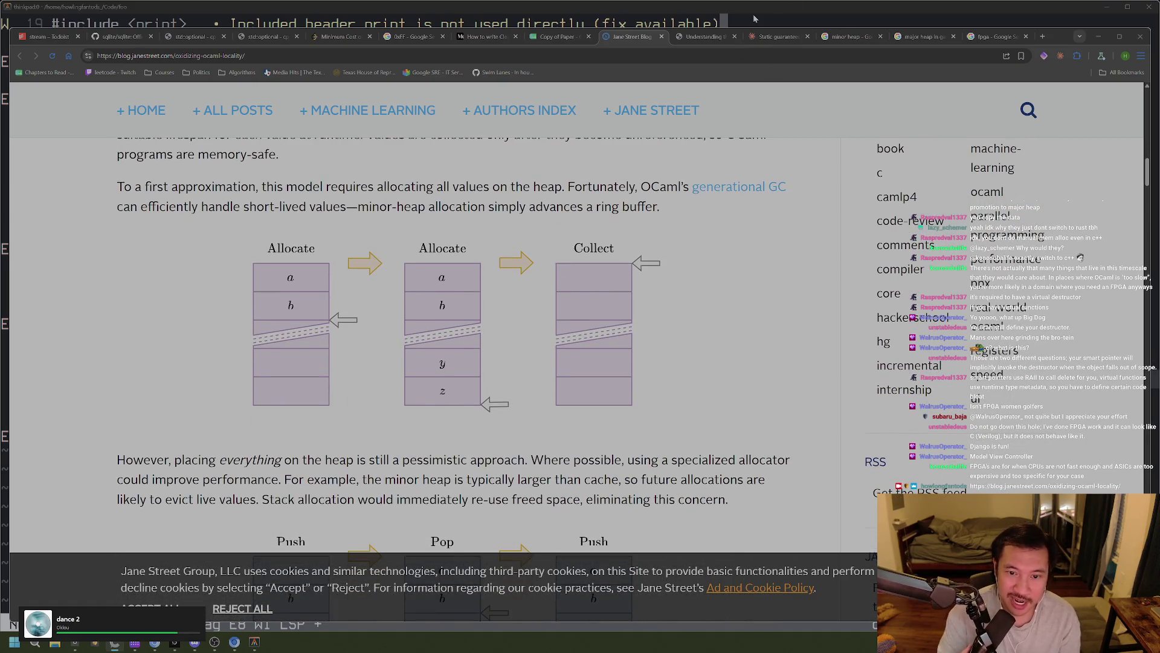
pyautogui.scroll(-7, 752, 236)
pyautogui.scroll(-3, 751, 235)
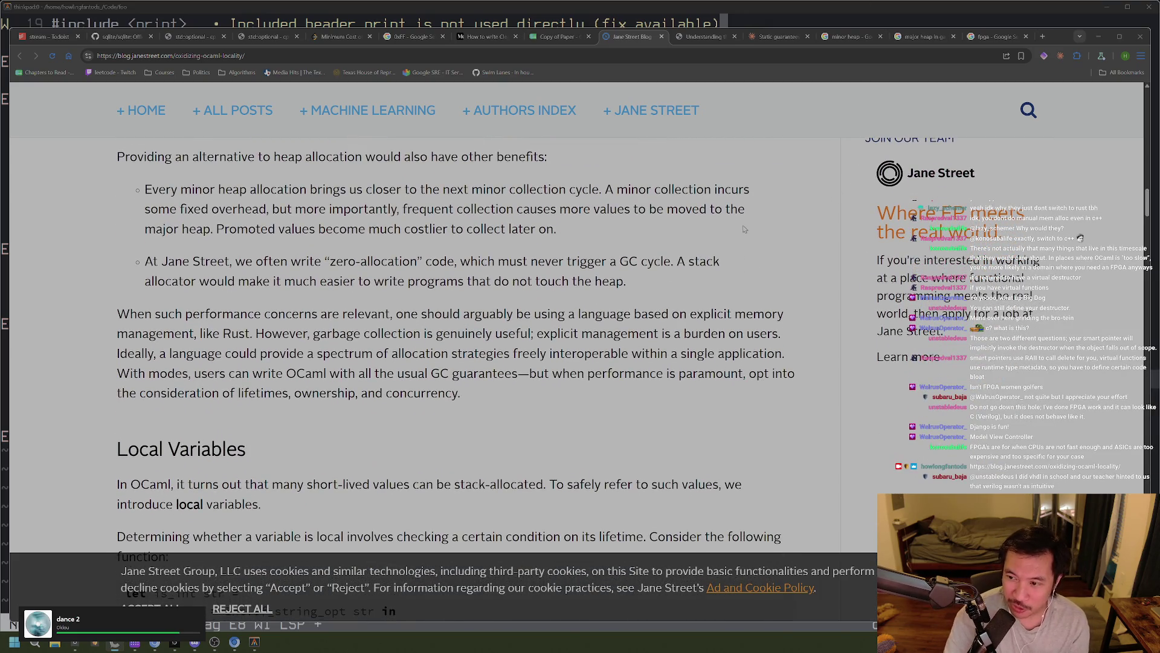
pyautogui.scroll(2, 446, 271)
pyautogui.scroll(-2, 442, 319)
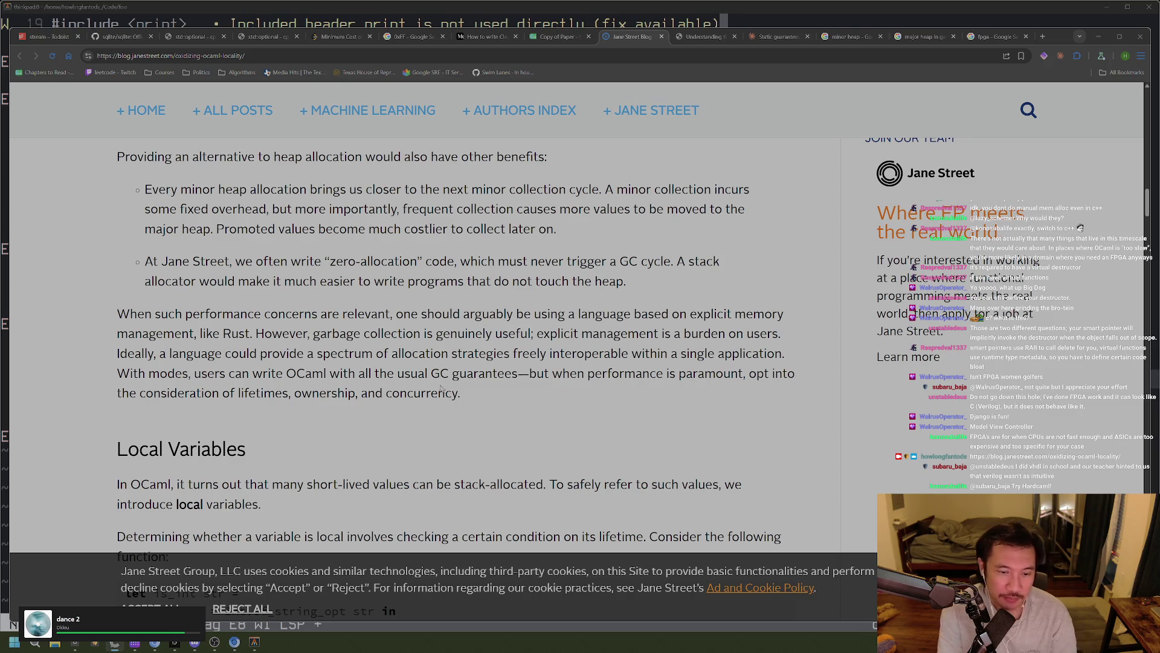
pyautogui.click(459, 391)
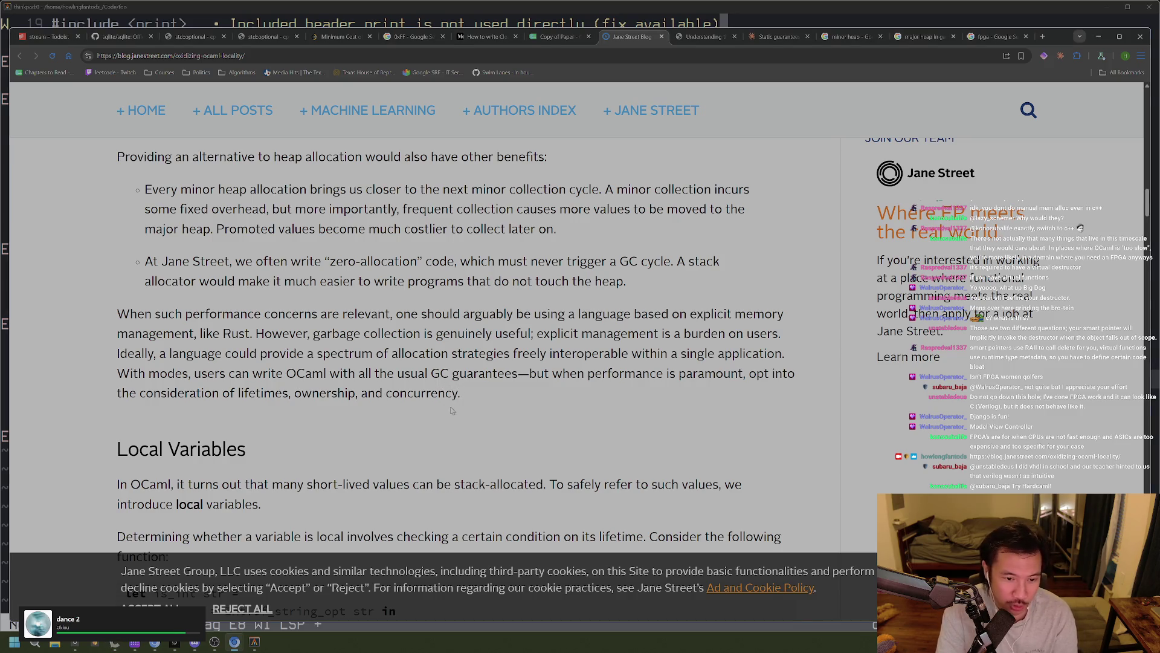
pyautogui.moveTo(492, 389)
pyautogui.mouseDown()
pyautogui.moveTo(230, 335)
pyautogui.moveTo(522, 404)
pyautogui.moveTo(95, 319)
pyautogui.mouseUp()
pyautogui.click(195, 360)
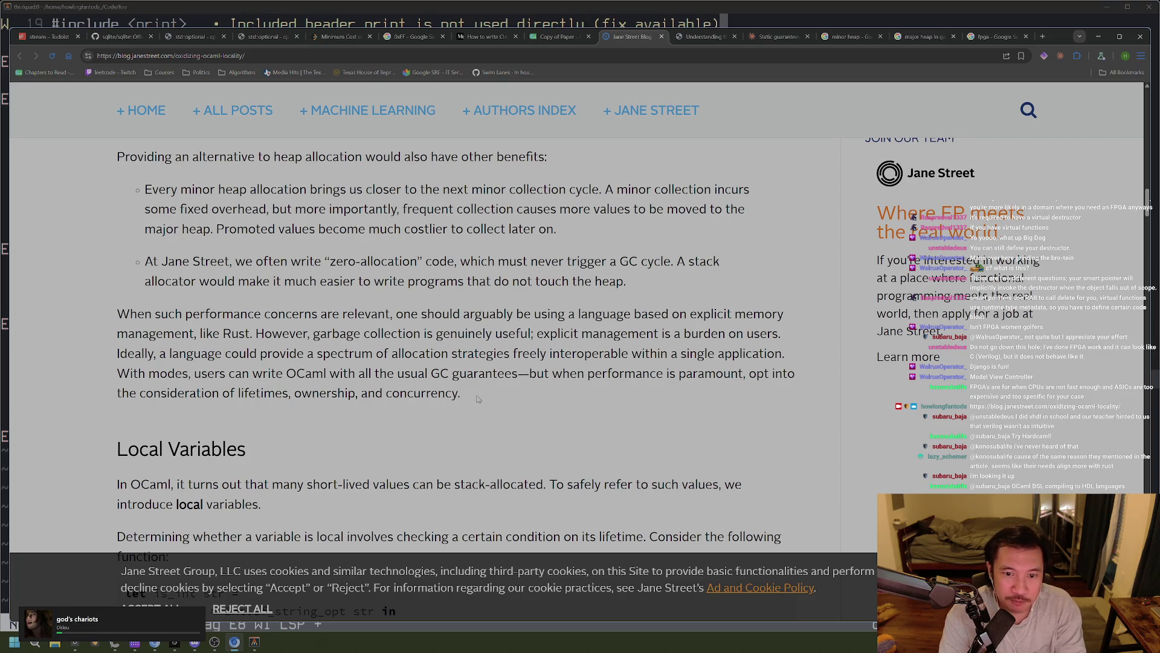
pyautogui.scroll(1, 473, 397)
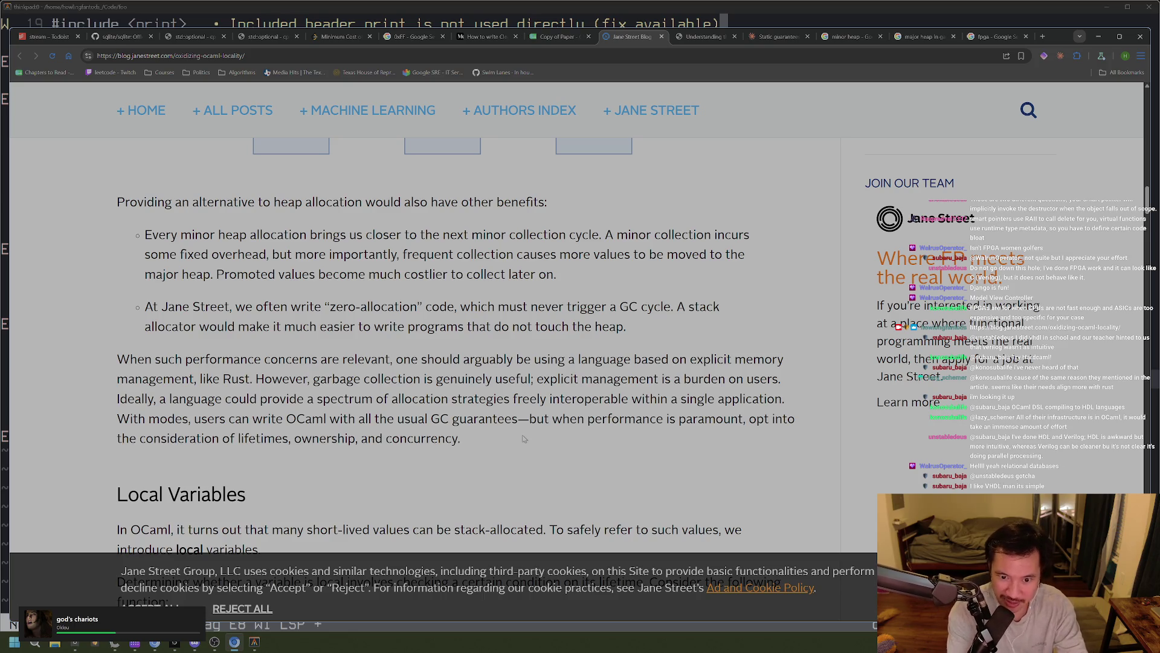
pyautogui.moveTo(597, 377); pyautogui.dragTo(549, 400)
pyautogui.scroll(-1, 572, 425)
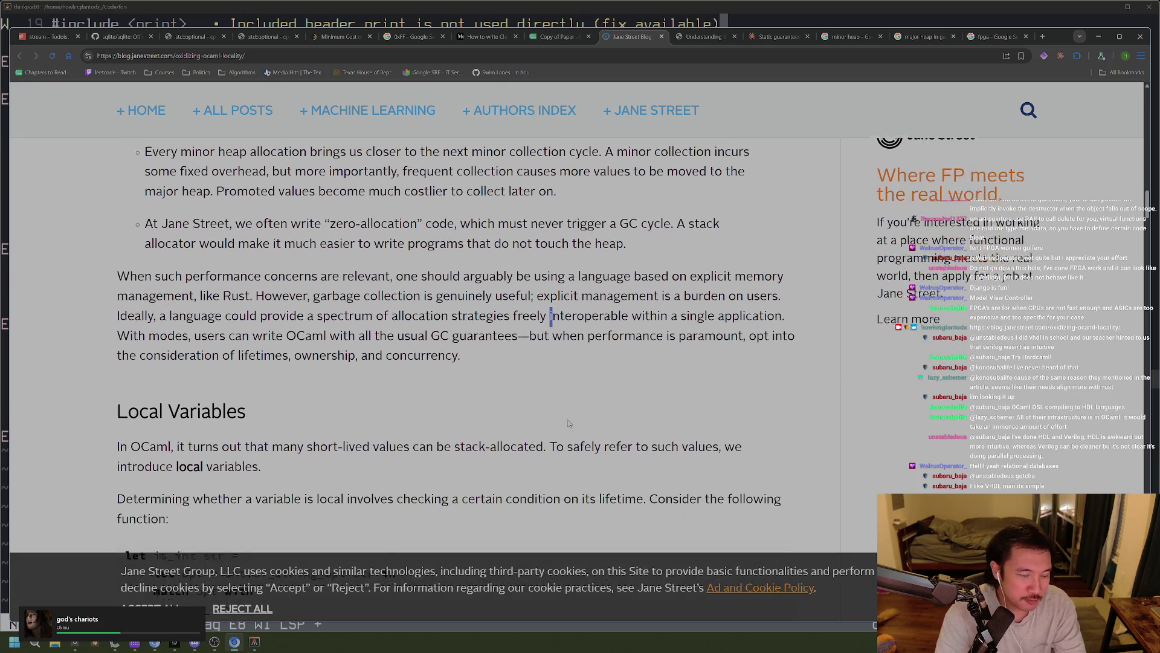
pyautogui.scroll(2, 570, 420)
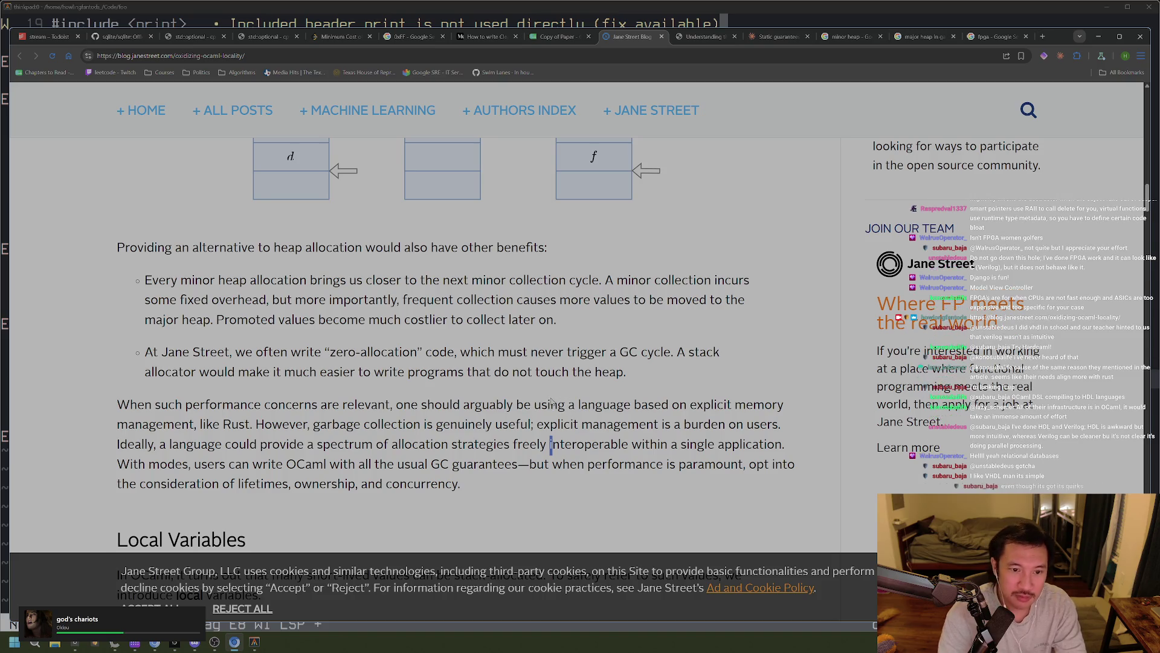
pyautogui.hotkey('ctrl', 't')
# Search Google for 'vhdl' from a fresh address bar
pyautogui.write('g')
pyautogui.press('BackSpace')
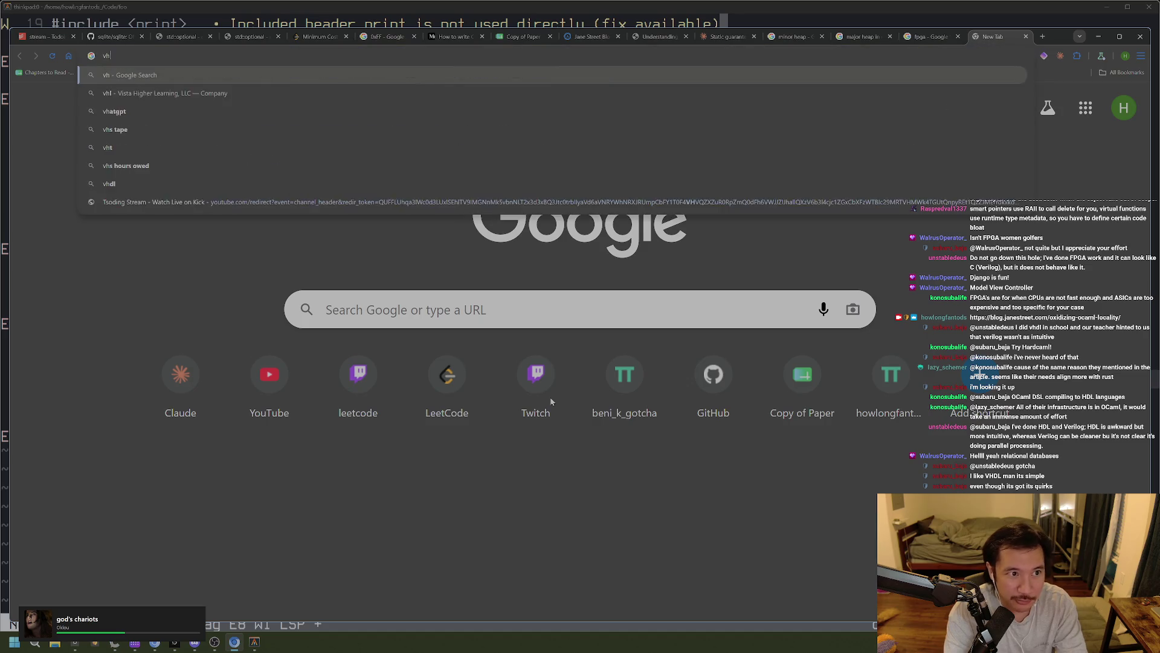
pyautogui.write('vhdl')
pyautogui.press('Return')
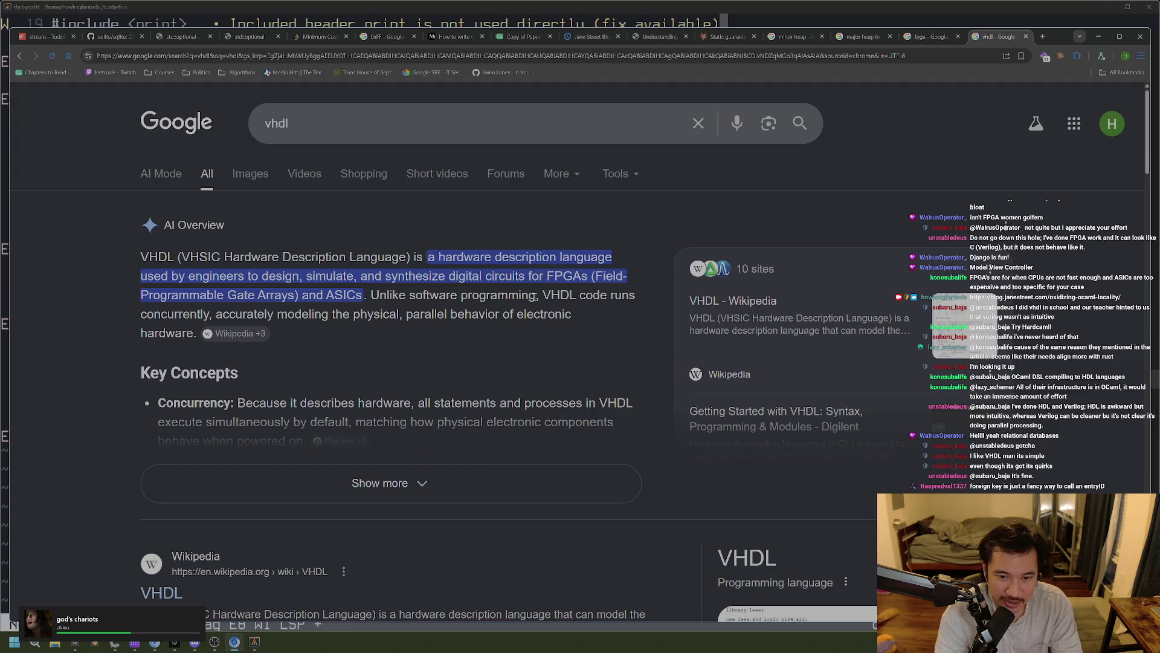
# Expand the AI Overview to reveal more VHDL key concepts and read further down
pyautogui.moveTo(445, 276); pyautogui.dragTo(523, 275)
pyautogui.click(470, 323)
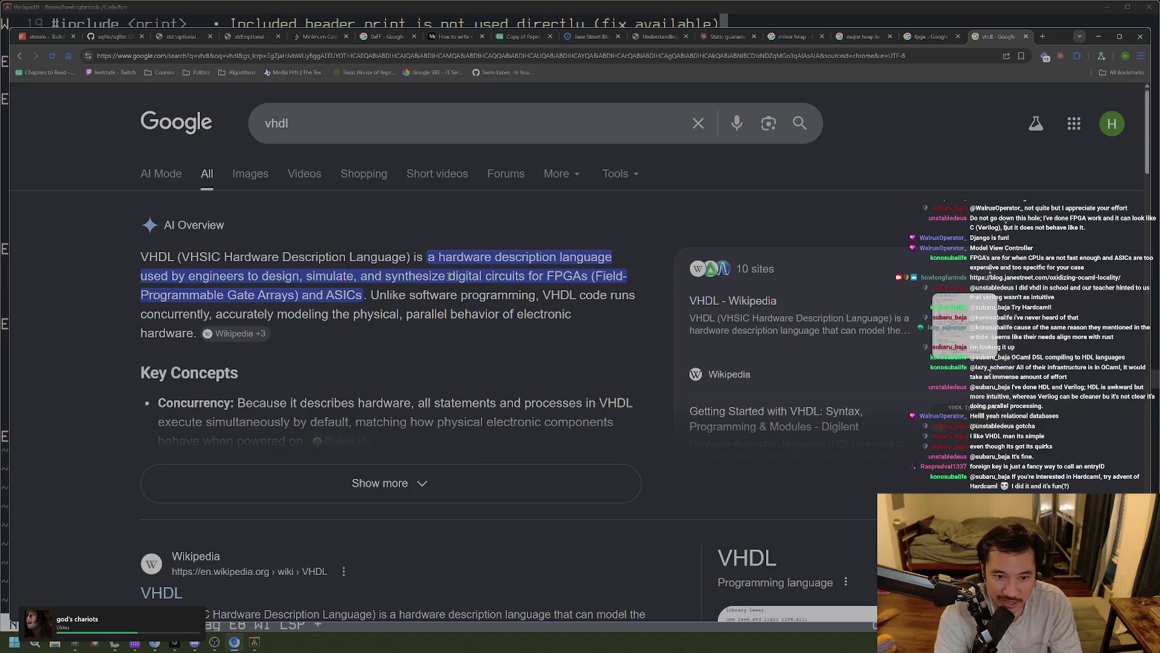
pyautogui.doubleClick(476, 277)
pyautogui.click(476, 277)
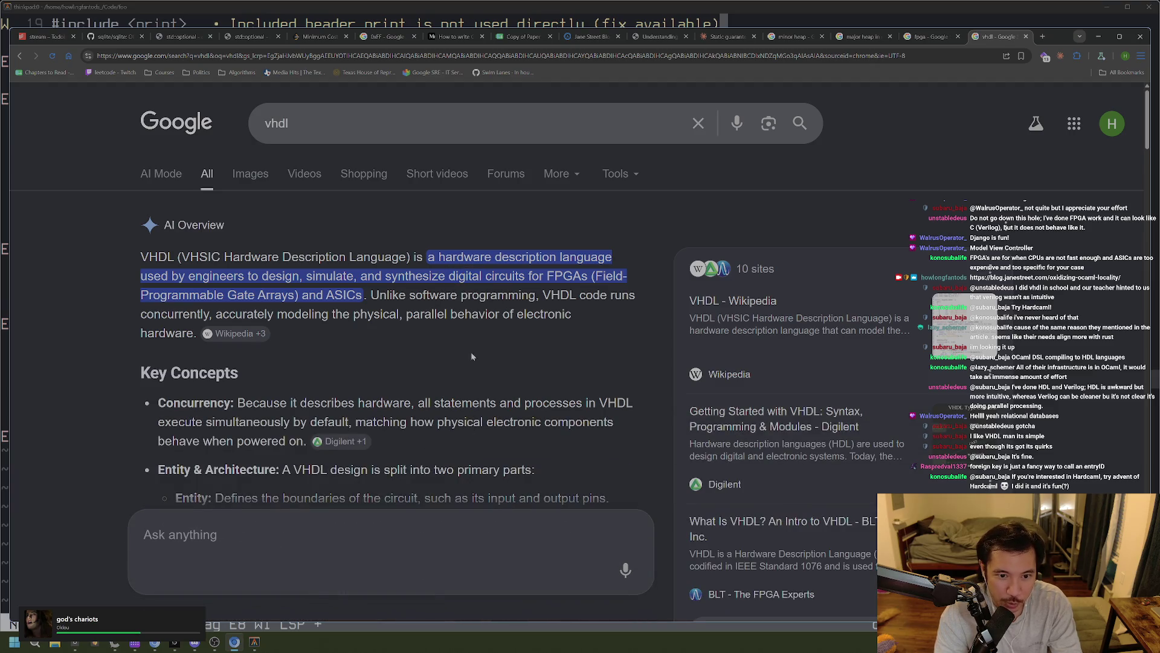
pyautogui.scroll(-2, 349, 371)
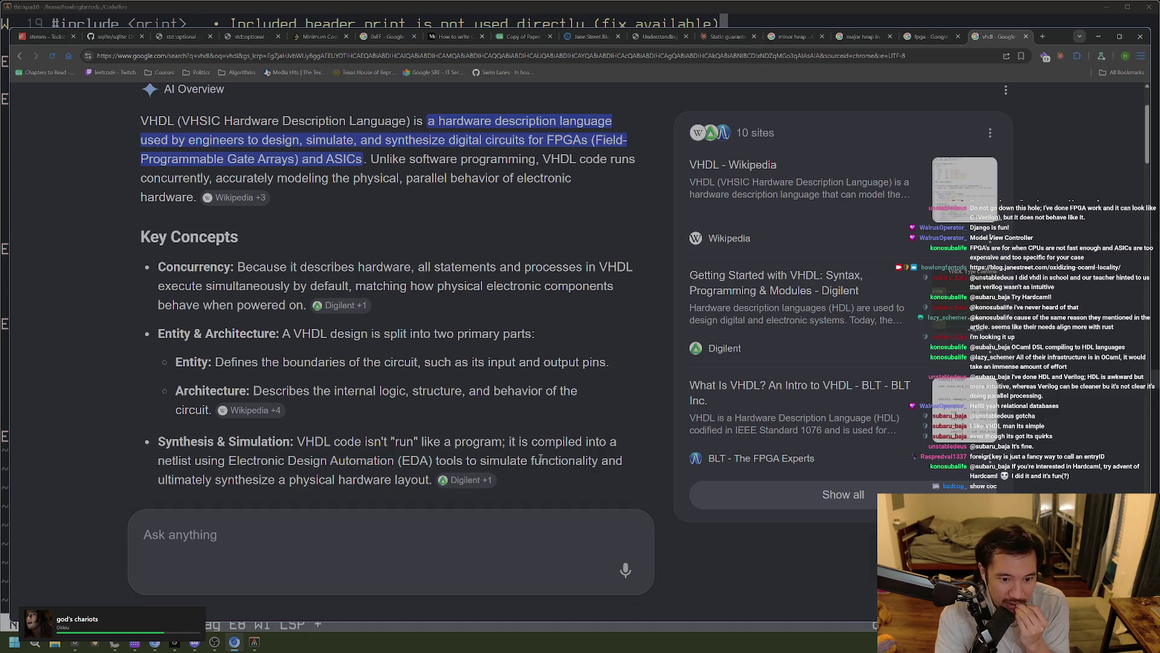
# Go back through the fpga and garbage collector tabs to the Jane Street locality post
pyautogui.click(923, 38)
pyautogui.click(662, 41)
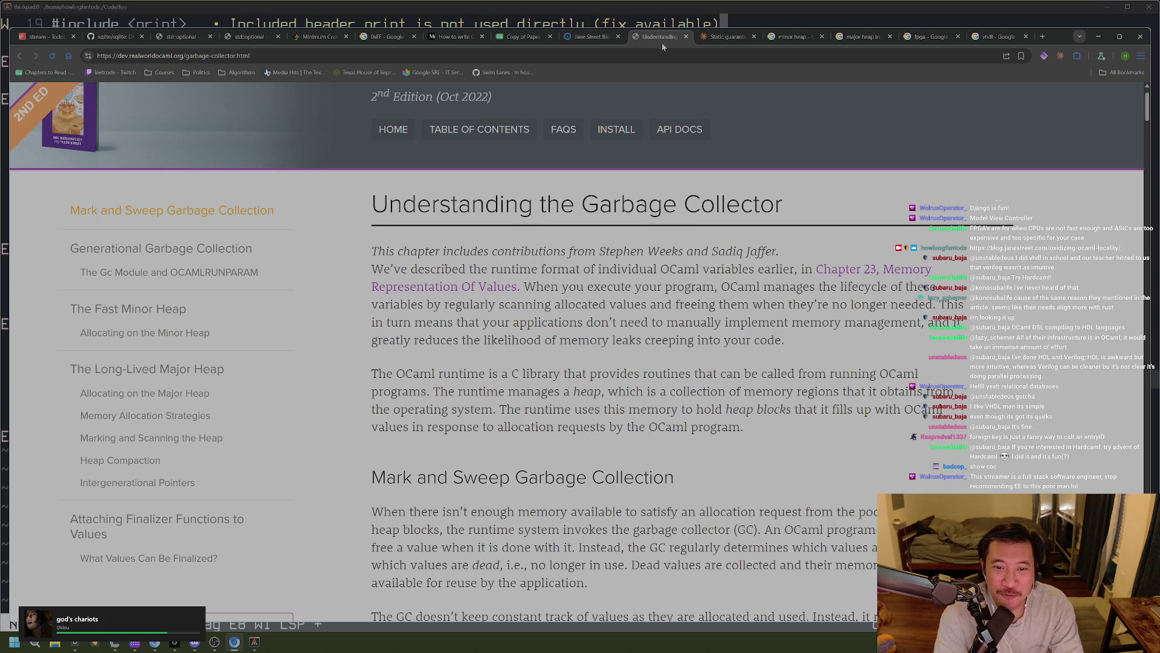
pyautogui.click(581, 37)
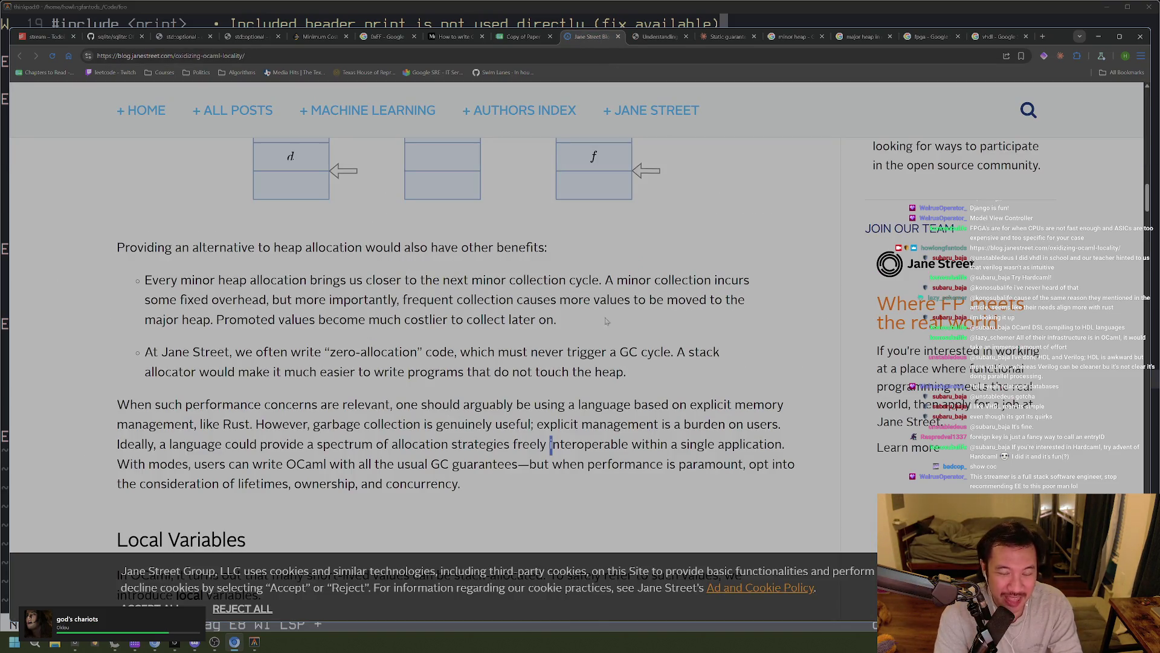
pyautogui.scroll(-1, 493, 354)
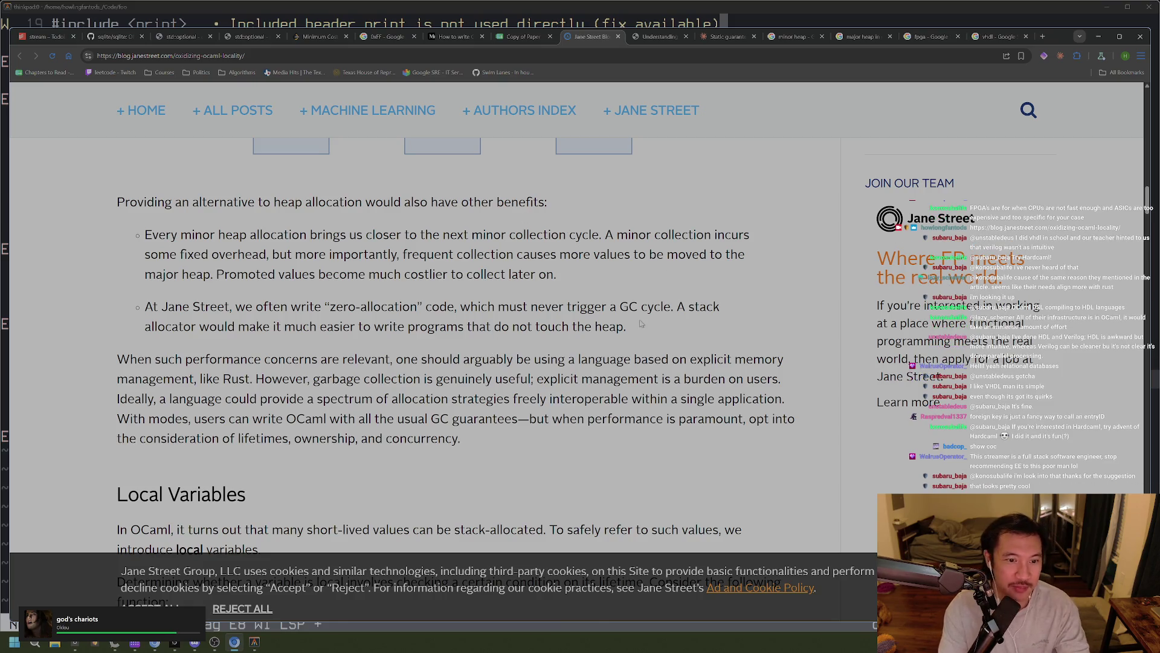
# Highlight the sentence about not touching the heap and the performance concerns paragraph
pyautogui.moveTo(640, 336); pyautogui.dragTo(258, 332)
pyautogui.click(239, 339)
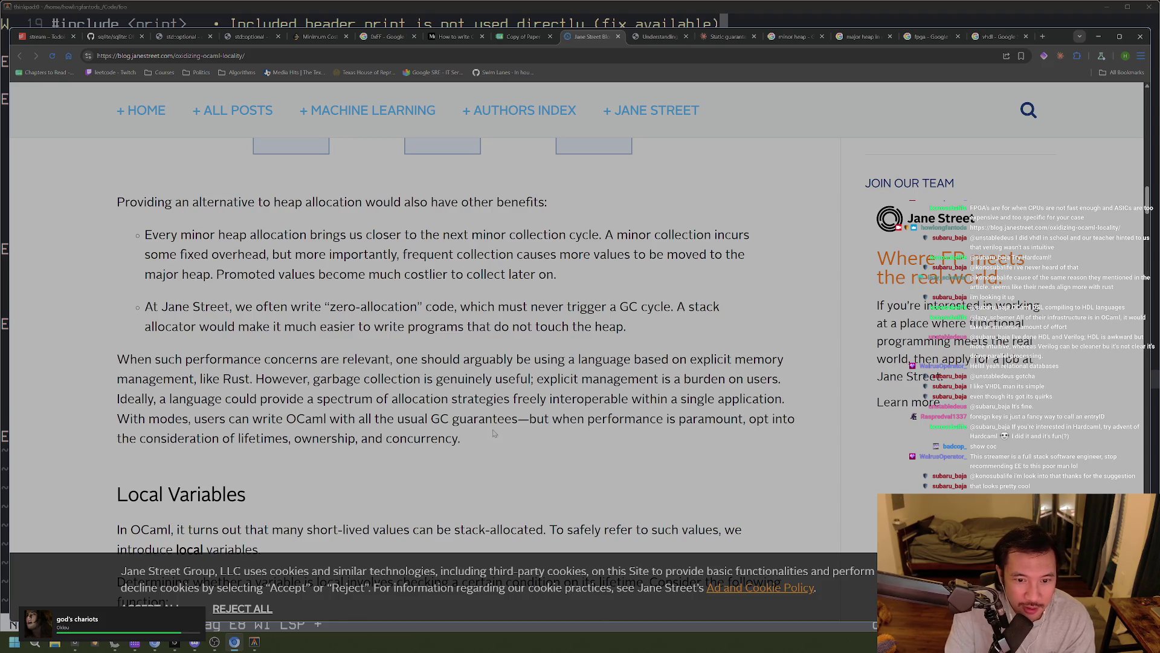
pyautogui.moveTo(492, 432); pyautogui.dragTo(133, 361)
pyautogui.moveTo(529, 445); pyautogui.dragTo(109, 370)
pyautogui.moveTo(467, 447); pyautogui.dragTo(118, 361)
pyautogui.click(399, 398)
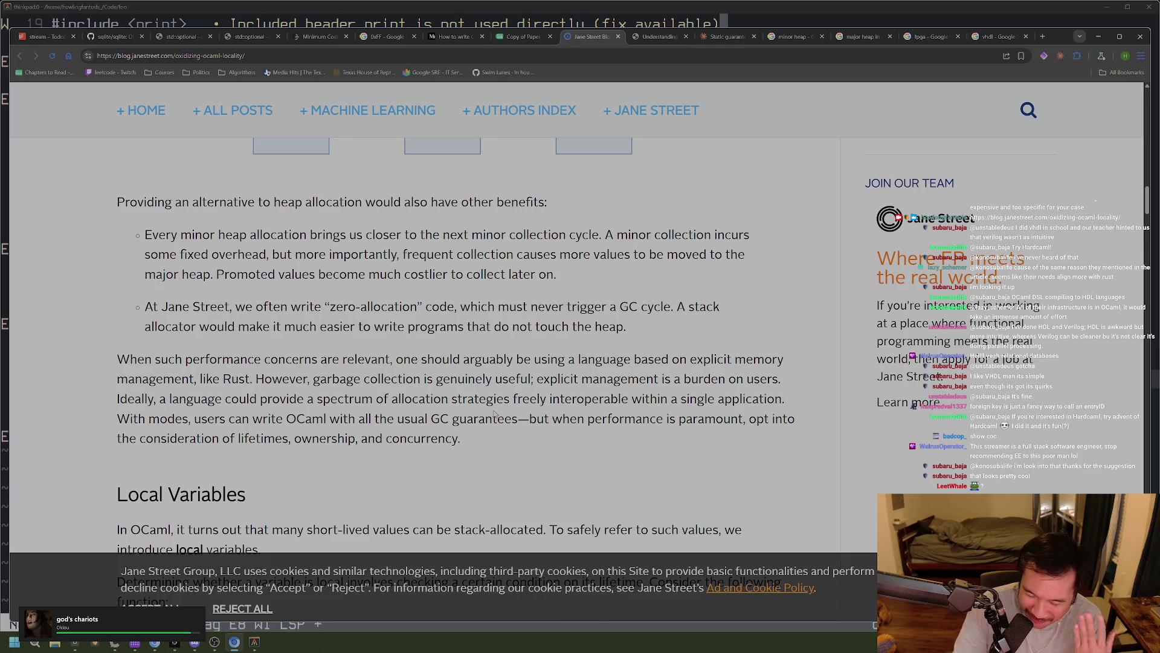
pyautogui.moveTo(496, 439); pyautogui.dragTo(77, 349)
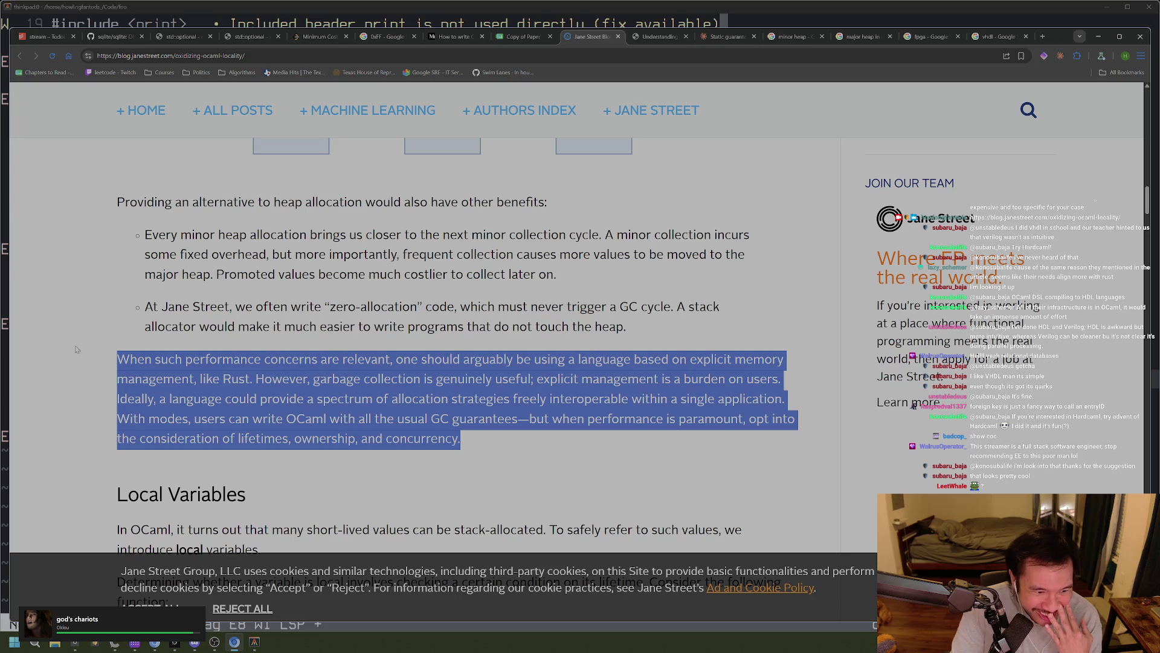
pyautogui.click(478, 441)
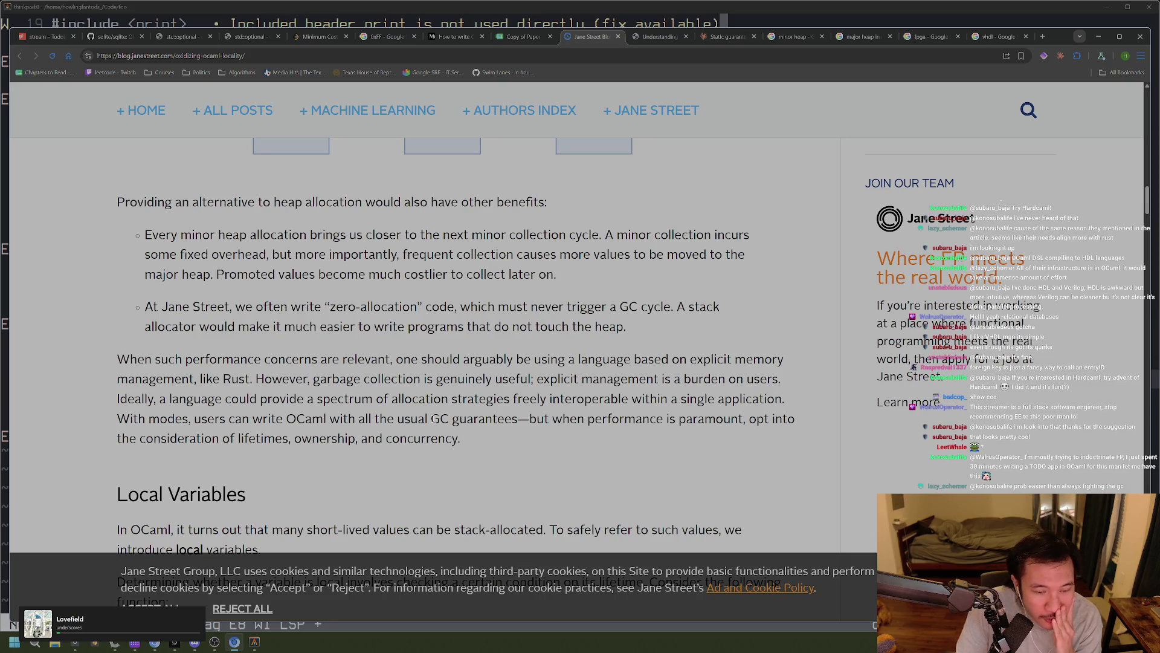
pyautogui.moveTo(459, 440); pyautogui.dragTo(95, 368)
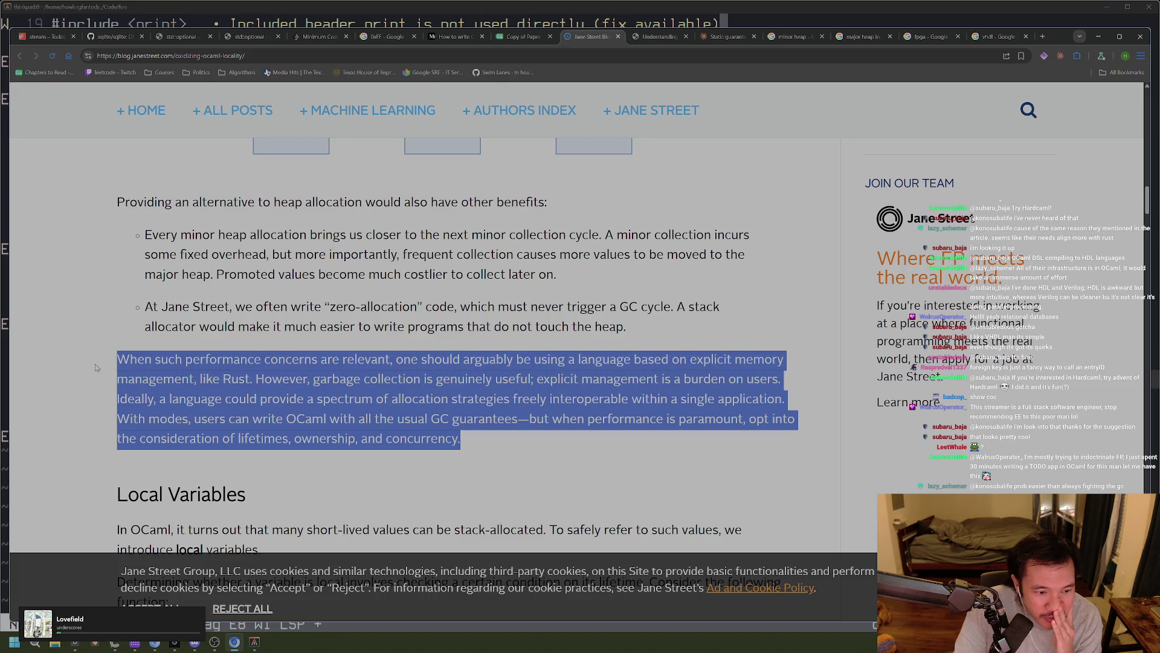
pyautogui.click(474, 447)
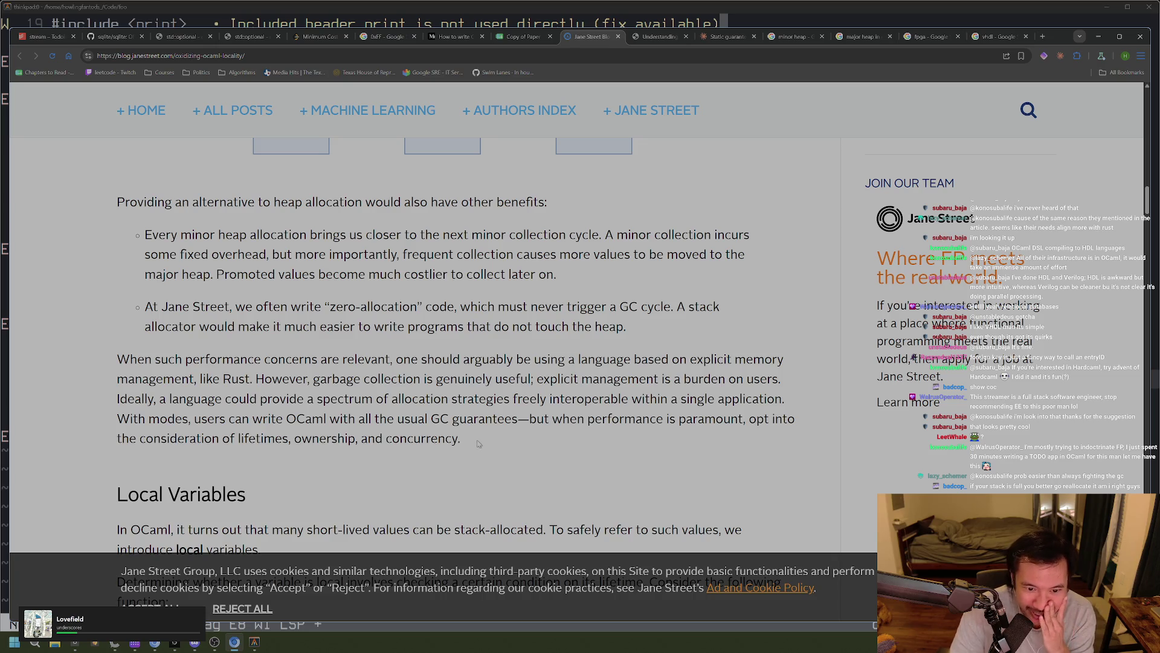
pyautogui.scroll(-1, 475, 442)
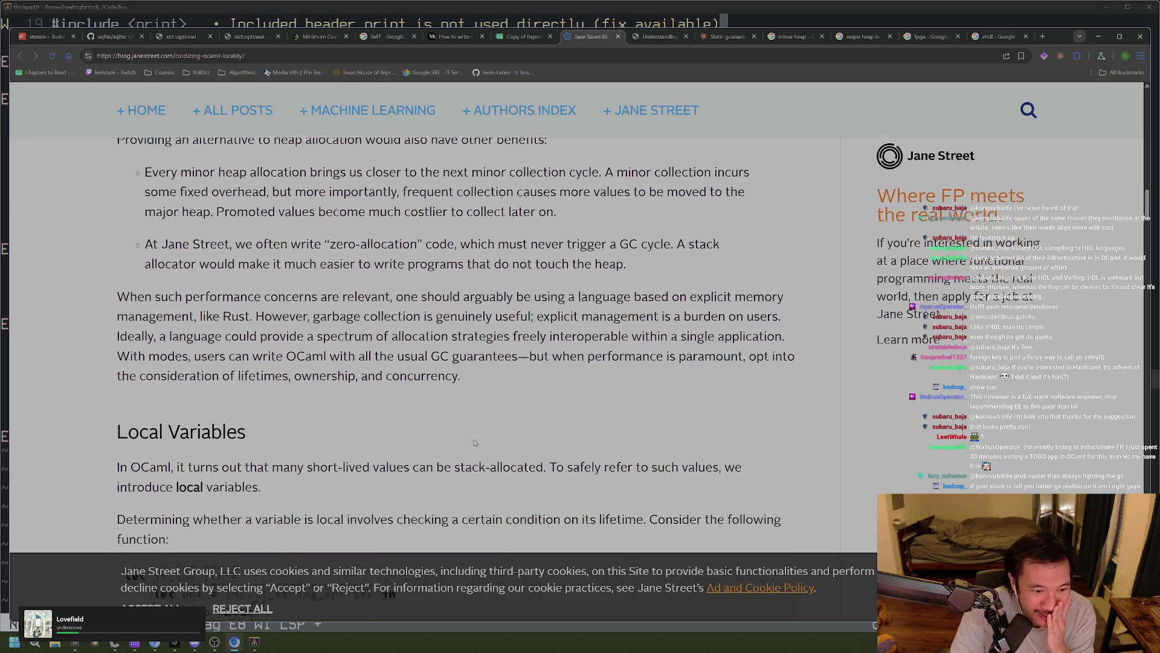
# Scroll down to the Local Variables section's is_int example using Int.of_string_opt
pyautogui.scroll(-1, 475, 443)
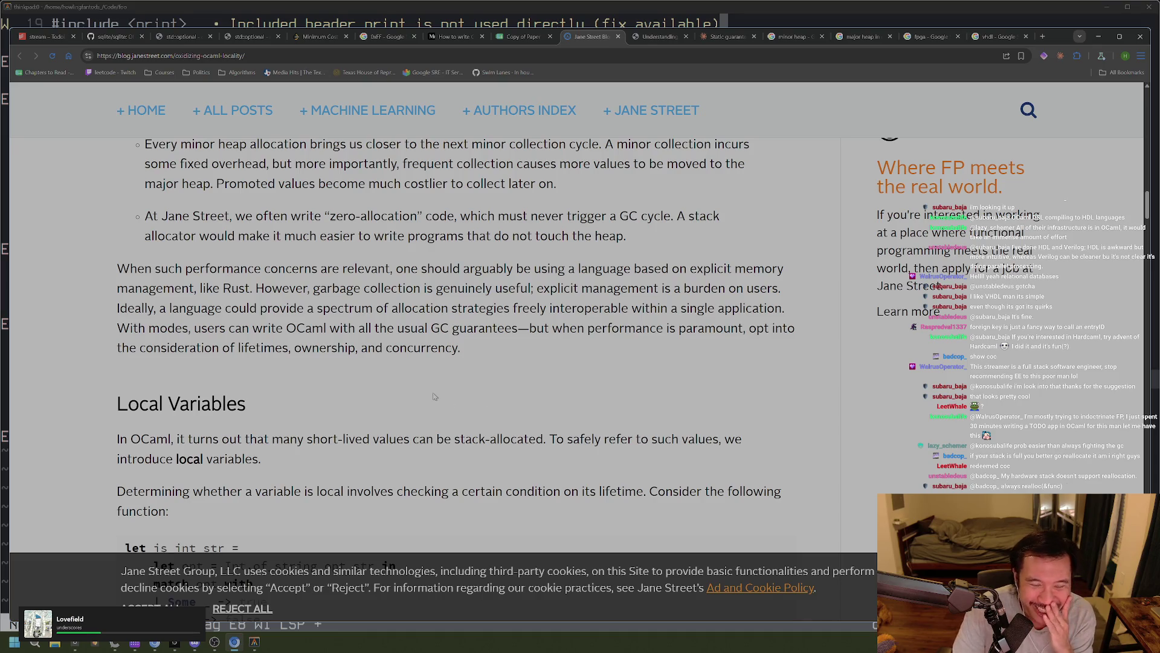
pyautogui.scroll(-2, 330, 418)
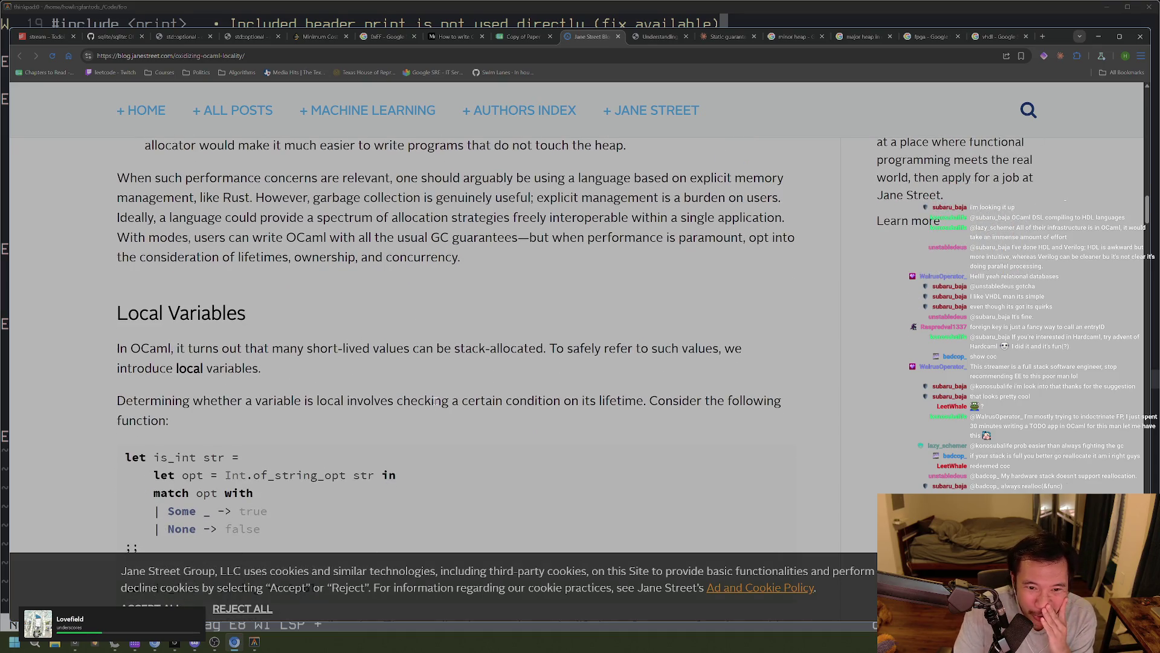
pyautogui.scroll(3, 362, 396)
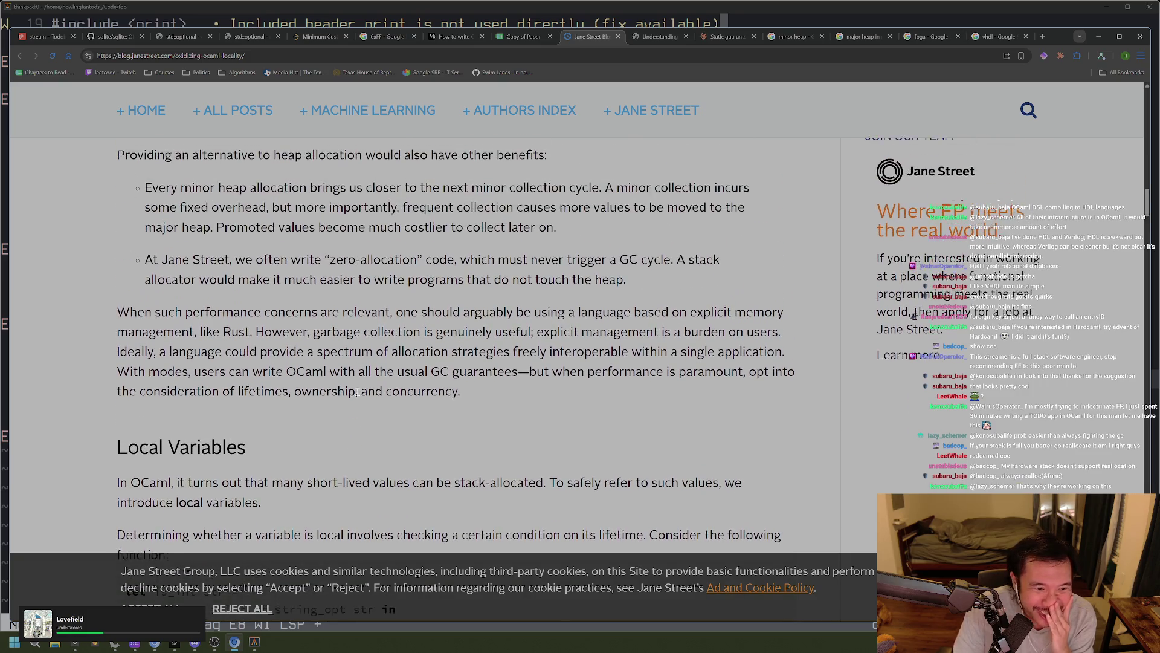
pyautogui.scroll(-2, 350, 397)
pyautogui.scroll(-1, 351, 386)
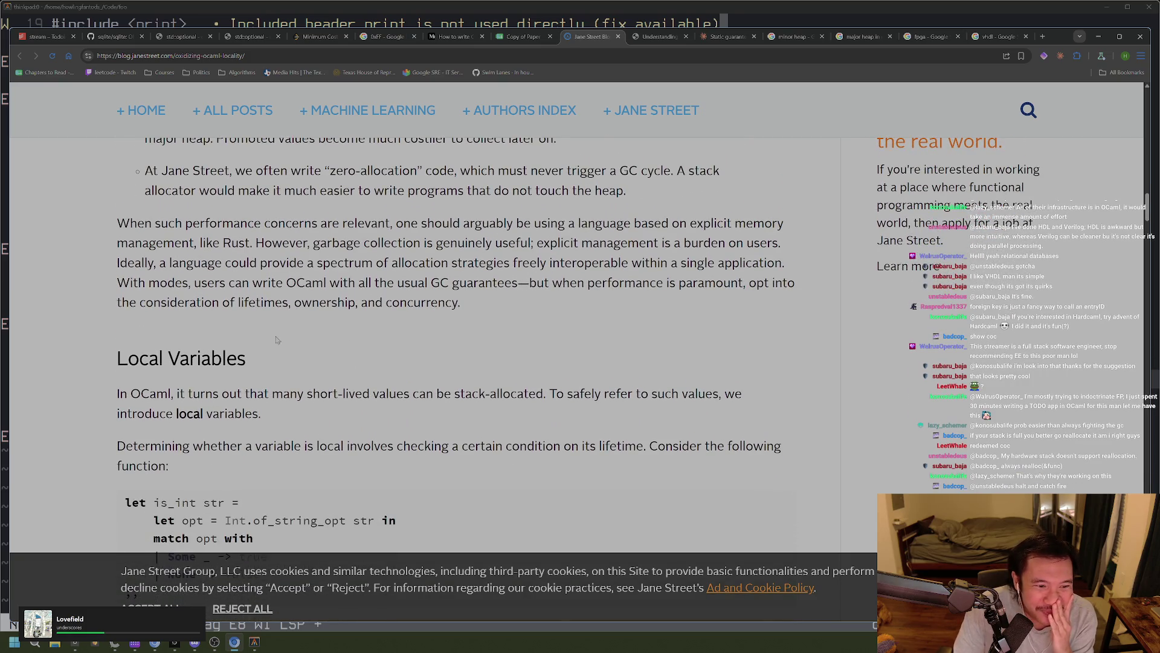
pyautogui.scroll(-3, 290, 336)
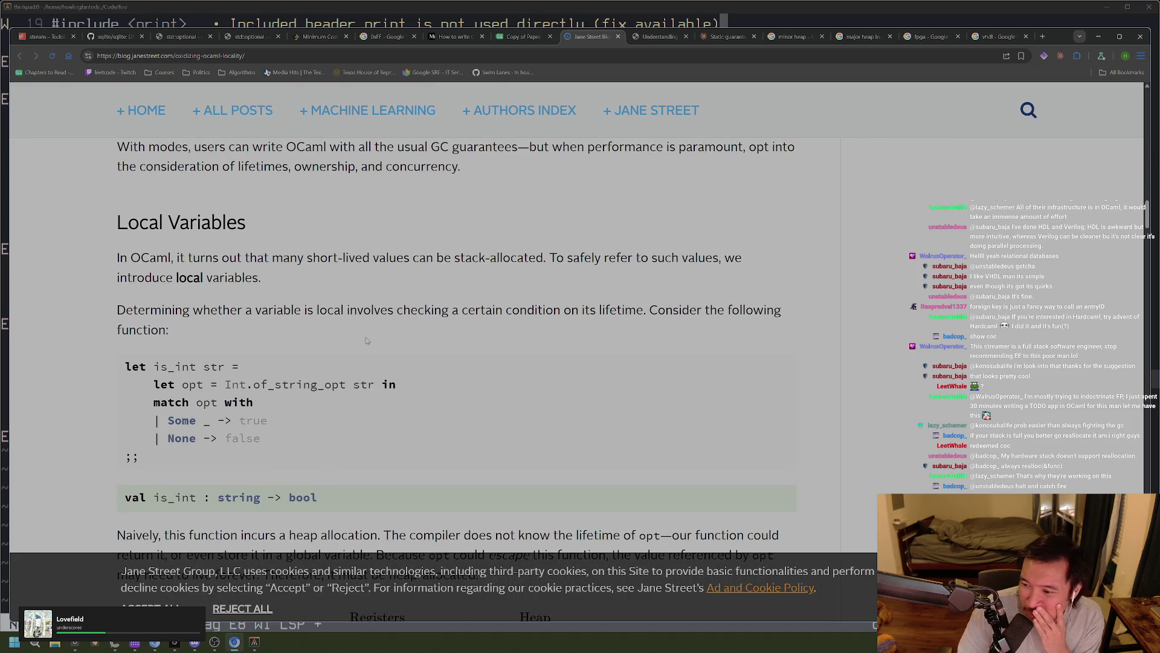
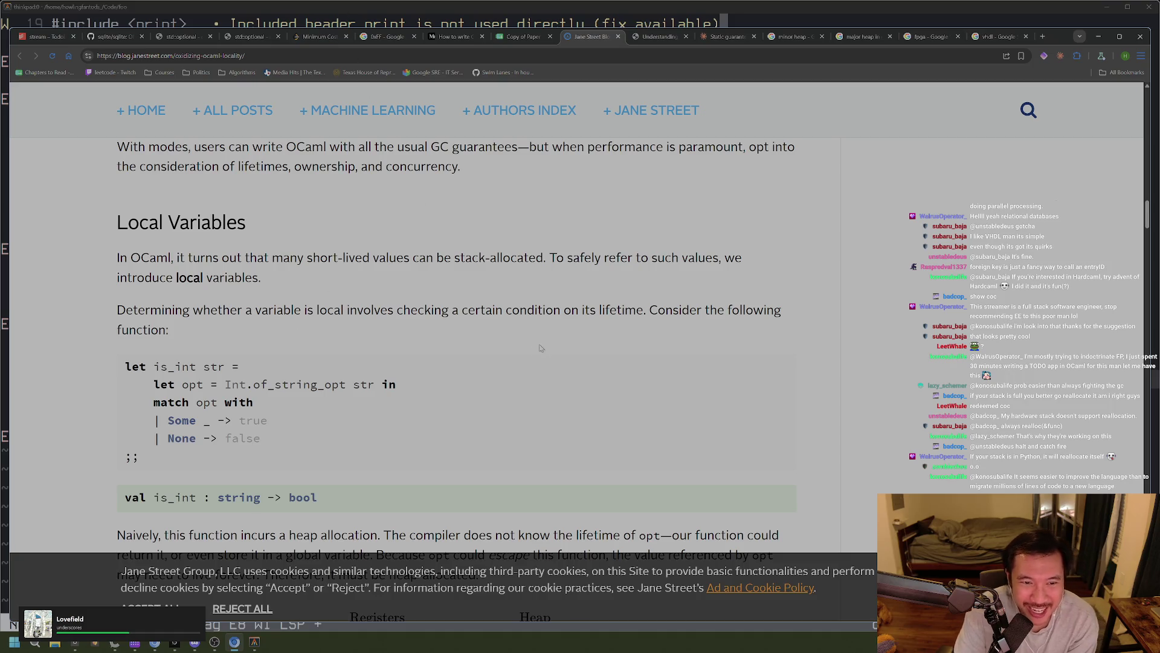
# Type o.0 on a new line in the _BREADCRUMBS note and enlarge the Obsidian interface
pyautogui.hotkey('alt', 'Tab')
pyautogui.hotkey('alt', 'Tab')
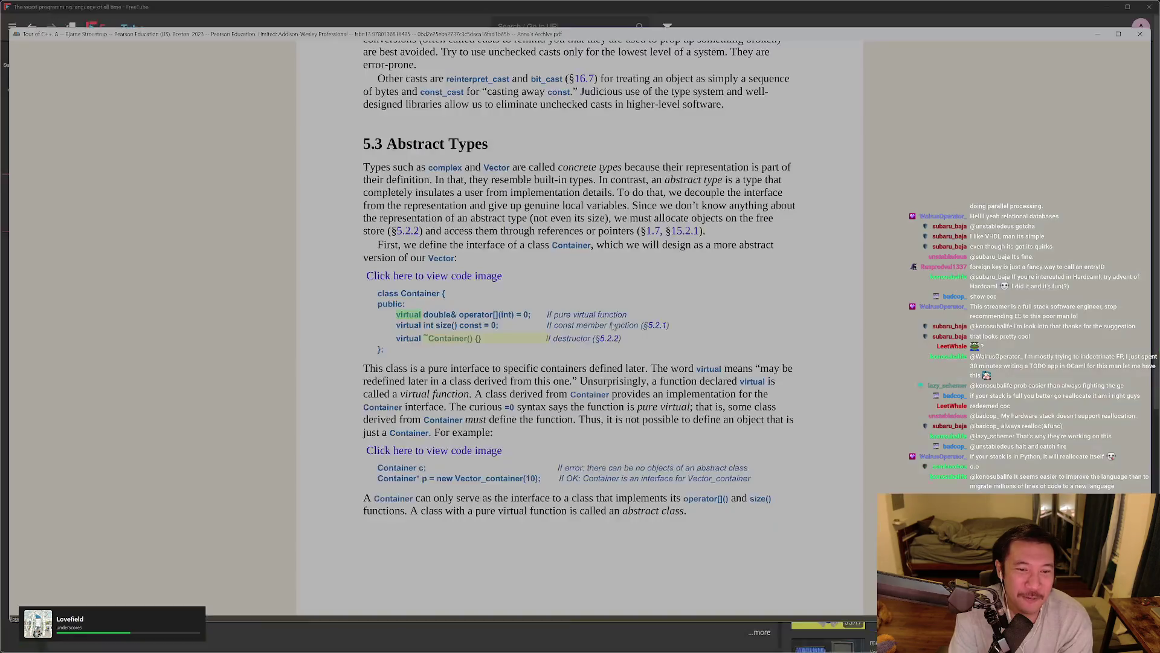
pyautogui.hotkey('alt', 'Tab')
pyautogui.hotkey('alt', 'Tab')
pyautogui.hotkey('alt', 'Tab')
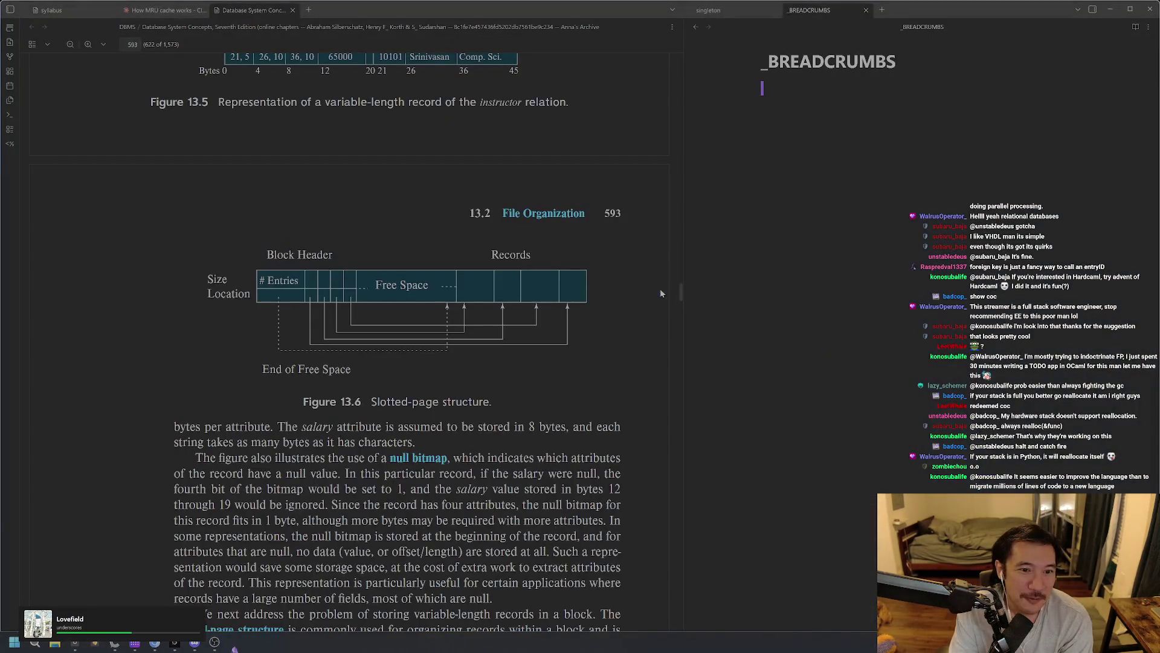
pyautogui.click(806, 265)
pyautogui.press('Return')
pyautogui.write('O.-')
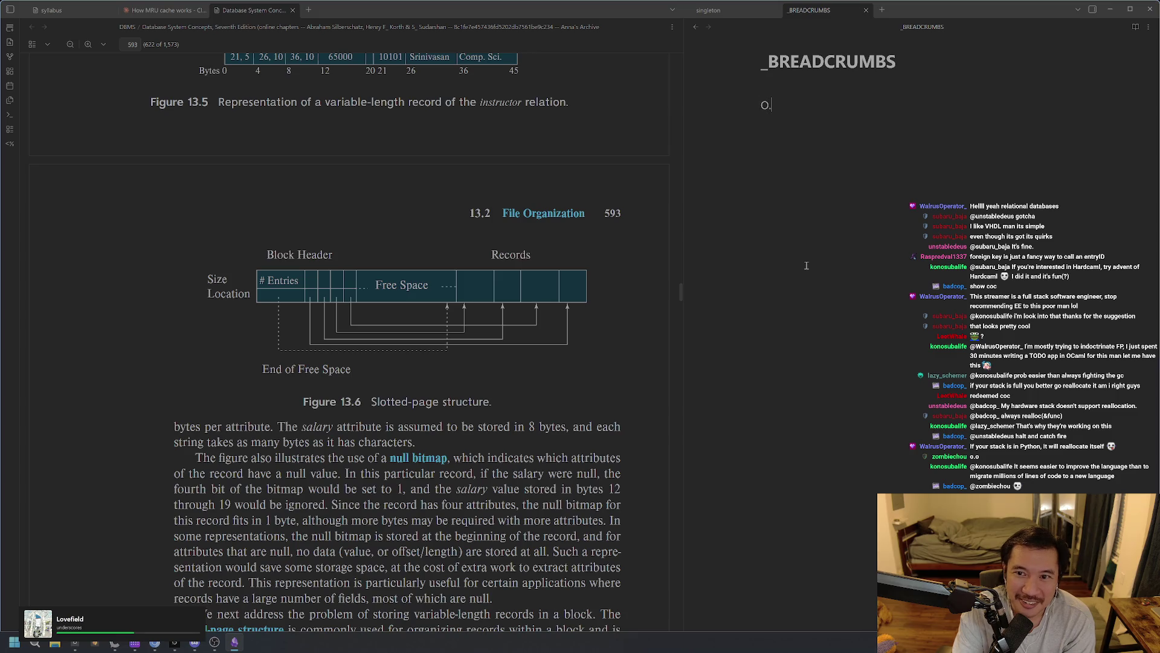
pyautogui.press('BackSpace')
pyautogui.press('BackSpace')
pyautogui.press('BackSpace')
pyautogui.write('o.0')
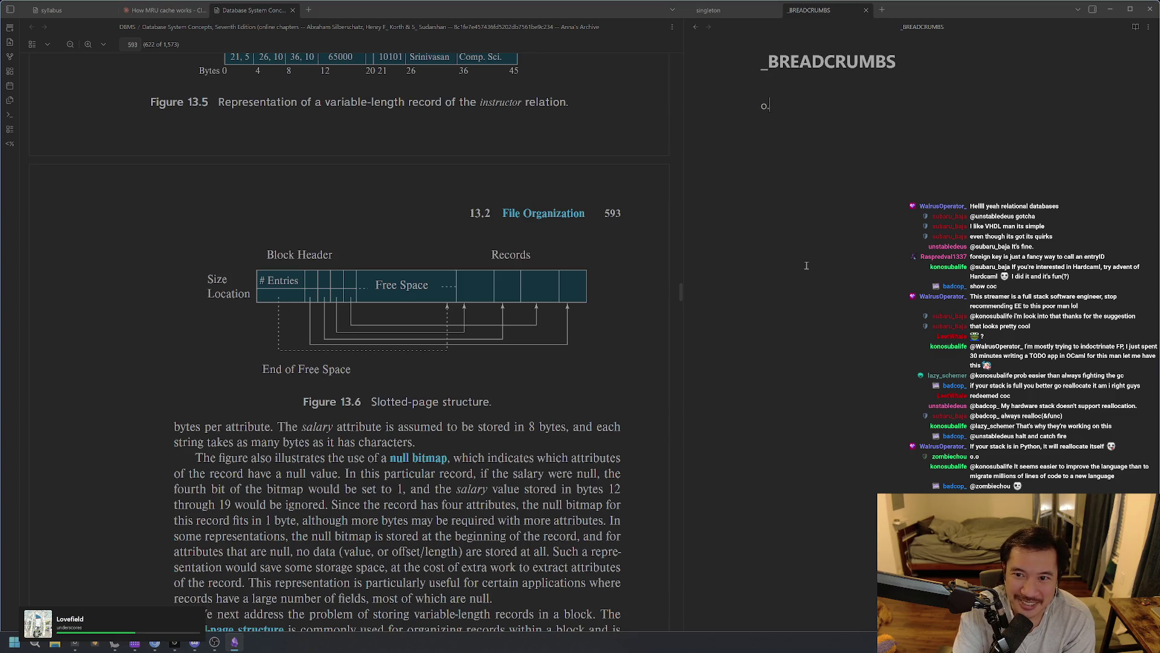
pyautogui.hotkey('shift', 'Left')
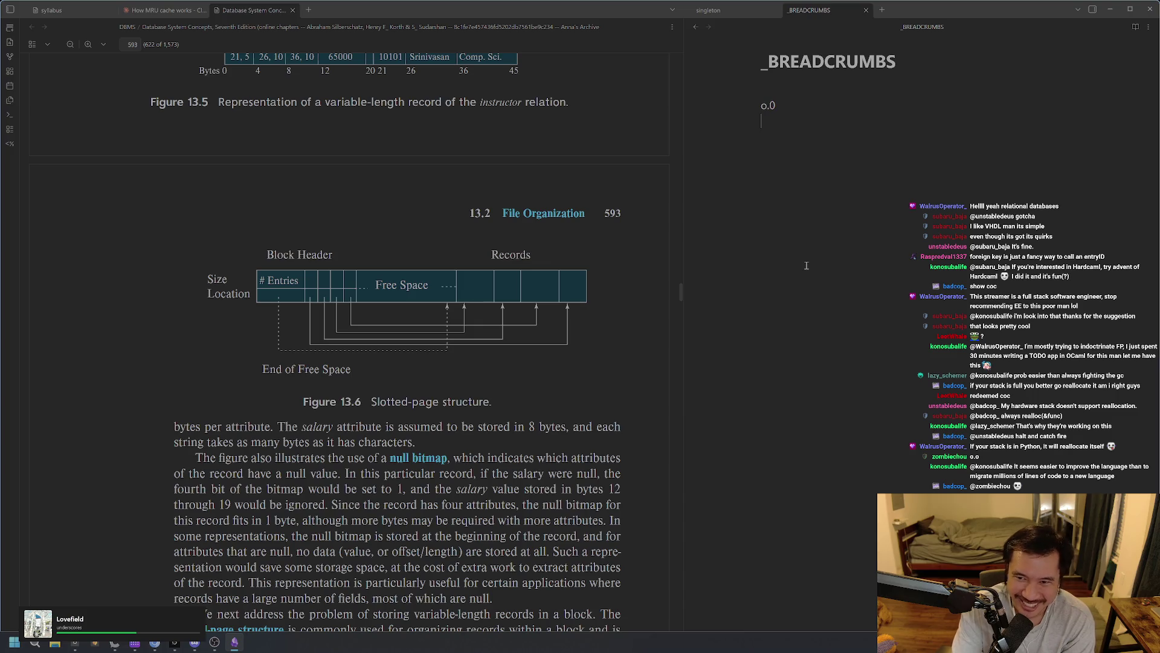
pyautogui.hotkey('ctrl', '=')
# Add o.o, xD ^.^ and ^.~ to the emoticon column, fixing a typo
pyautogui.write('o.o')
pyautogui.press('Return')
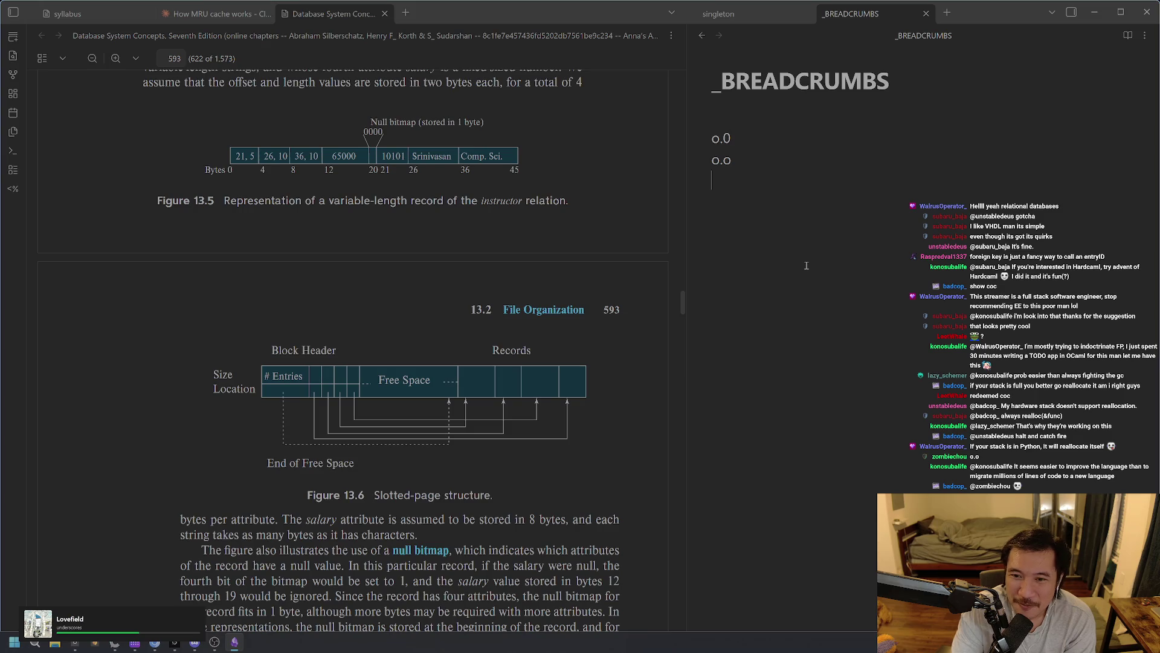
pyautogui.write('xD ')
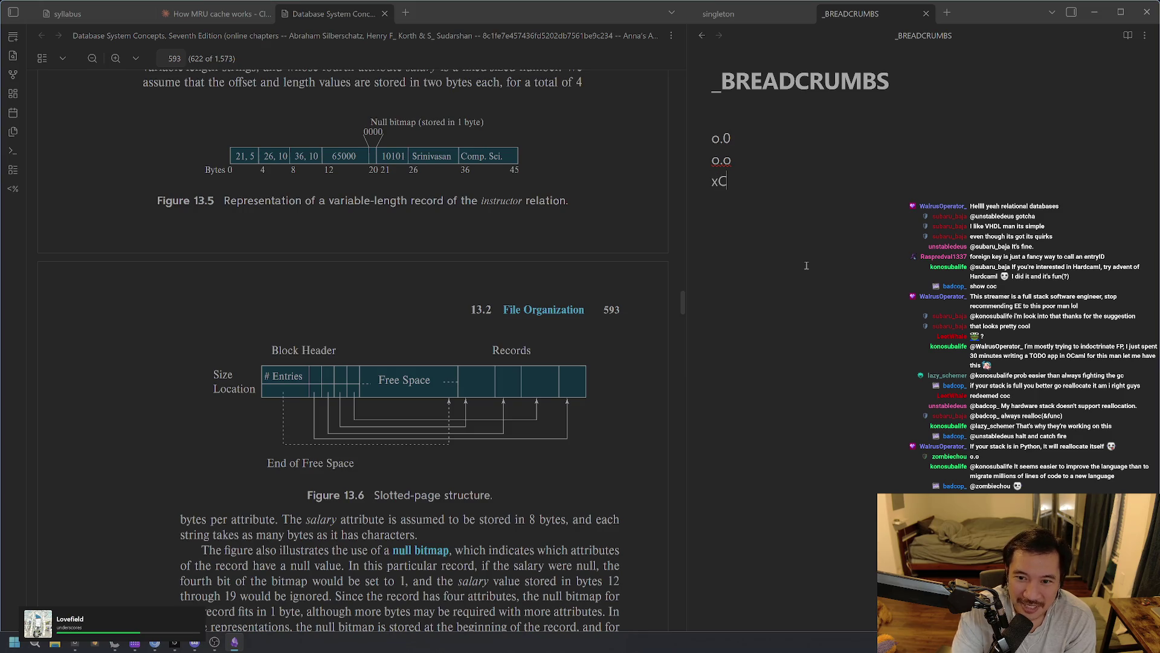
pyautogui.write('^.^')
pyautogui.press('Return')
pyautogui.write('^.+')
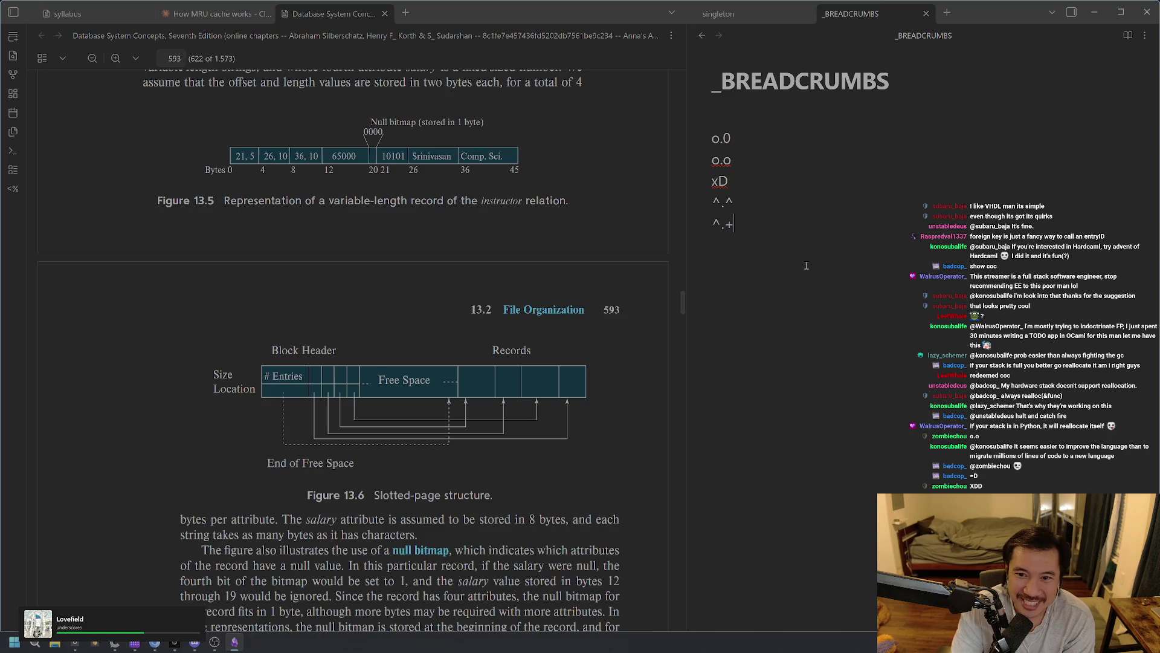
pyautogui.press('BackSpace')
pyautogui.write('~')
pyautogui.press('Return')
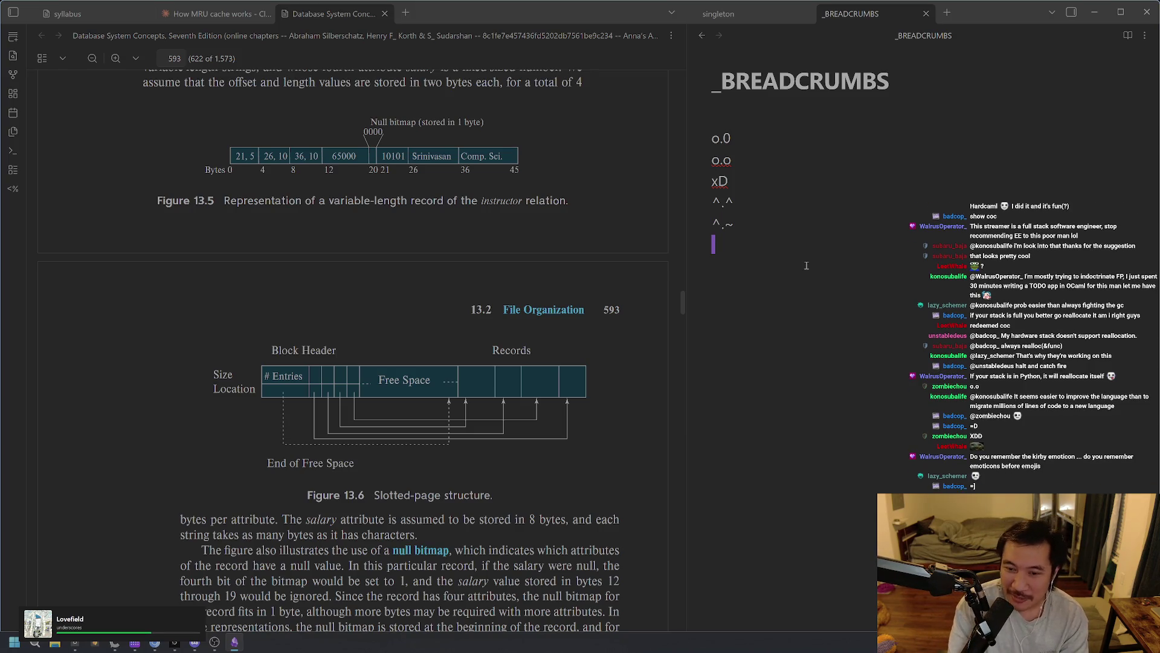
# Finish the column with :3, :) and <3, removing a stray colon
pyautogui.write(':3')
pyautogui.press('Return')
pyautogui.write(':')
pyautogui.write(')')
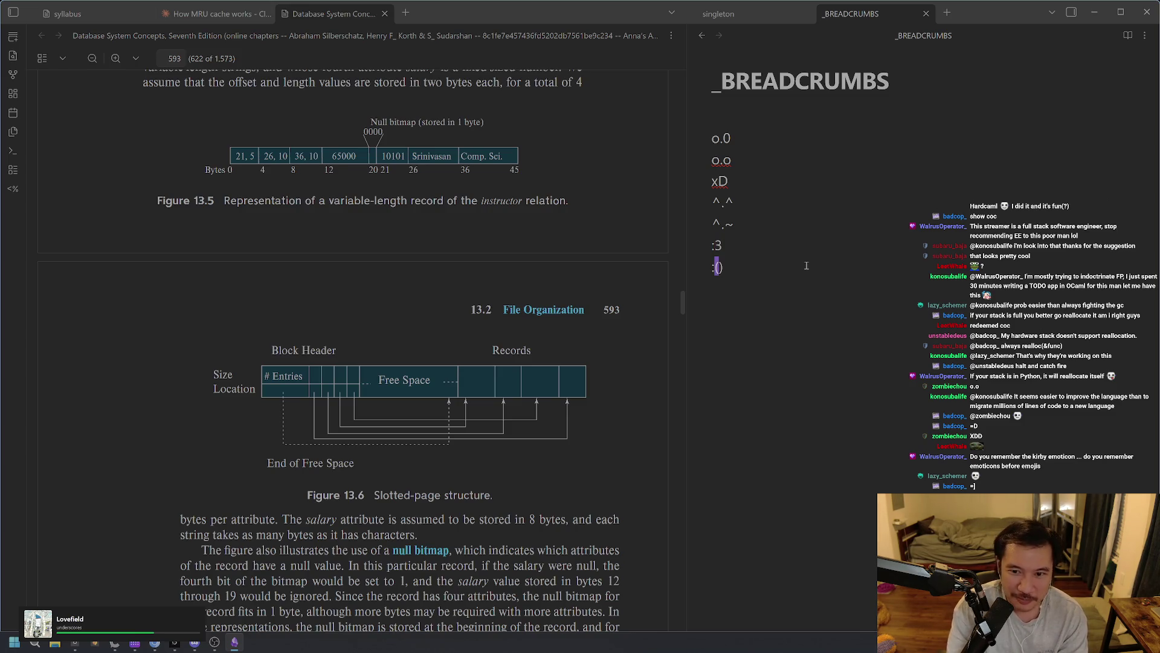
pyautogui.press('Return')
pyautogui.press('Return')
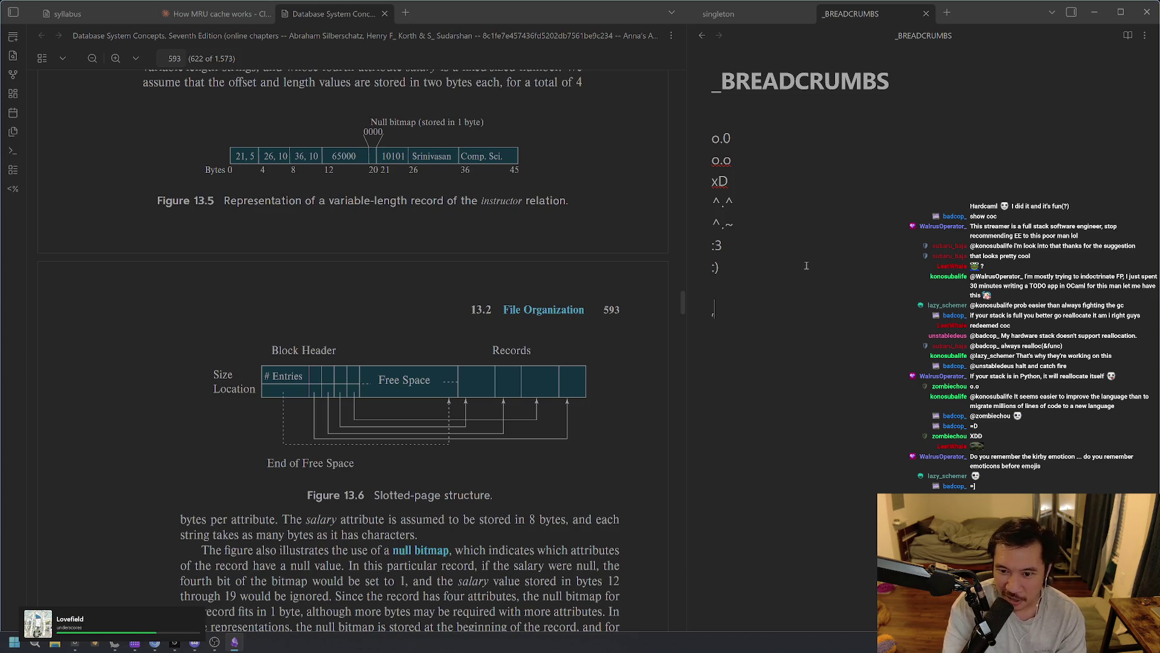
pyautogui.write('<3')
pyautogui.press('Return')
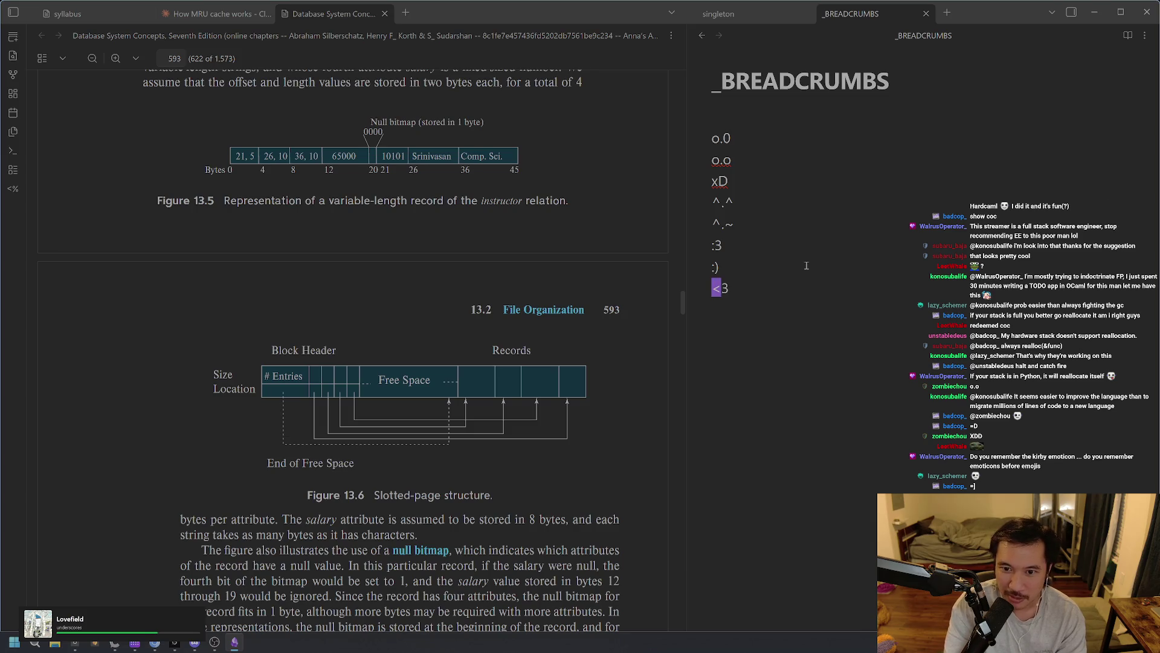
pyautogui.write(':')
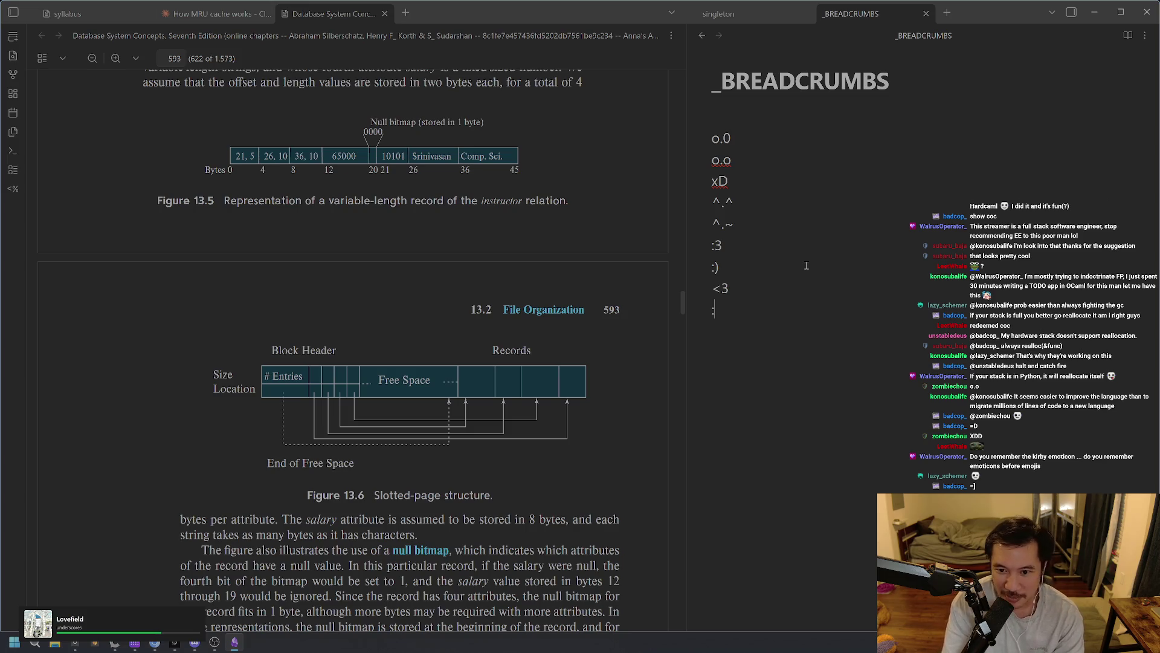
pyautogui.press('BackSpace')
pyautogui.press('BackSpace')
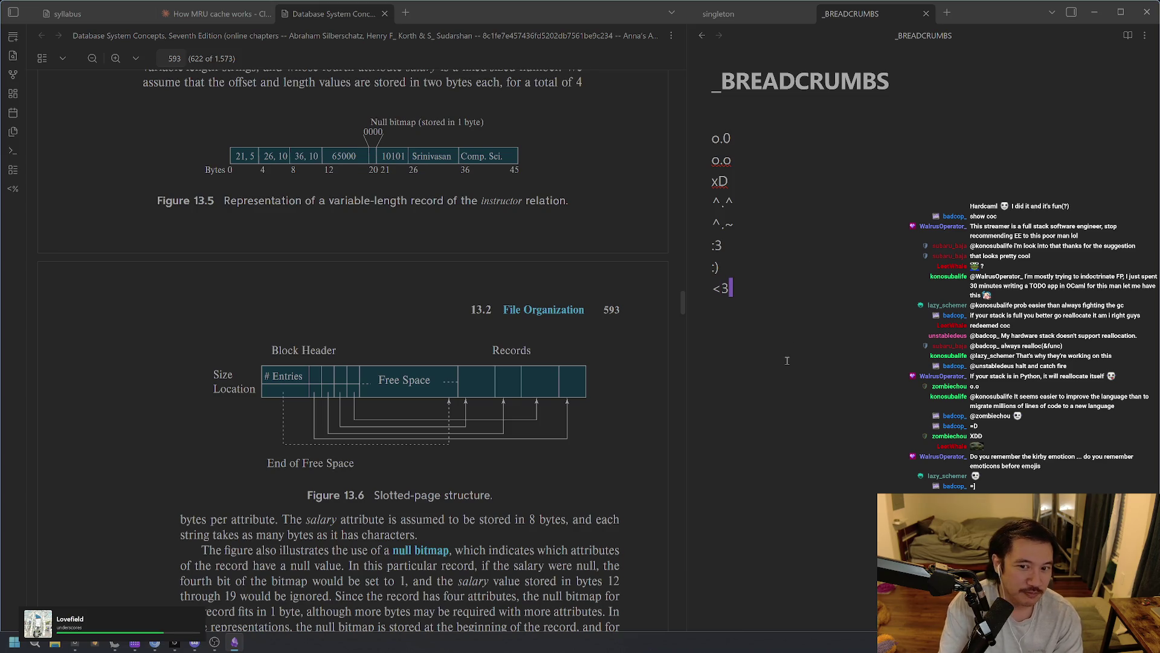
pyautogui.hotkey('alt', 'Tab')
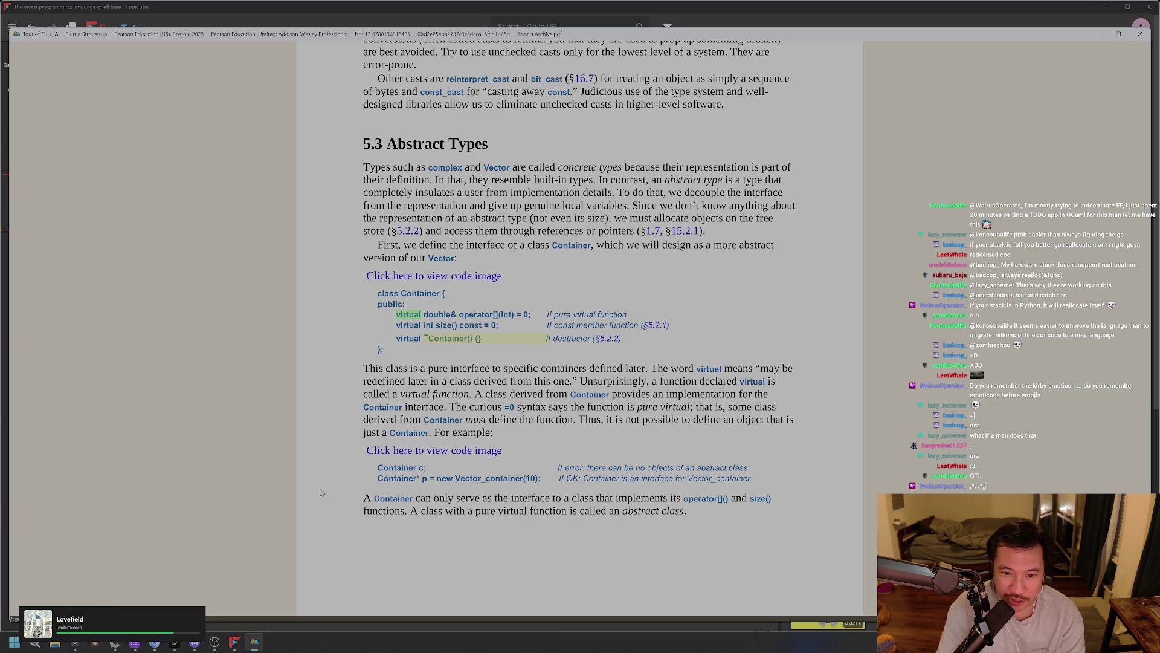
pyautogui.hotkey('alt', 'Tab')
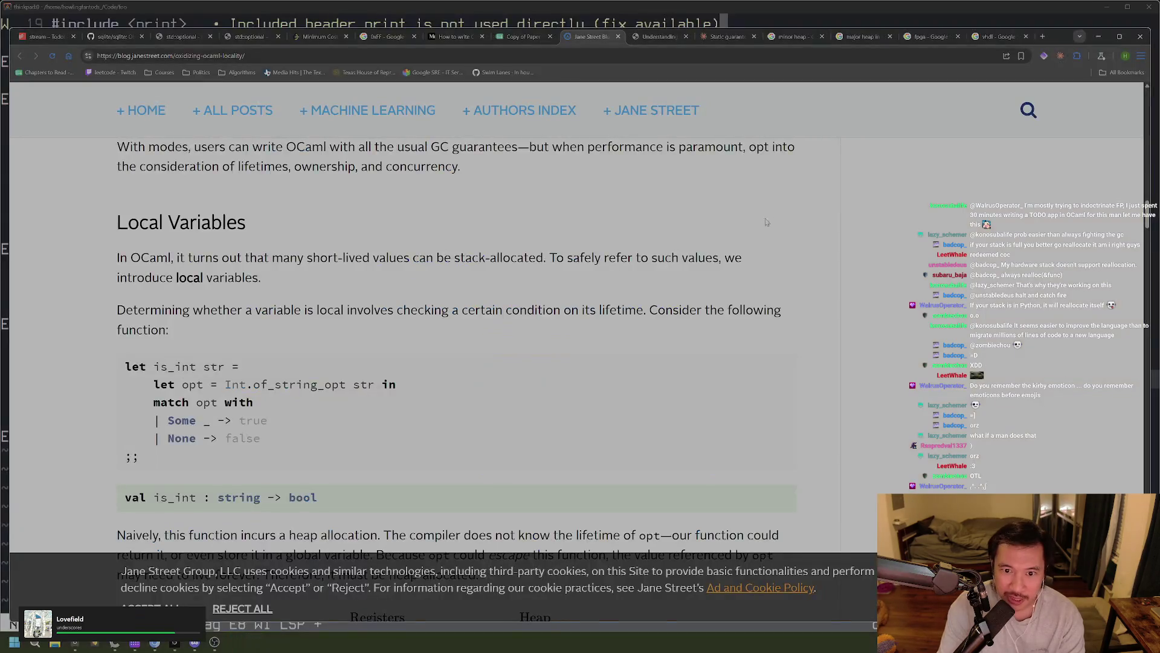
pyautogui.hotkey('alt', 'Tab')
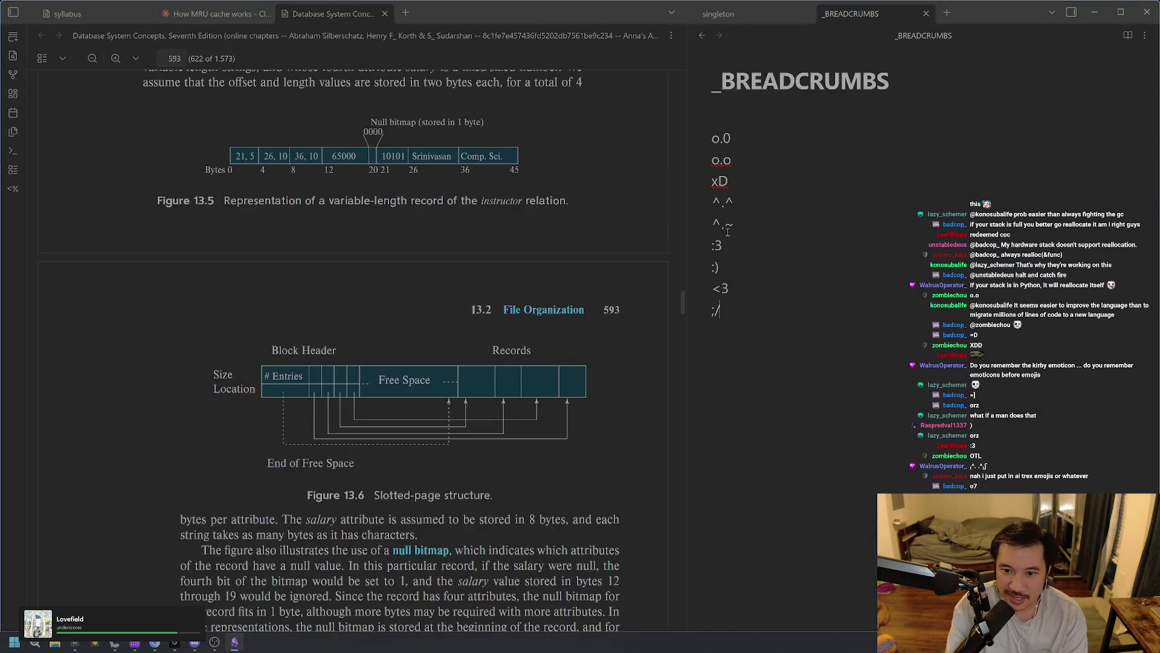
# Type a table-flip emoticon on a new line below <3
pyautogui.write('|')
pyautogui.press('BackSpace')
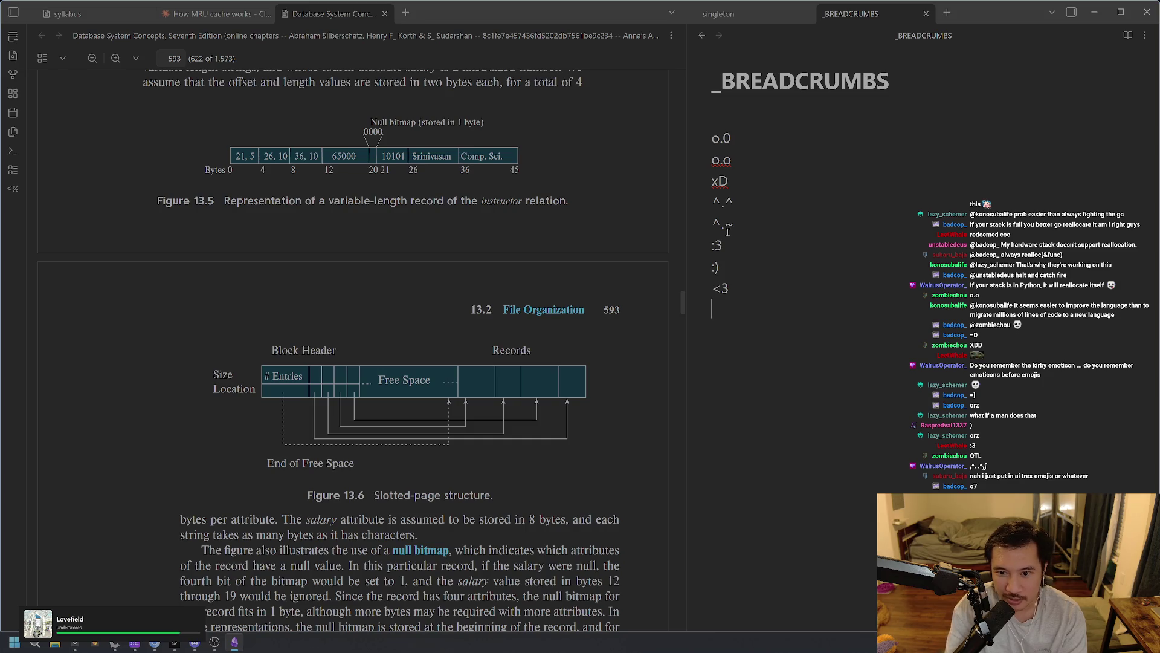
pyautogui.write("/'")
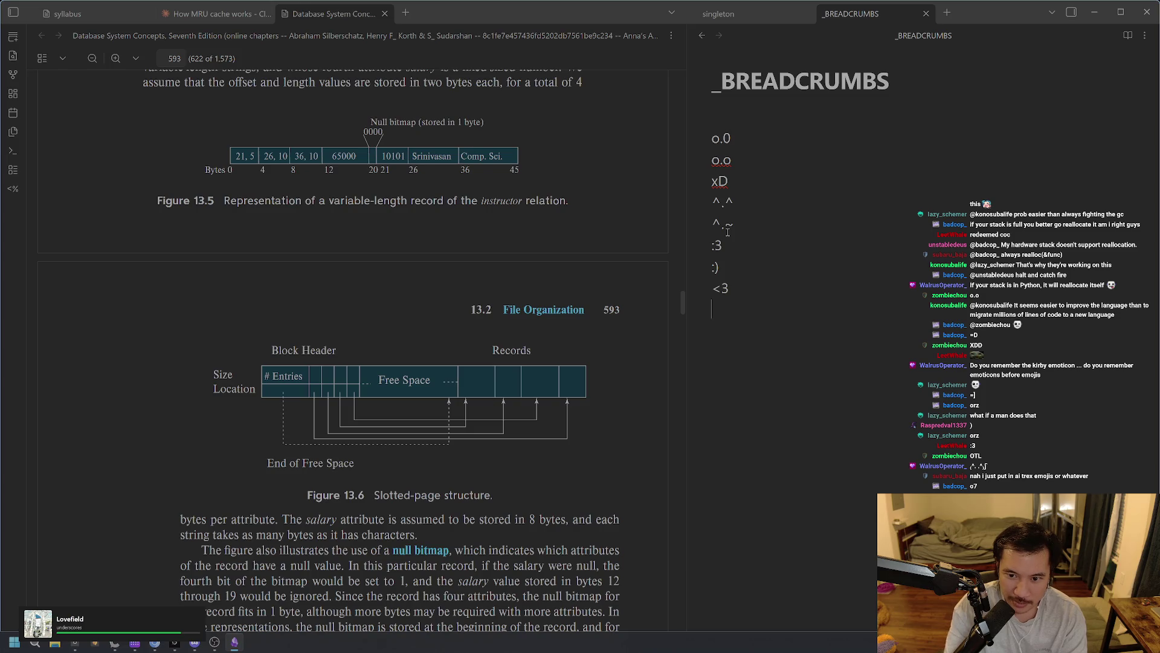
pyautogui.write("':\\\\'")
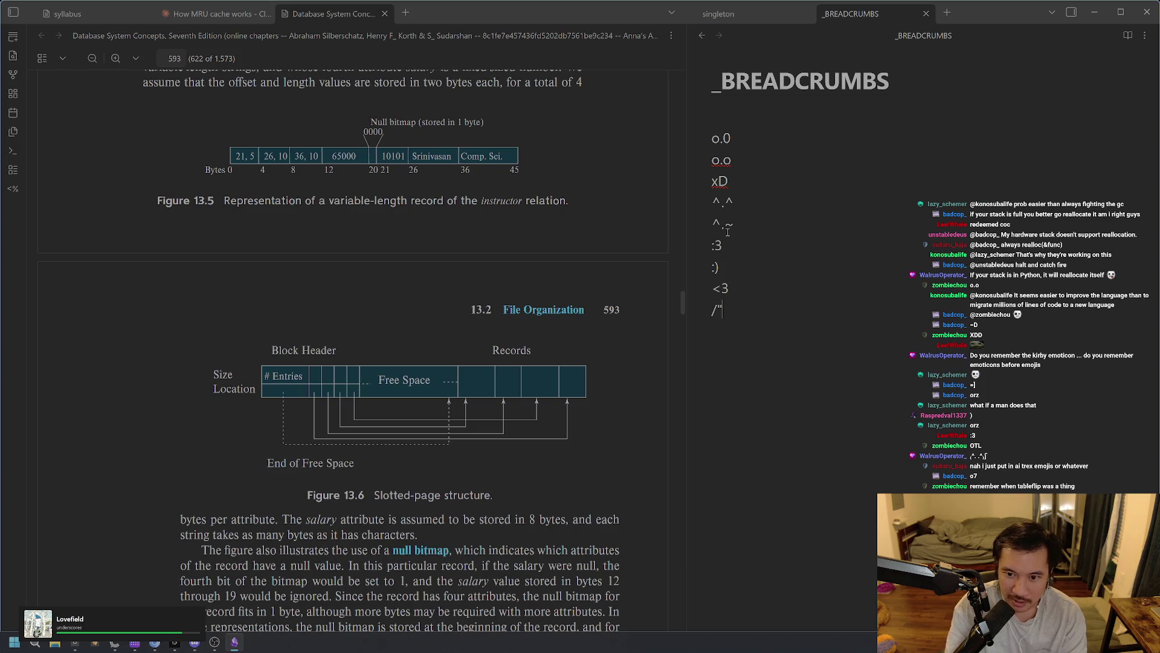
pyautogui.press('BackSpace')
pyautogui.press('BackSpace')
pyautogui.write(':;\\')
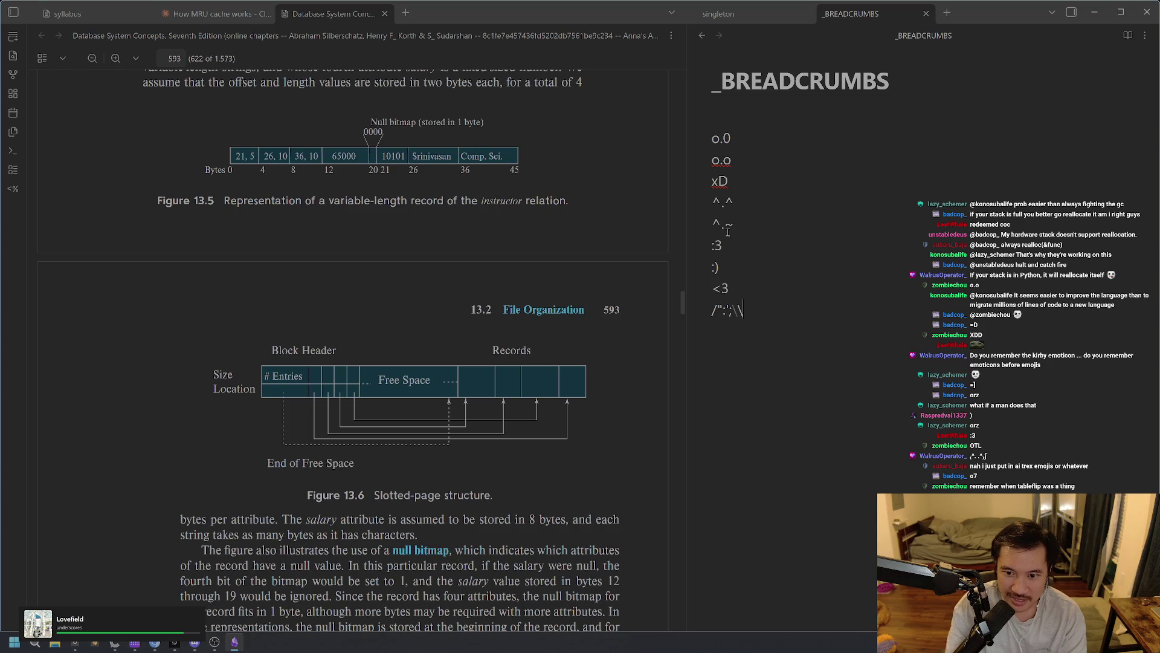
pyautogui.write('(')
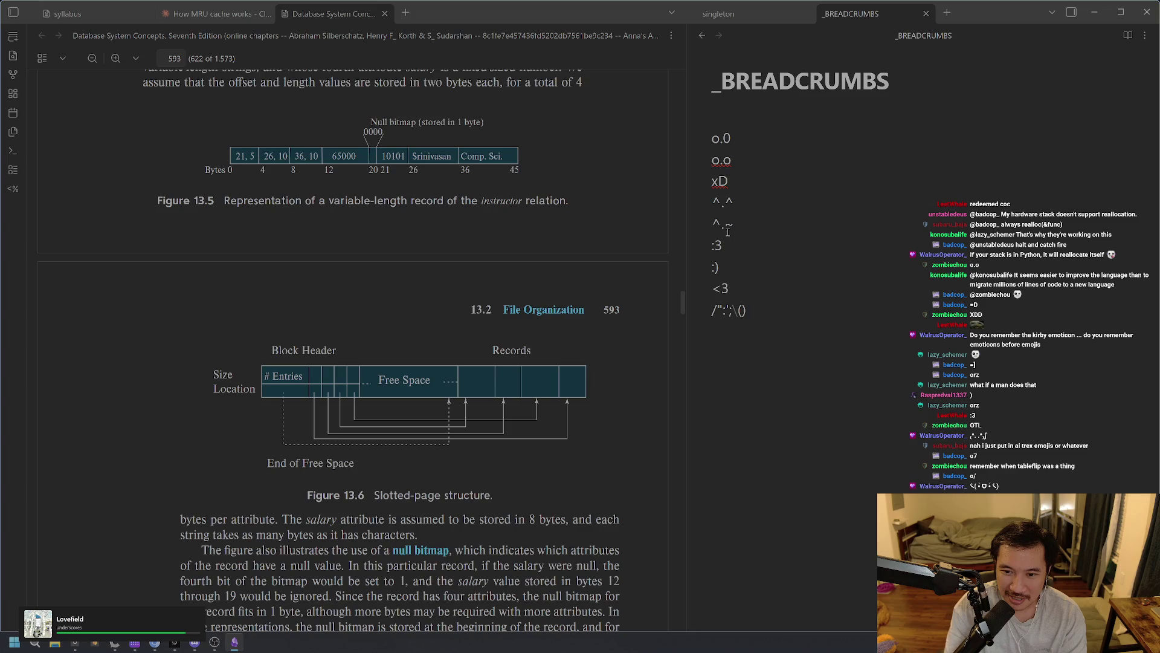
pyautogui.write('~')
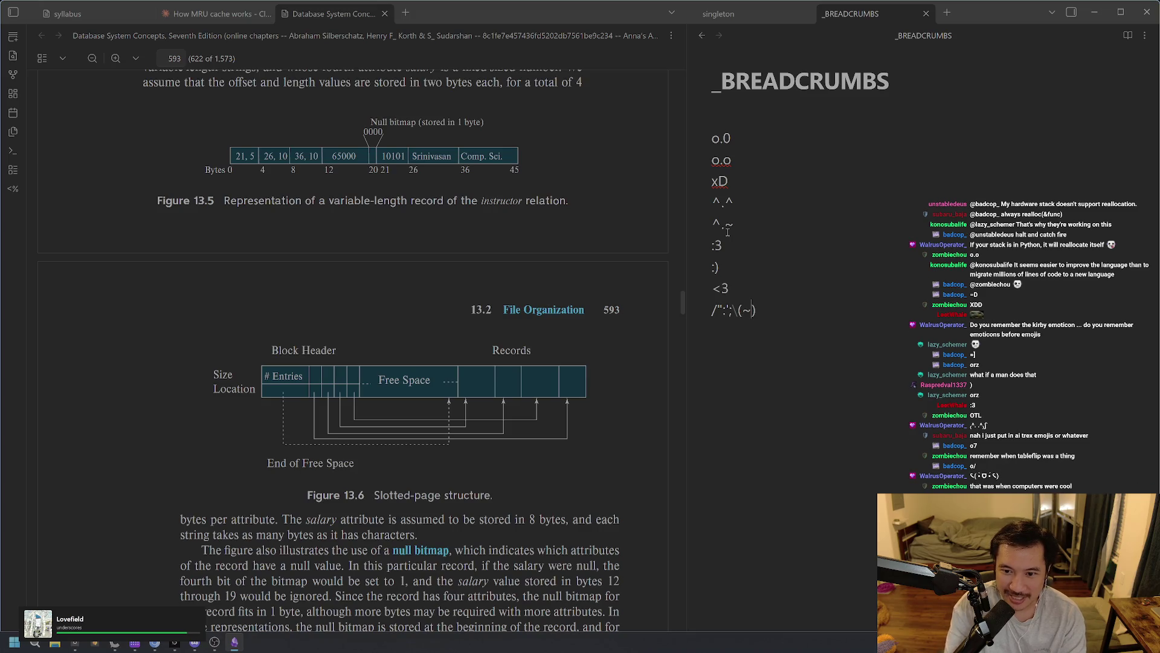
pyautogui.write('.')
pyautogui.press('Right')
pyautogui.write("'")
pyautogui.press('BackSpace')
pyautogui.write(';')
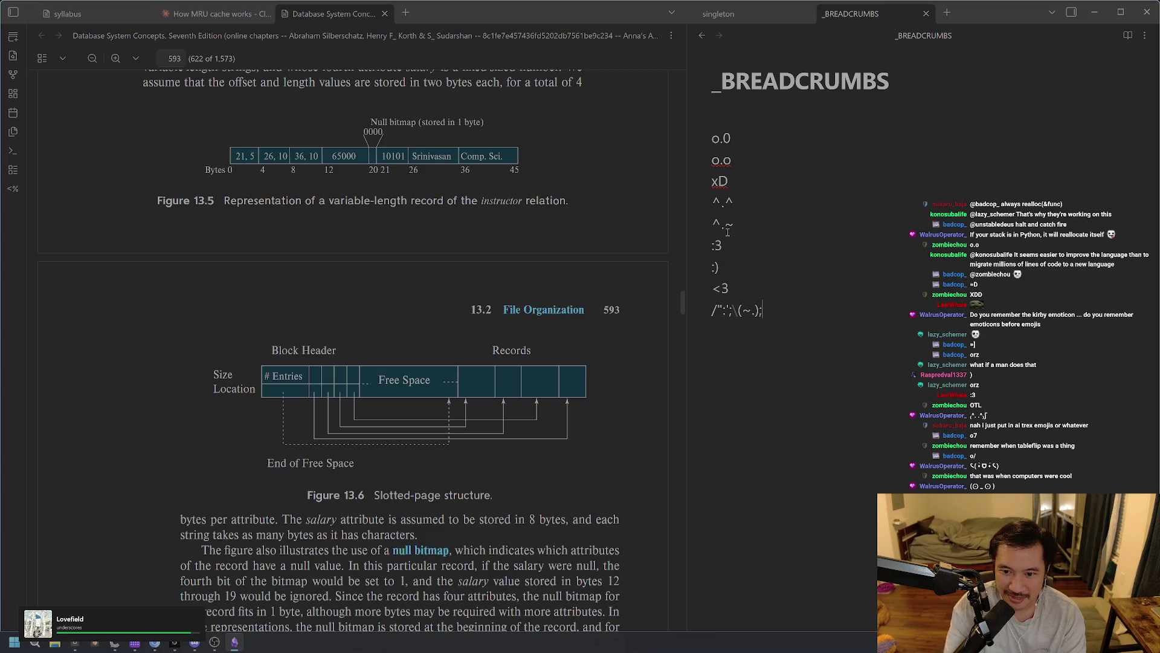
pyautogui.press('BackSpace')
pyautogui.write('\\')
# Delete the table-flip emoticon so the list ends at <3 again
pyautogui.press('Left')
pyautogui.press('Left')
pyautogui.press('Left')
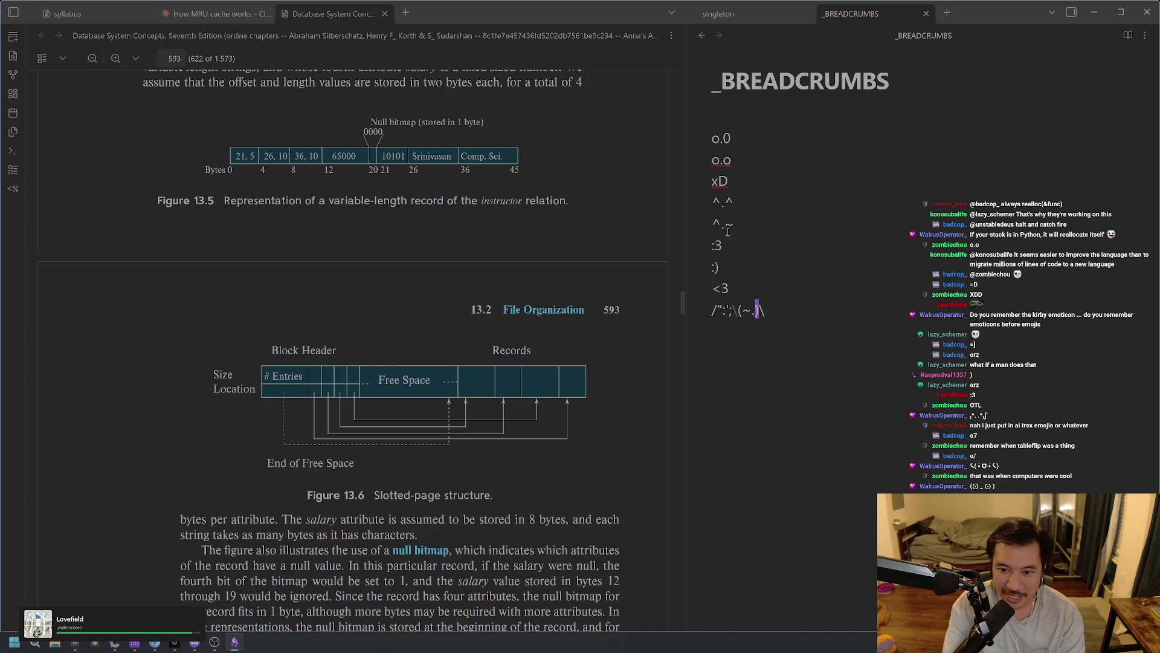
pyautogui.press('BackSpace')
pyautogui.press('BackSpace')
pyautogui.press('BackSpace')
pyautogui.press('BackSpace')
pyautogui.hotkey('shift', 'Right')
pyautogui.hotkey('shift', 'End')
pyautogui.press('BackSpace')
pyautogui.press('BackSpace')
pyautogui.press('Home')
pyautogui.hotkey('shift', 'Right')
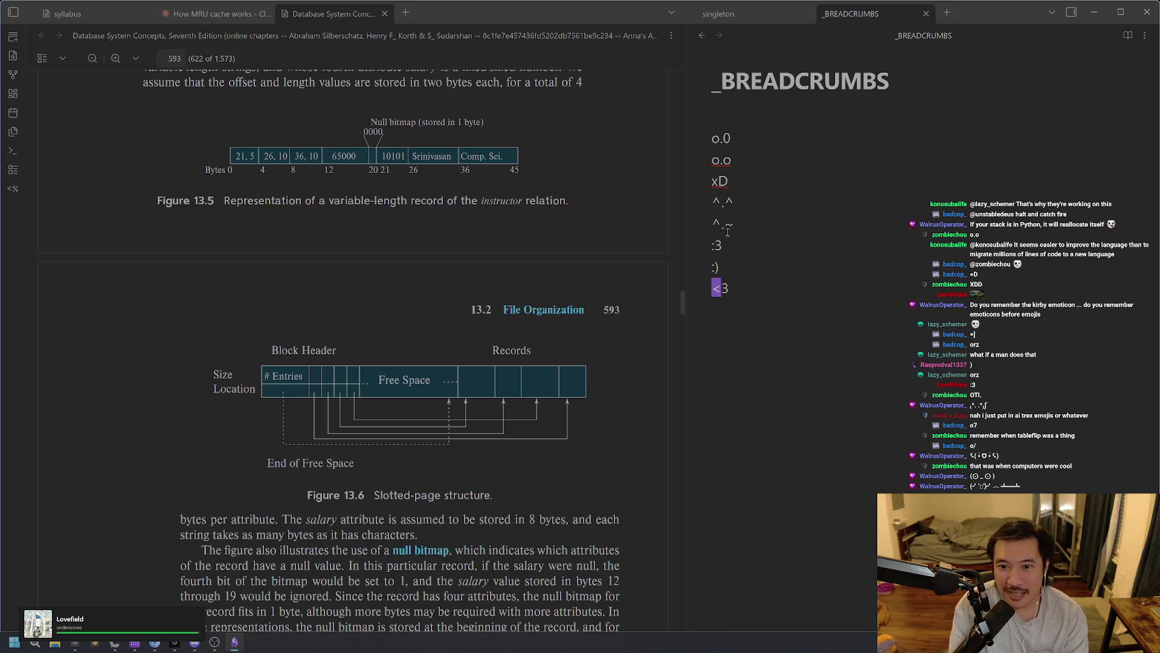
pyautogui.hotkey('alt', 'Tab')
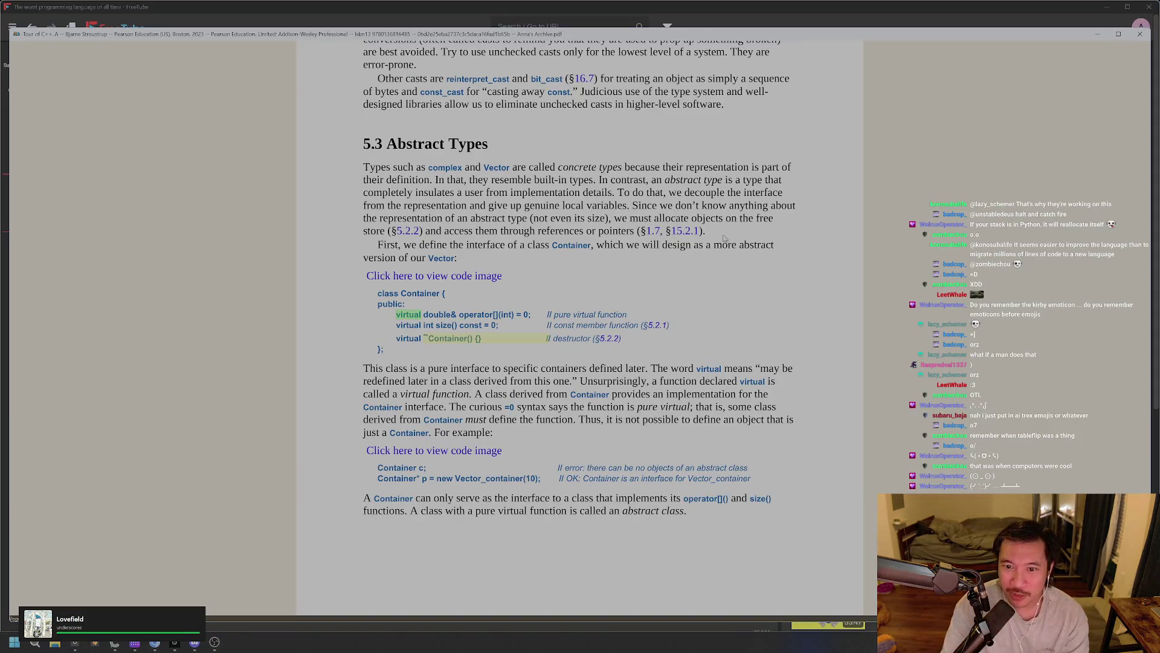
# Return to the Jane Street locality post tab and scroll to the is_int example
pyautogui.hotkey('alt', 'Tab')
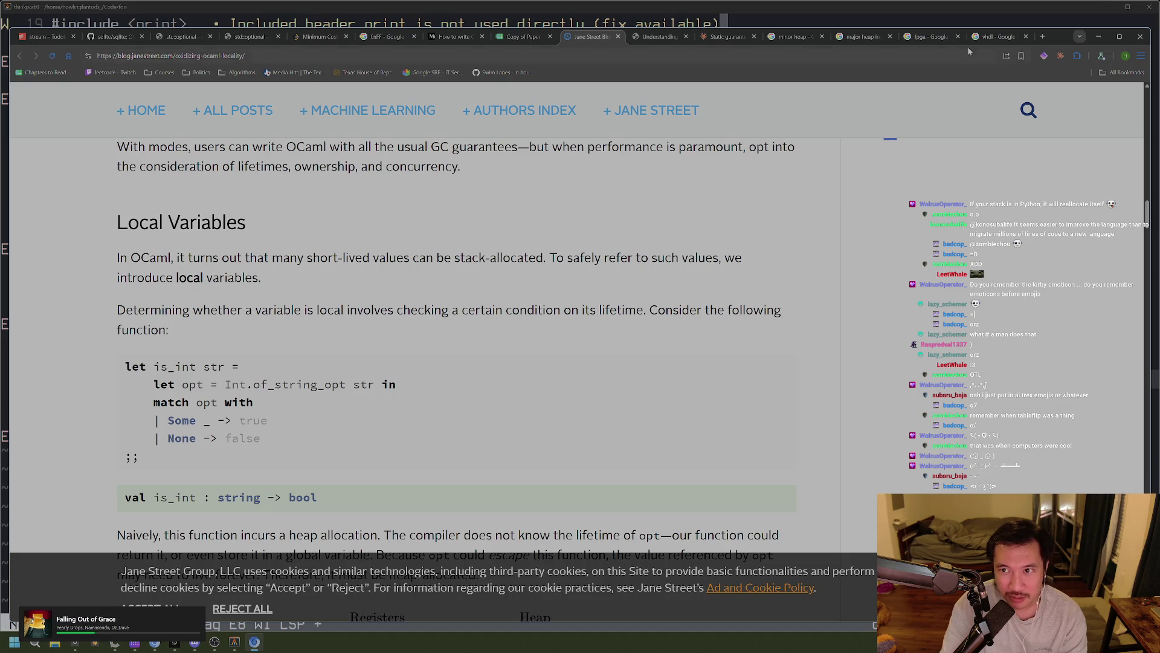
pyautogui.click(858, 36)
pyautogui.scroll(4, 661, 39)
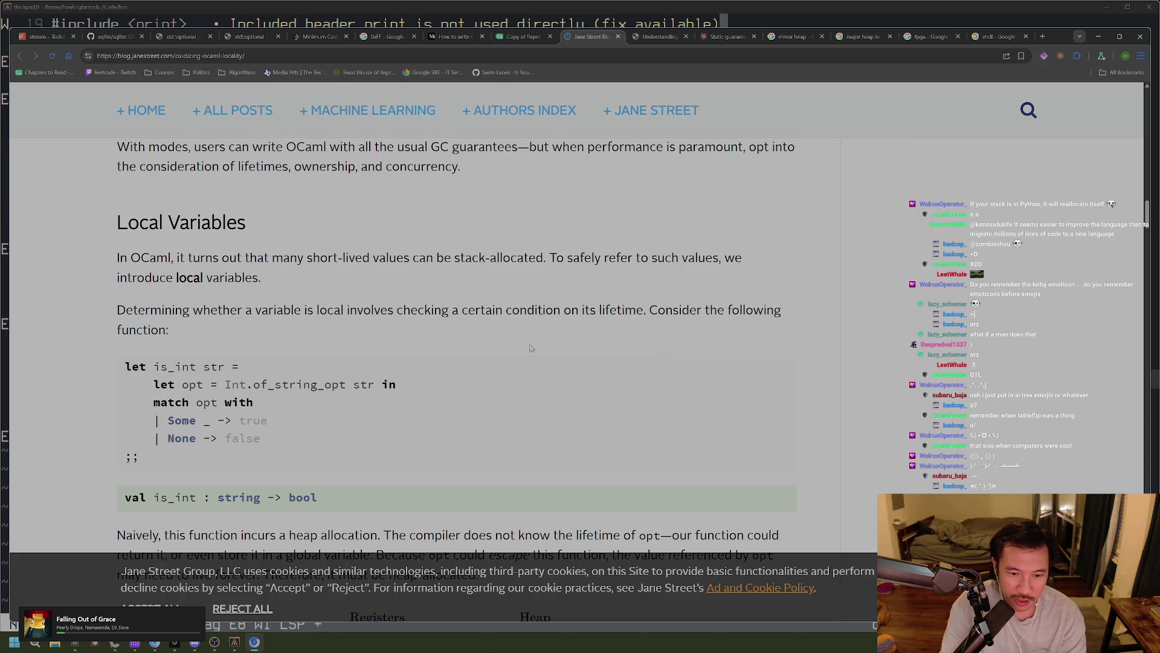
pyautogui.scroll(-2, 414, 350)
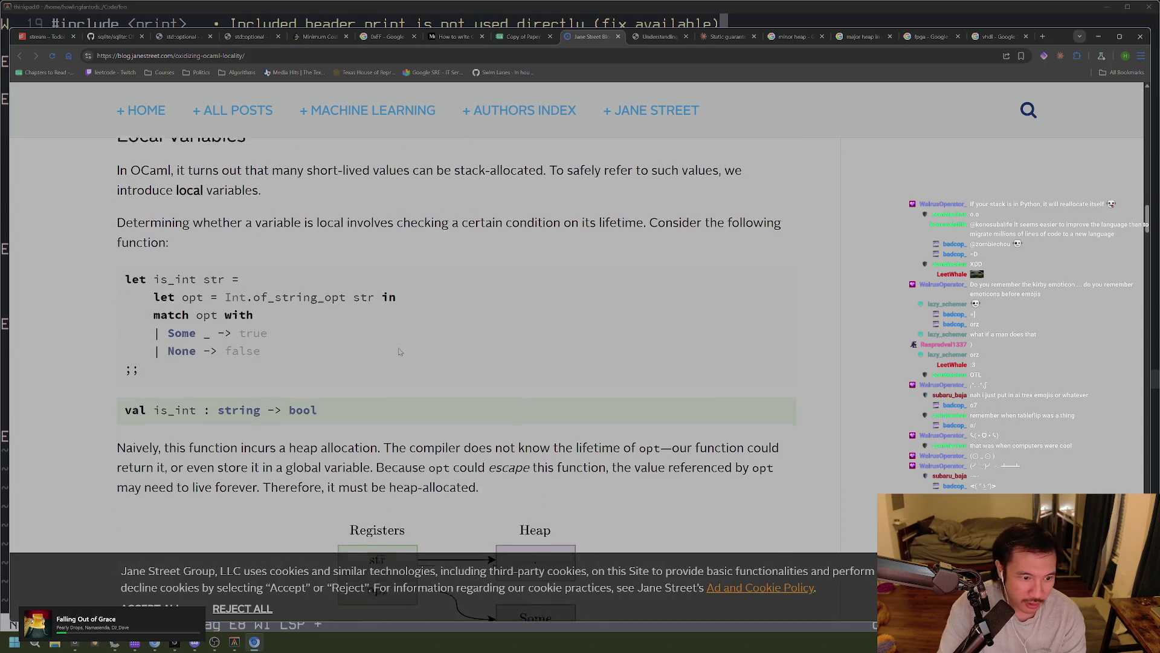
pyautogui.scroll(2, 414, 351)
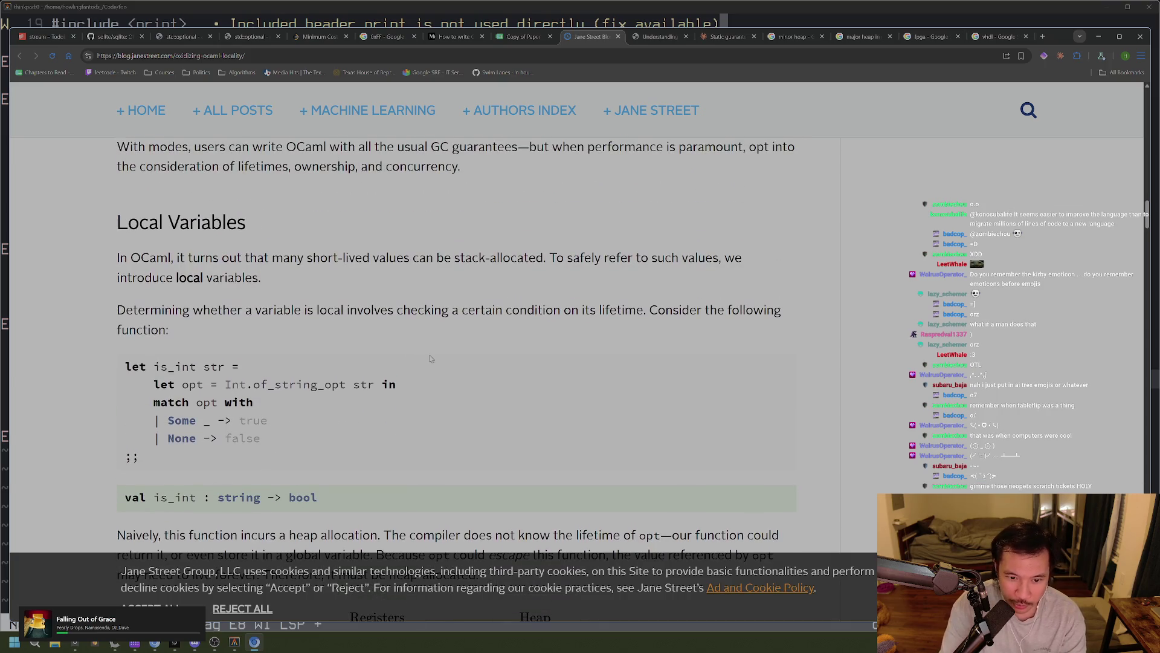
pyautogui.scroll(-2, 423, 358)
pyautogui.scroll(-1, 431, 358)
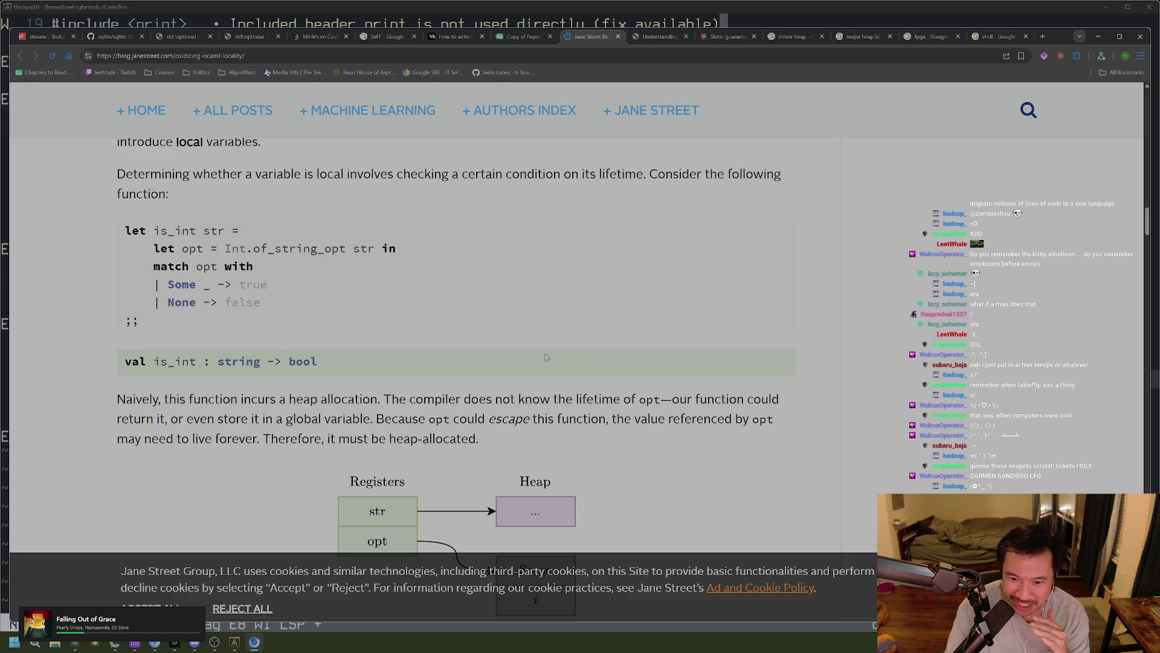
pyautogui.scroll(2, 568, 384)
pyautogui.scroll(8, 568, 385)
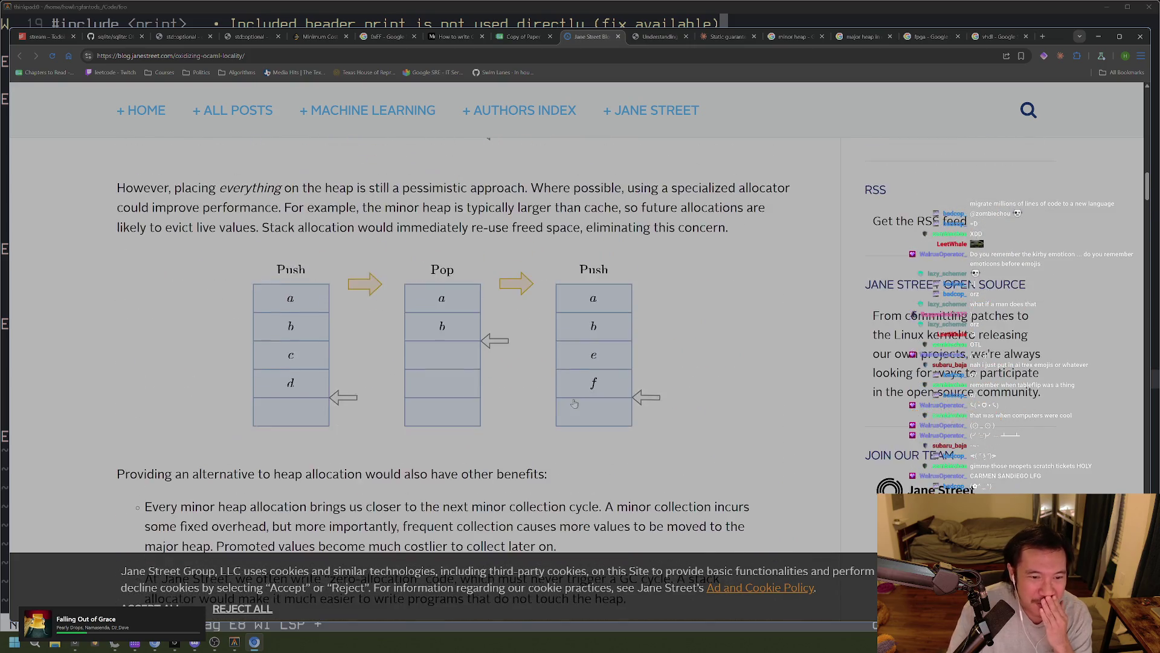
pyautogui.scroll(2, 574, 403)
pyautogui.scroll(-5, 574, 403)
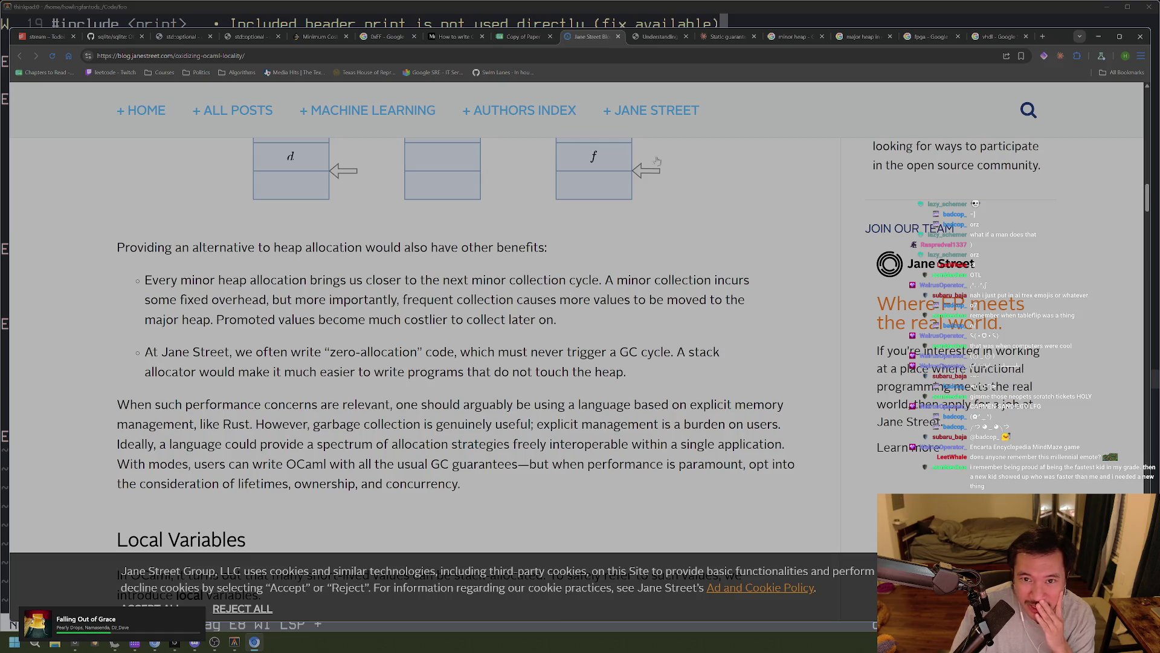
pyautogui.scroll(-3, 463, 349)
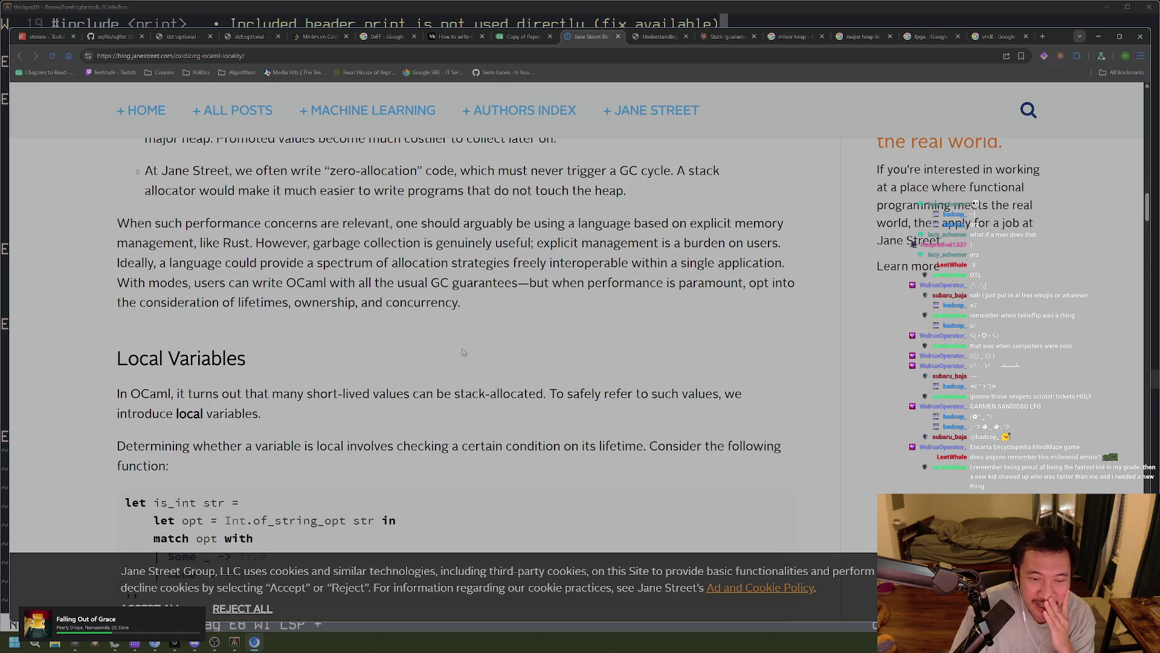
pyautogui.scroll(-2, 466, 360)
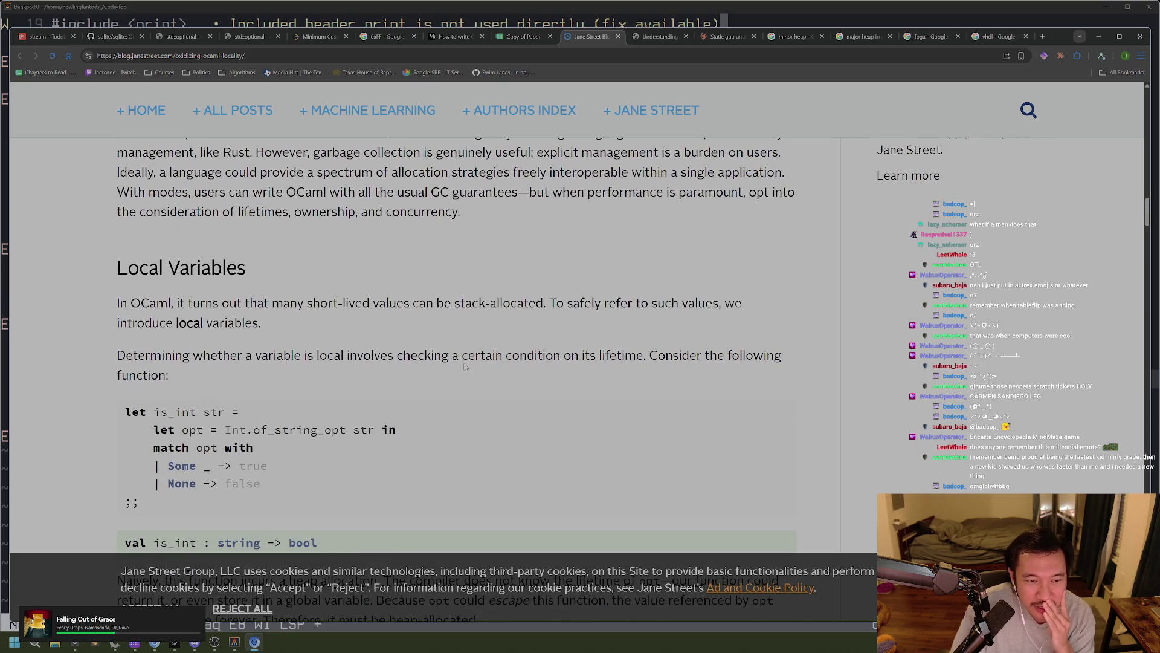
pyautogui.scroll(-1, 466, 366)
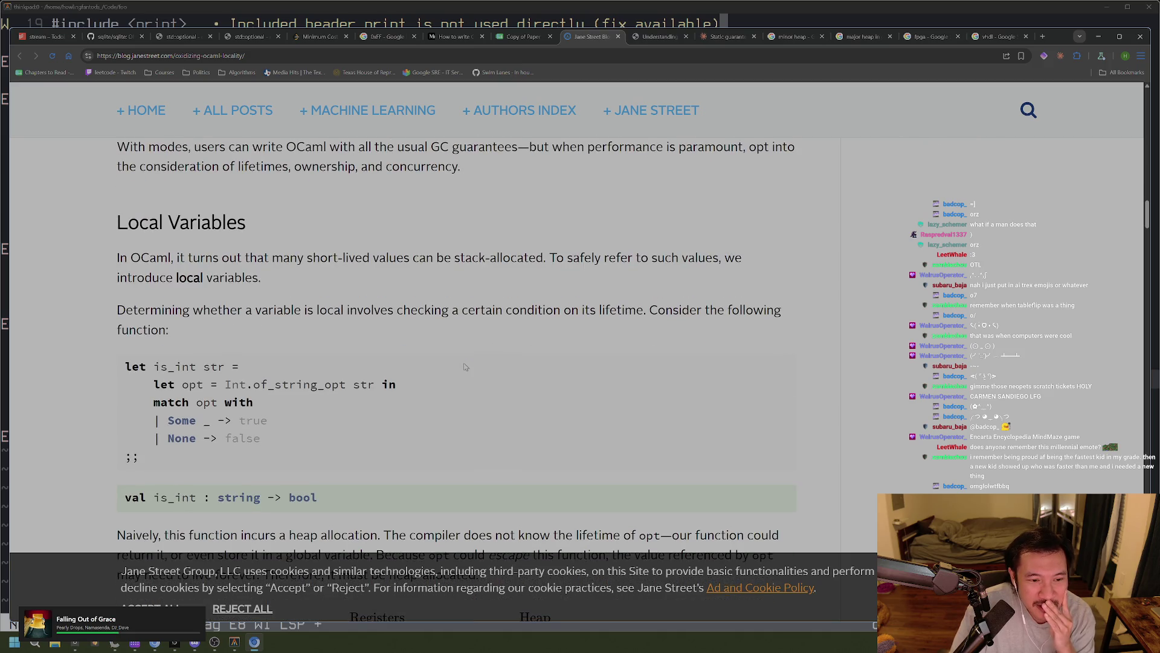
pyautogui.rightClick(464, 366)
# Dismiss the code block's context menu and scroll through the Local Variables section
pyautogui.click(440, 353)
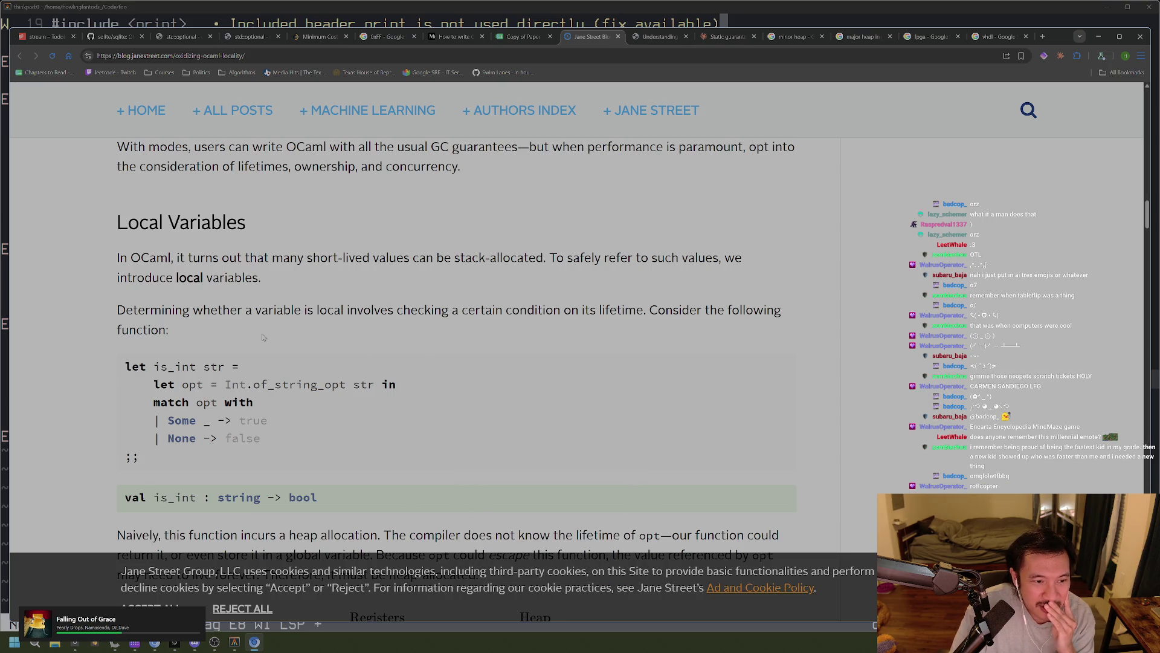
pyautogui.scroll(-1, 151, 284)
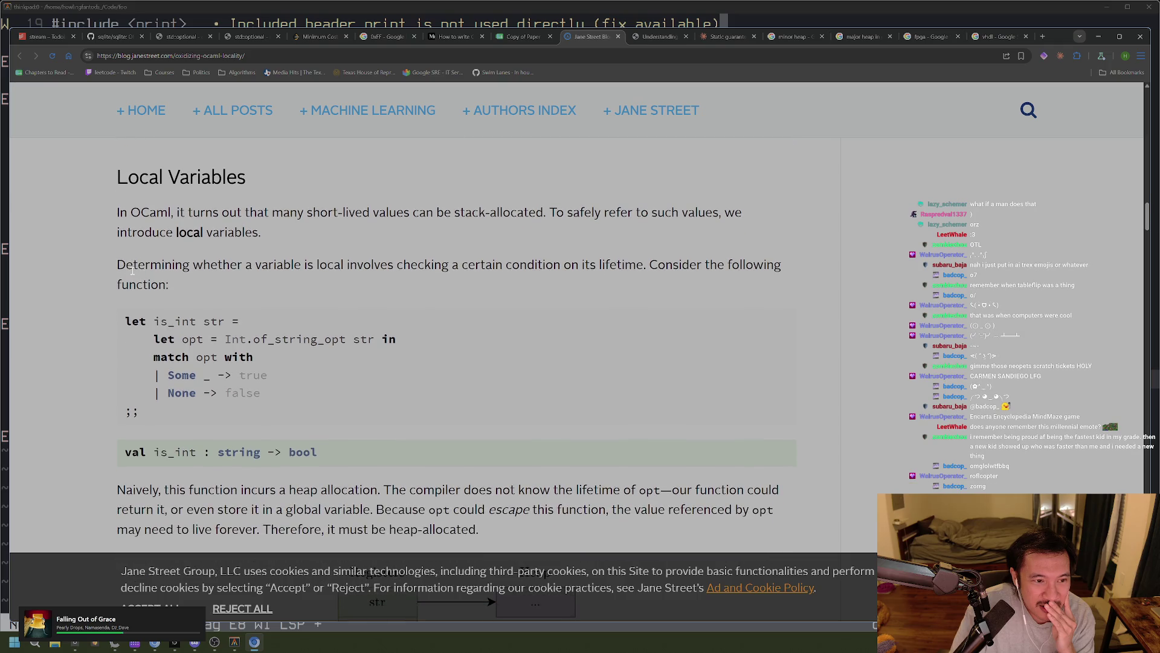
pyautogui.scroll(5, 132, 272)
pyautogui.scroll(-3, 131, 273)
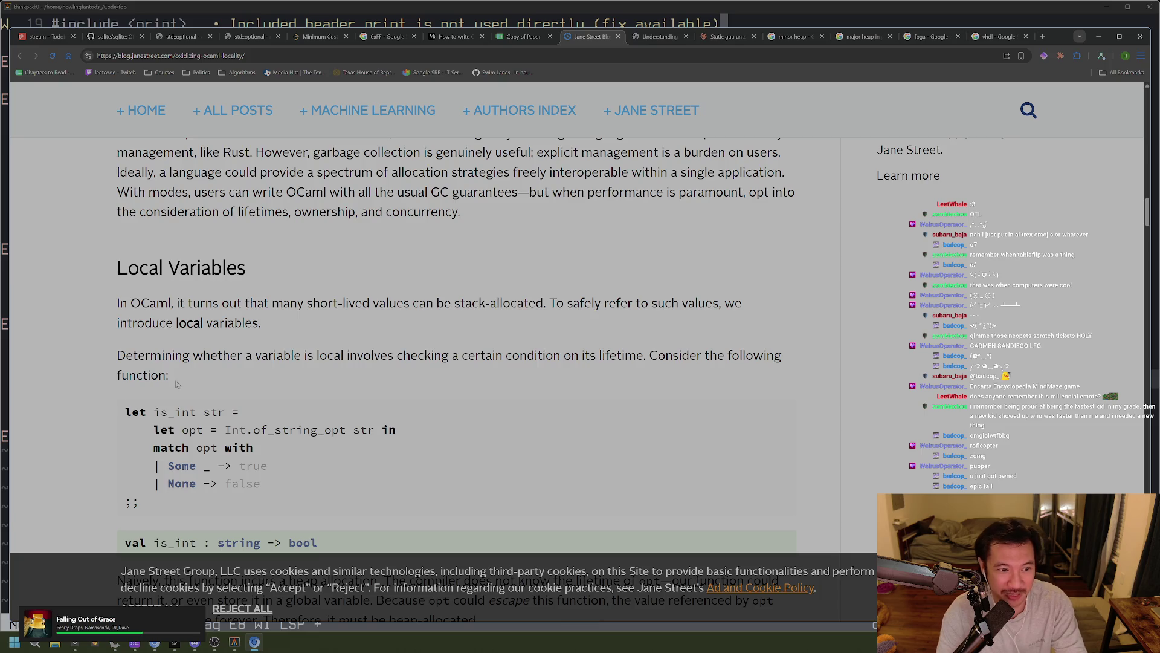
# Select the Local Variables intro text, then open a new Google start-page tab
pyautogui.moveTo(183, 379)
pyautogui.mouseDown()
pyautogui.moveTo(139, 357)
pyautogui.moveTo(111, 311)
pyautogui.mouseUp()
pyautogui.click(208, 351)
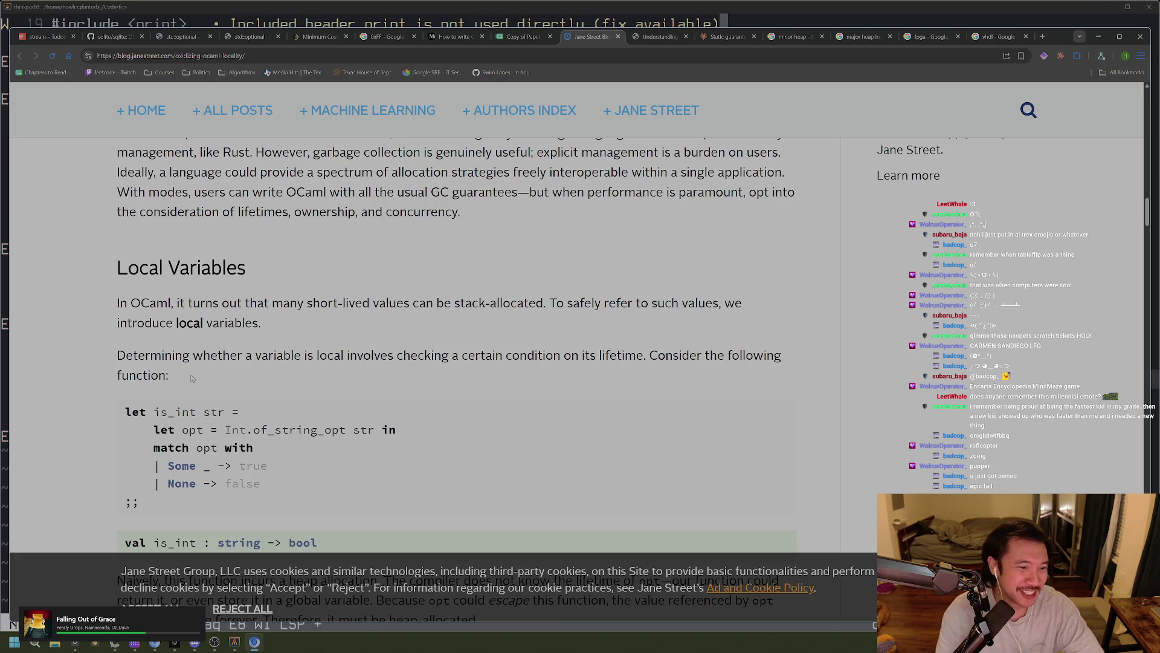
pyautogui.scroll(-2, 209, 387)
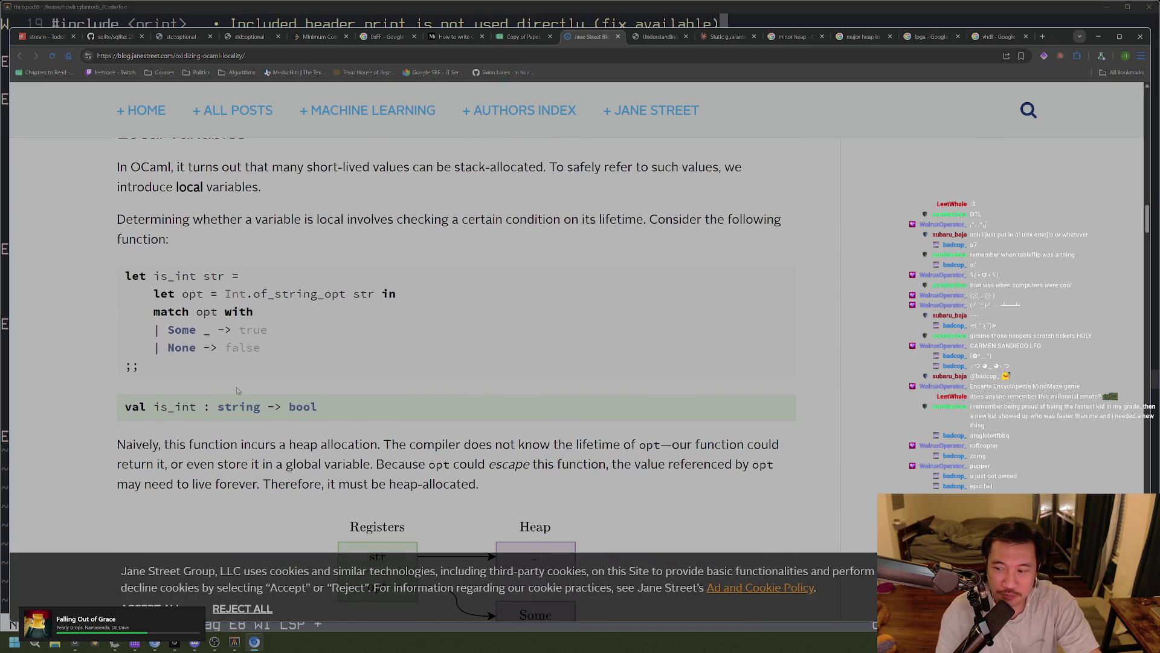
pyautogui.hotkey('ctrl', 't')
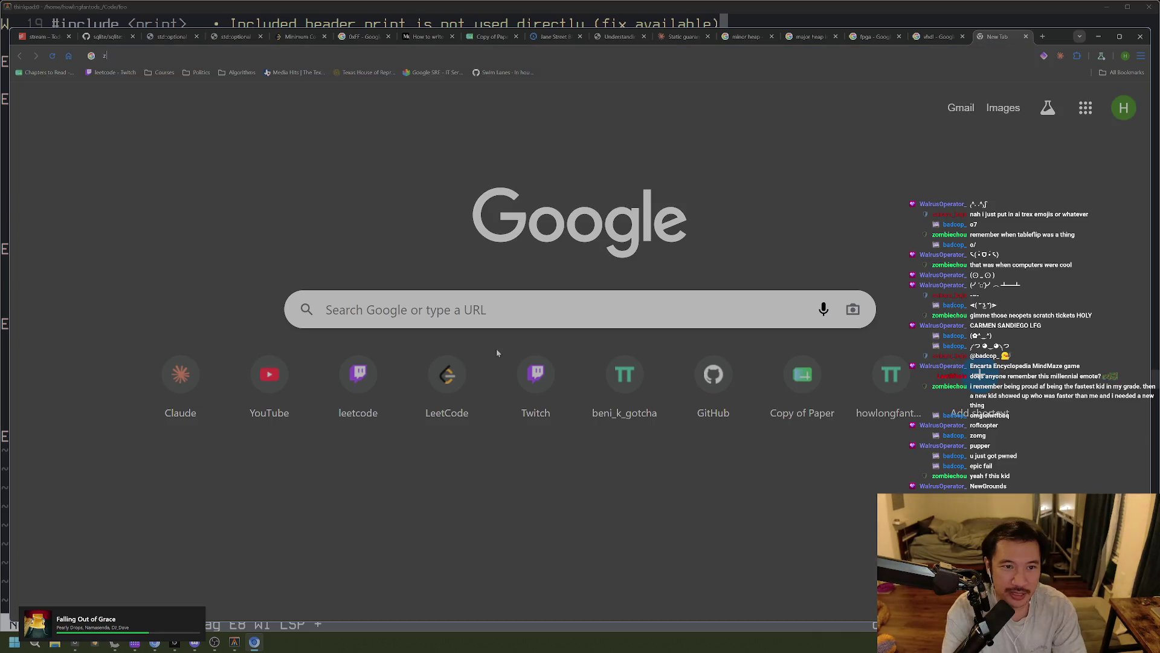
# Search 'zoo magazine for kids', view the Zoobooks Bats magazine details, then close the tab
pyautogui.write('zoo magazine for kids')
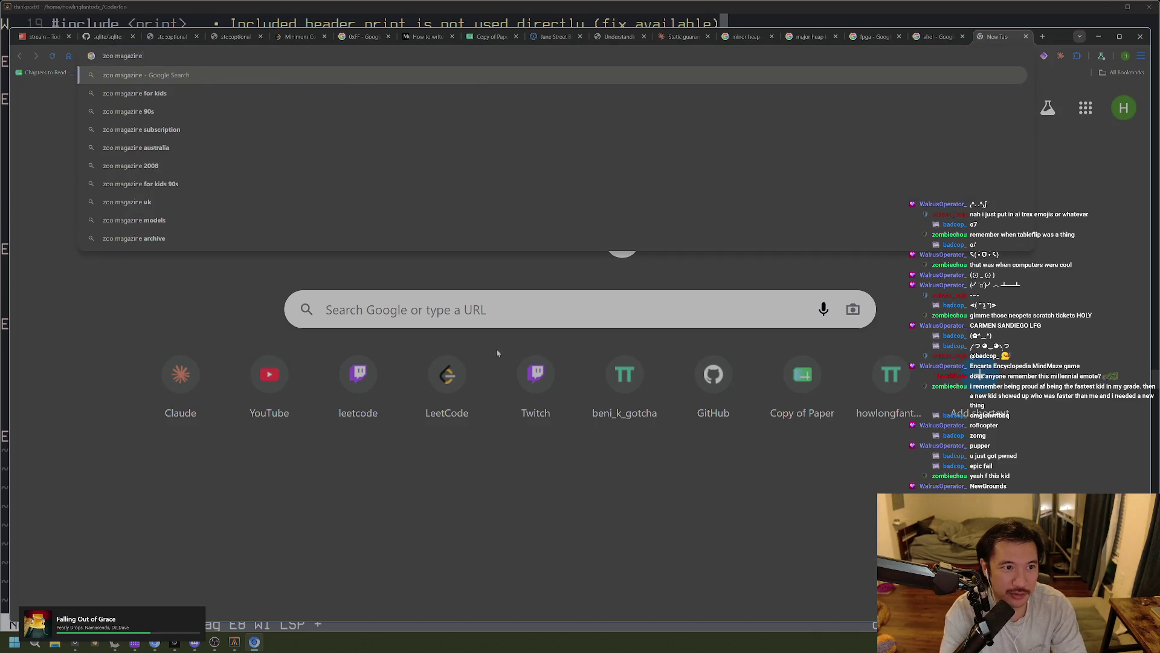
pyautogui.press('Return')
pyautogui.scroll(-2, 498, 423)
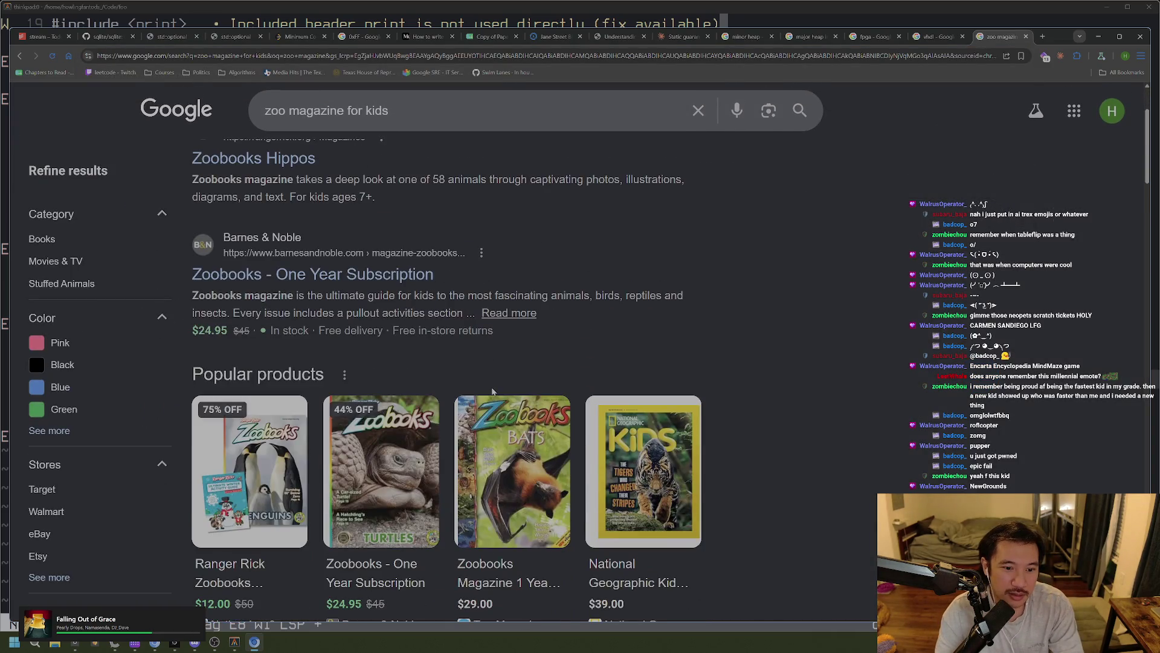
pyautogui.click(511, 456)
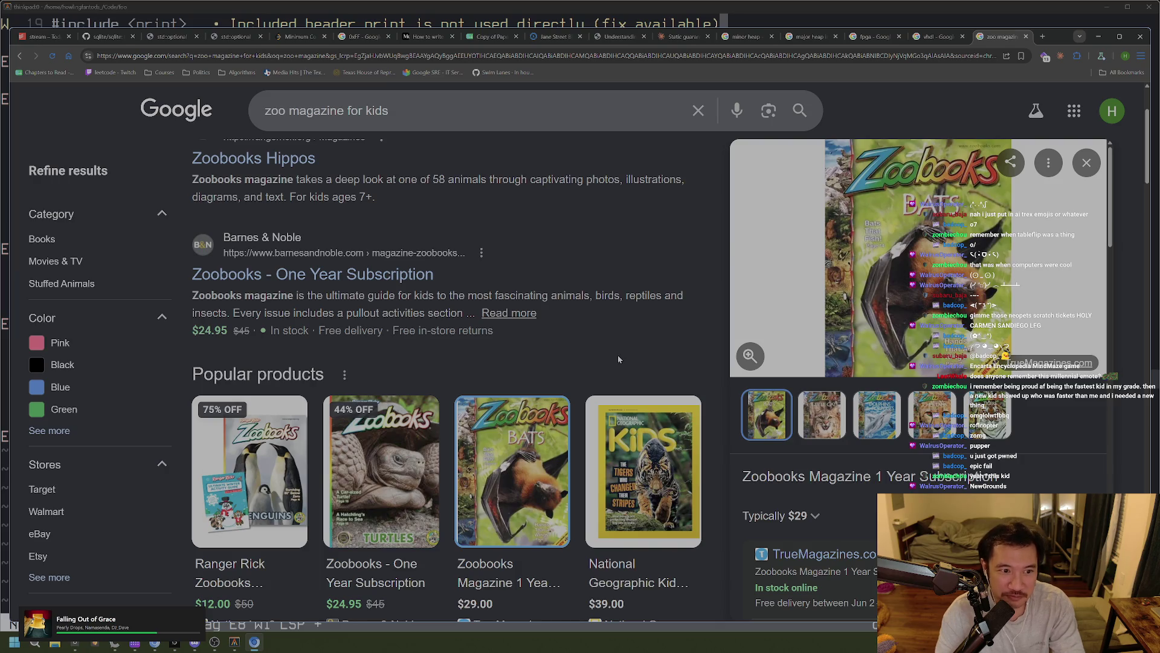
pyautogui.scroll(-5, 619, 360)
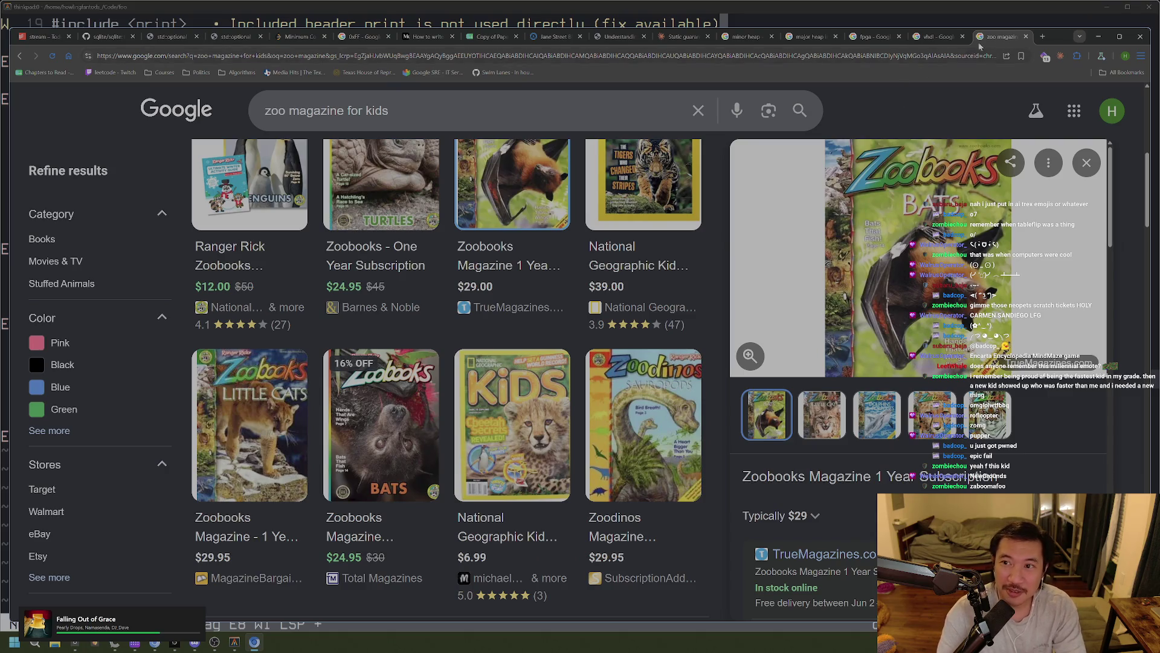
pyautogui.hotkey('ctrl', 'w')
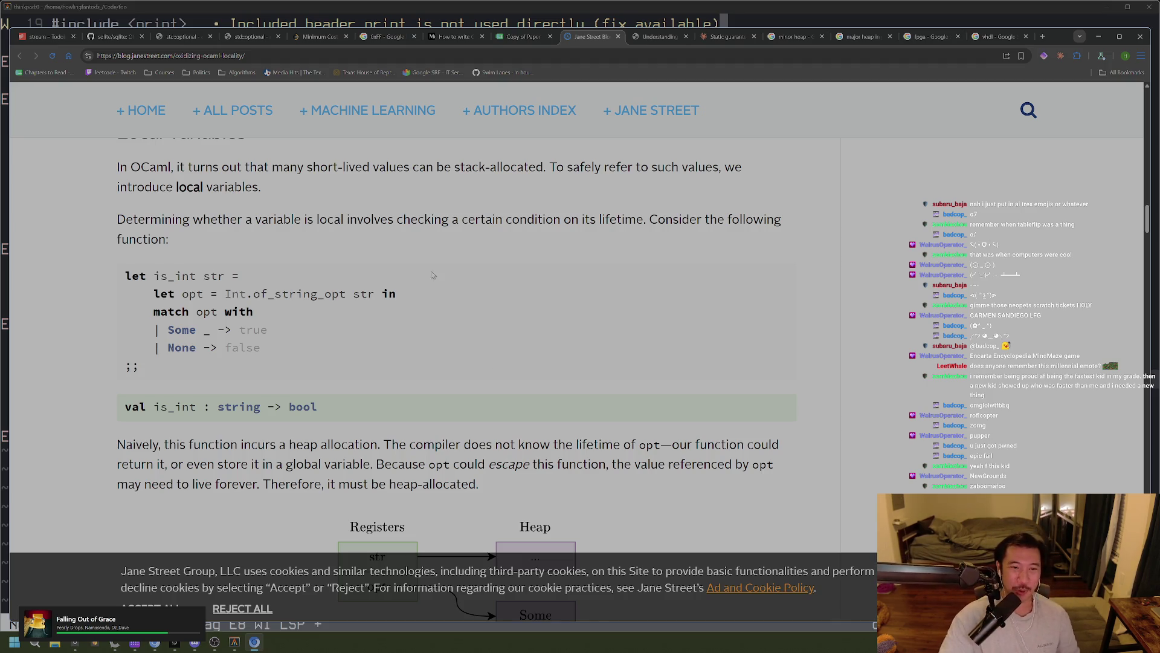
# Scroll back to the is_int example and highlight the sentence about checking a variable's lifetime
pyautogui.scroll(1, 479, 325)
pyautogui.scroll(2, 479, 325)
pyautogui.scroll(-2, 381, 308)
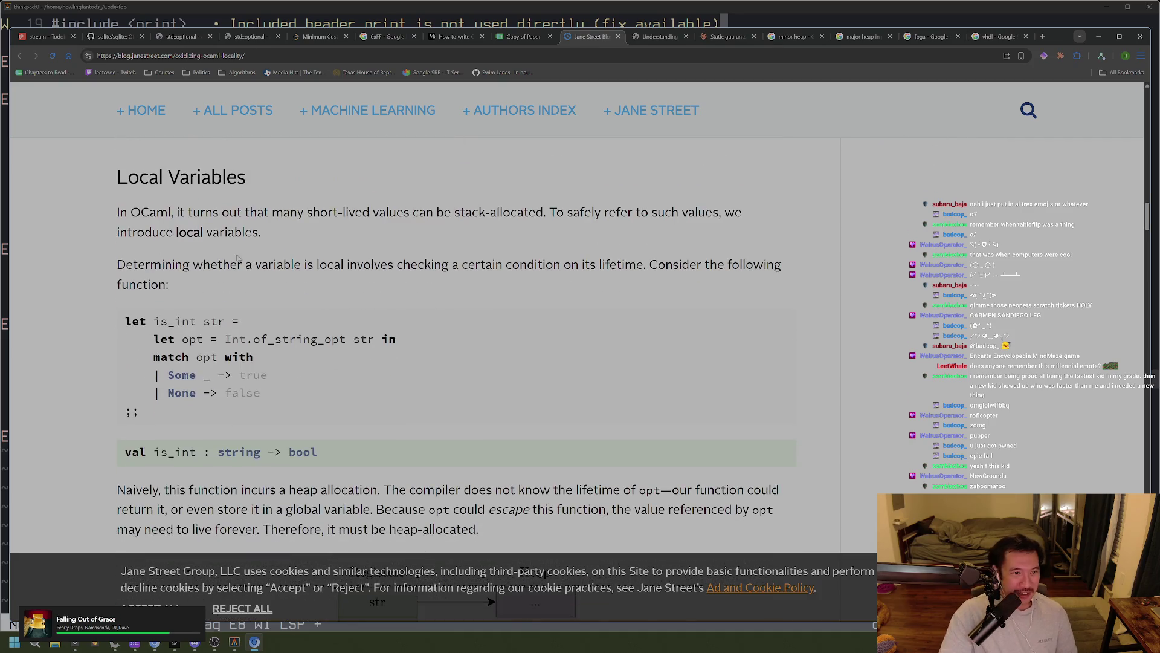
pyautogui.scroll(-3, 237, 258)
pyautogui.scroll(4, 295, 278)
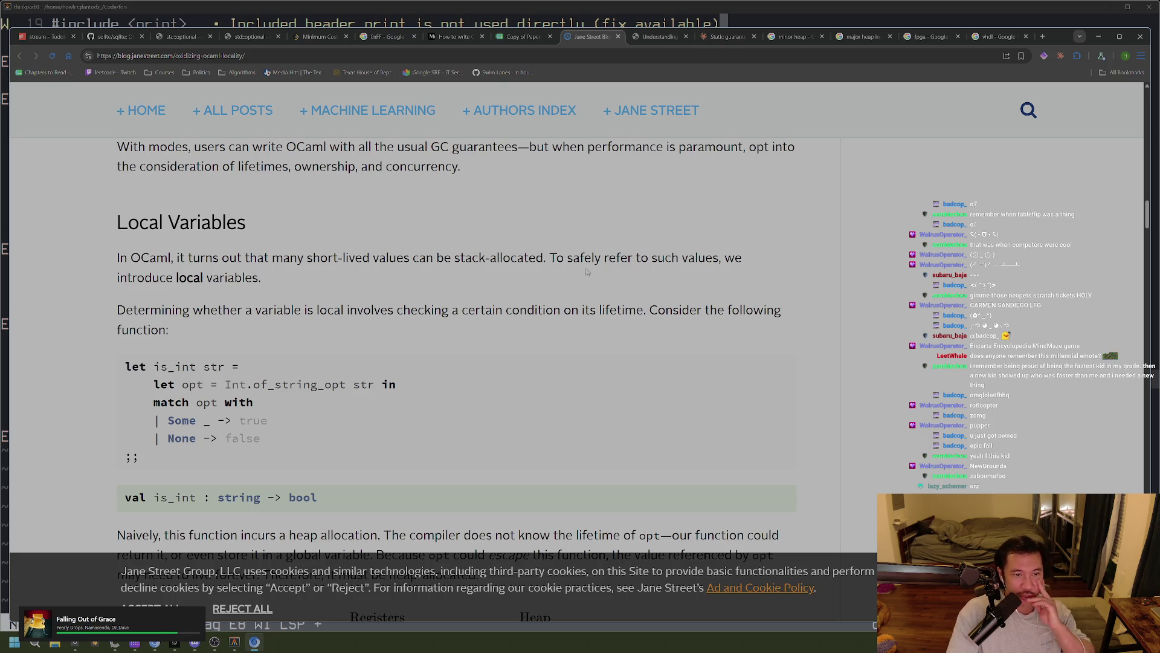
pyautogui.moveTo(316, 309); pyautogui.dragTo(450, 309)
pyautogui.moveTo(462, 310); pyautogui.dragTo(469, 311)
pyautogui.click(468, 312)
pyautogui.moveTo(609, 311); pyautogui.dragTo(626, 311)
pyautogui.click(639, 310)
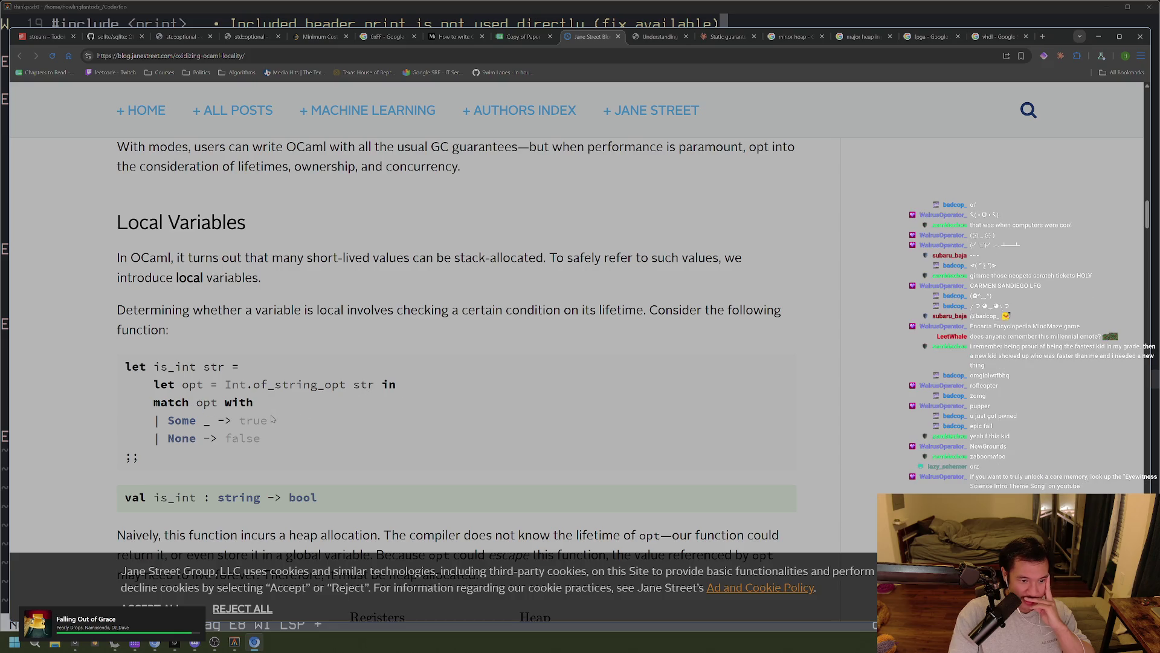
# Highlight parts of the 'let opt = Int.of_string_opt str in' line, such as in and Int
pyautogui.moveTo(187, 385); pyautogui.dragTo(397, 386)
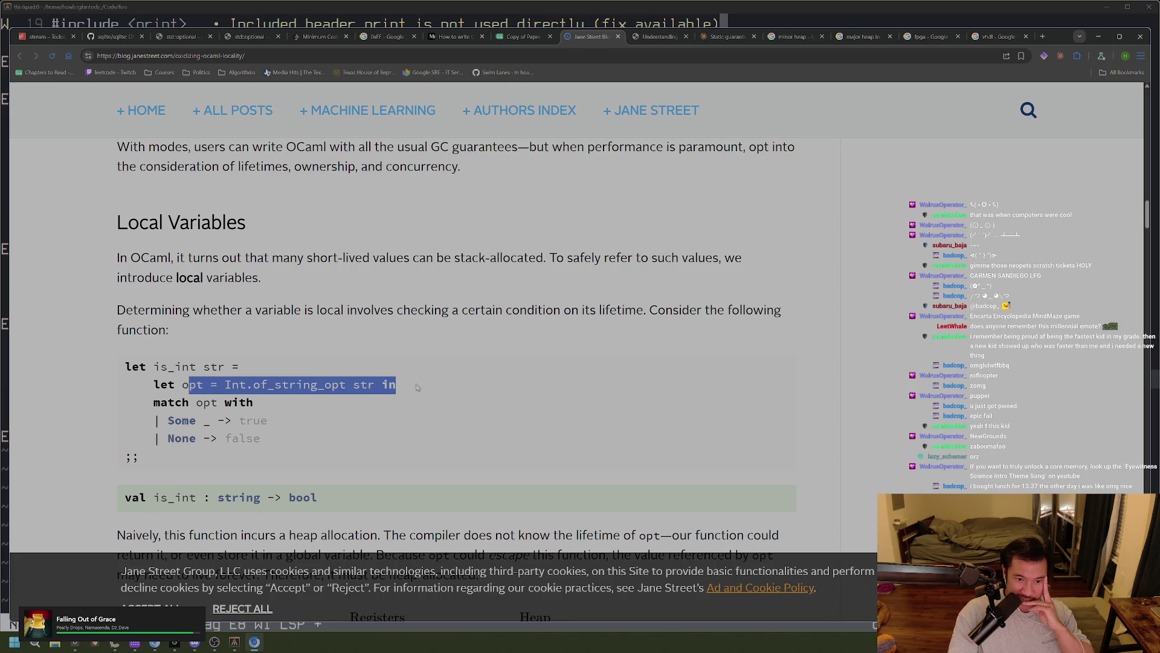
pyautogui.click(426, 411)
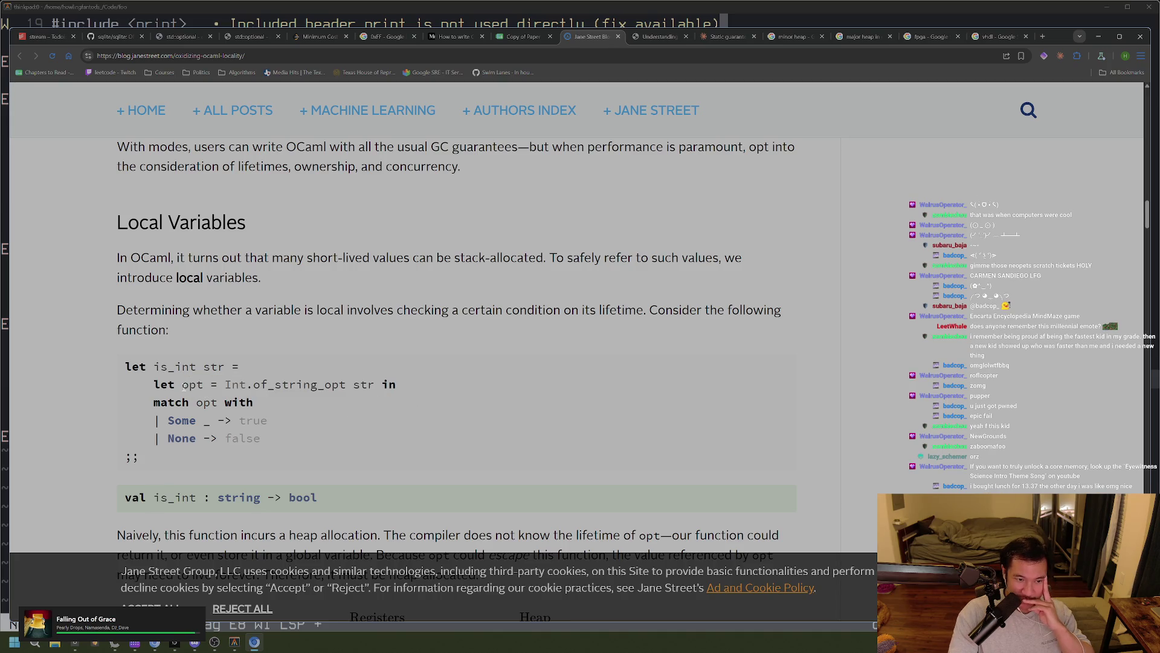
pyautogui.doubleClick(389, 385)
pyautogui.click(301, 411)
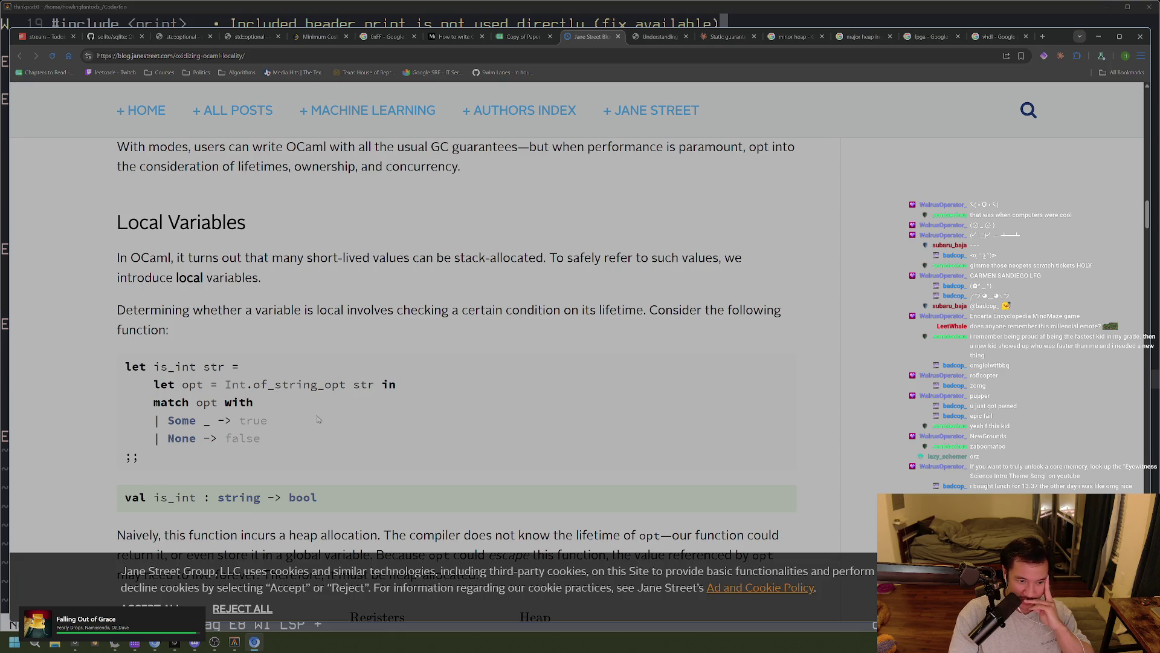
pyautogui.doubleClick(393, 385)
pyautogui.click(358, 404)
pyautogui.doubleClick(250, 385)
pyautogui.click(288, 410)
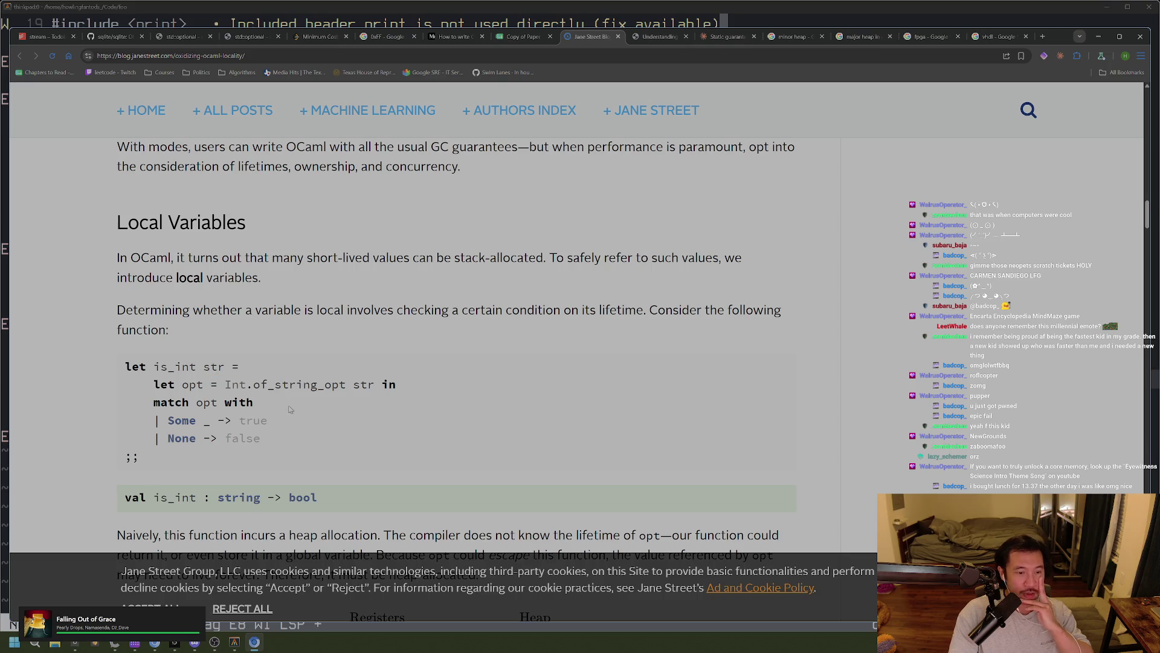
# Select from the trailing in through the match opt with line, then scroll to the heap explanation
pyautogui.doubleClick(389, 384)
pyautogui.click(388, 384)
pyautogui.doubleClick(388, 384)
pyautogui.moveTo(381, 384)
pyautogui.mouseDown()
pyautogui.moveTo(406, 390)
pyautogui.moveTo(254, 404)
pyautogui.mouseUp()
pyautogui.click(393, 386)
pyautogui.click(306, 422)
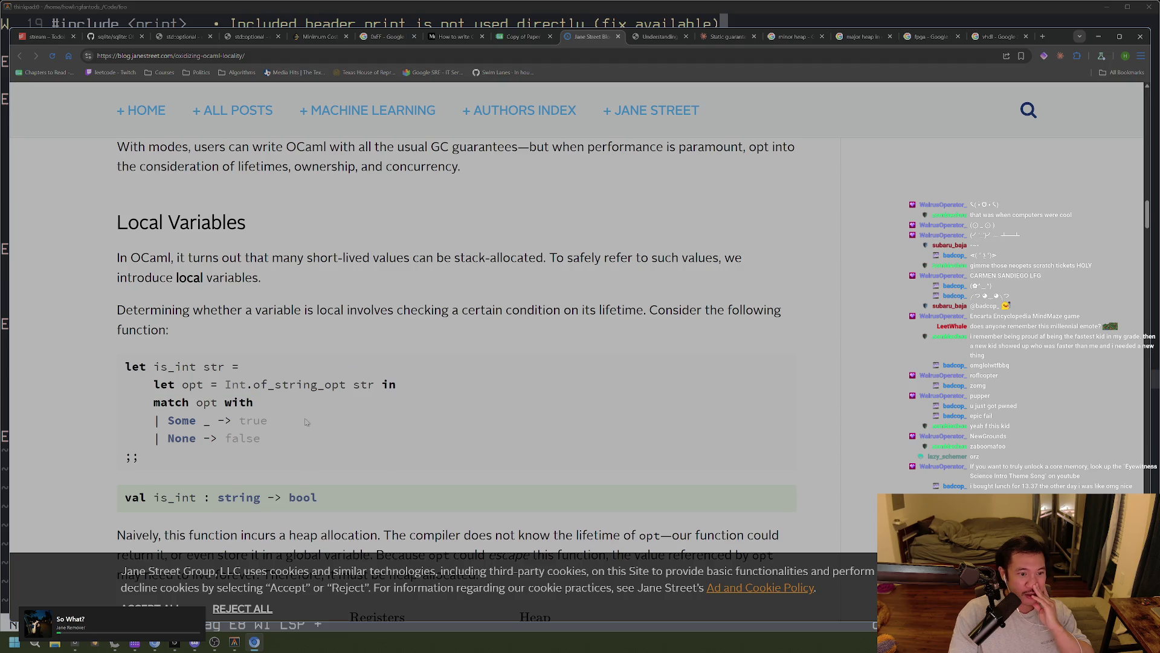
pyautogui.scroll(-1, 306, 422)
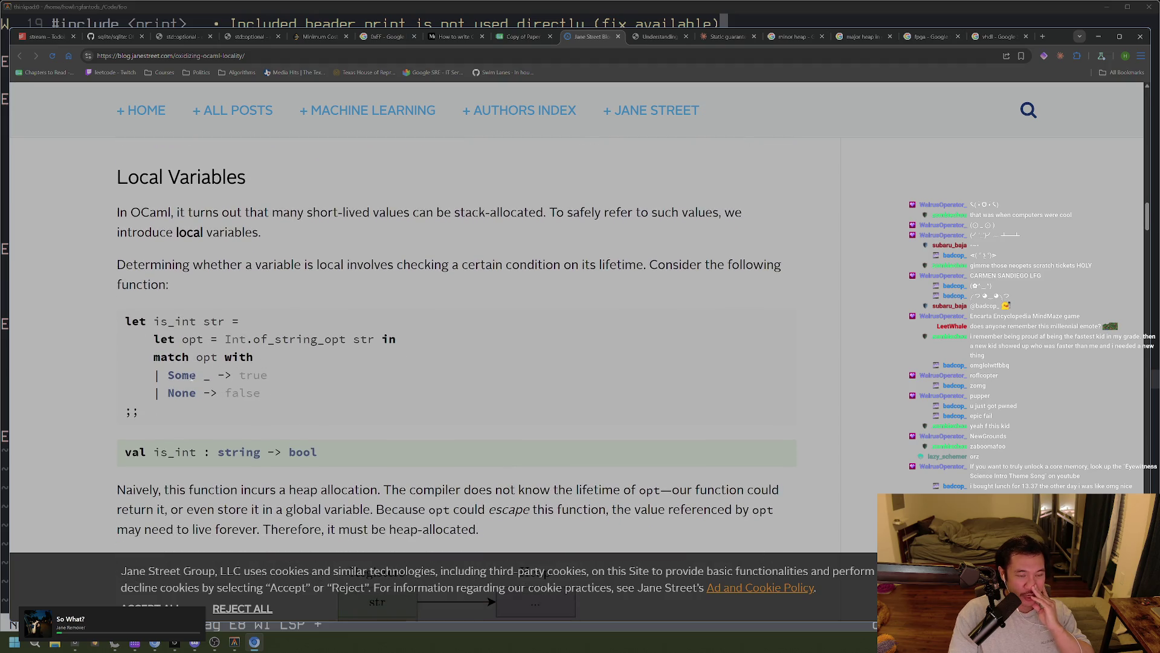
pyautogui.moveTo(196, 375)
pyautogui.mouseDown()
pyautogui.moveTo(276, 379)
pyautogui.moveTo(261, 394)
pyautogui.mouseUp()
pyautogui.scroll(-3, 278, 402)
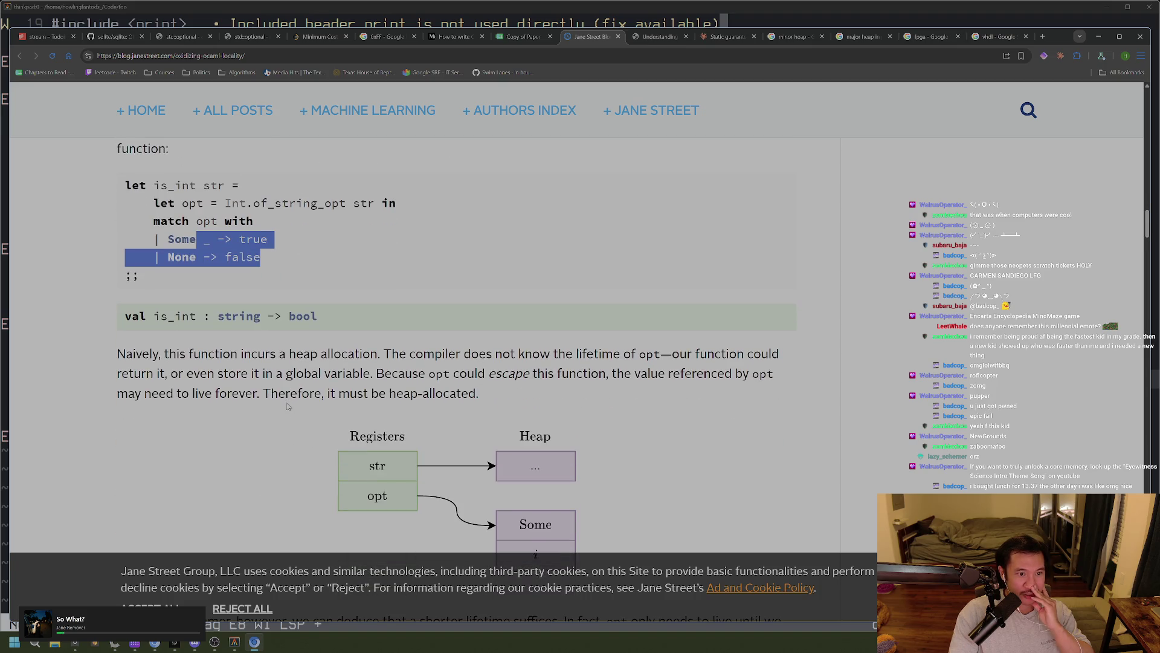
pyautogui.click(356, 325)
pyautogui.scroll(-1, 355, 324)
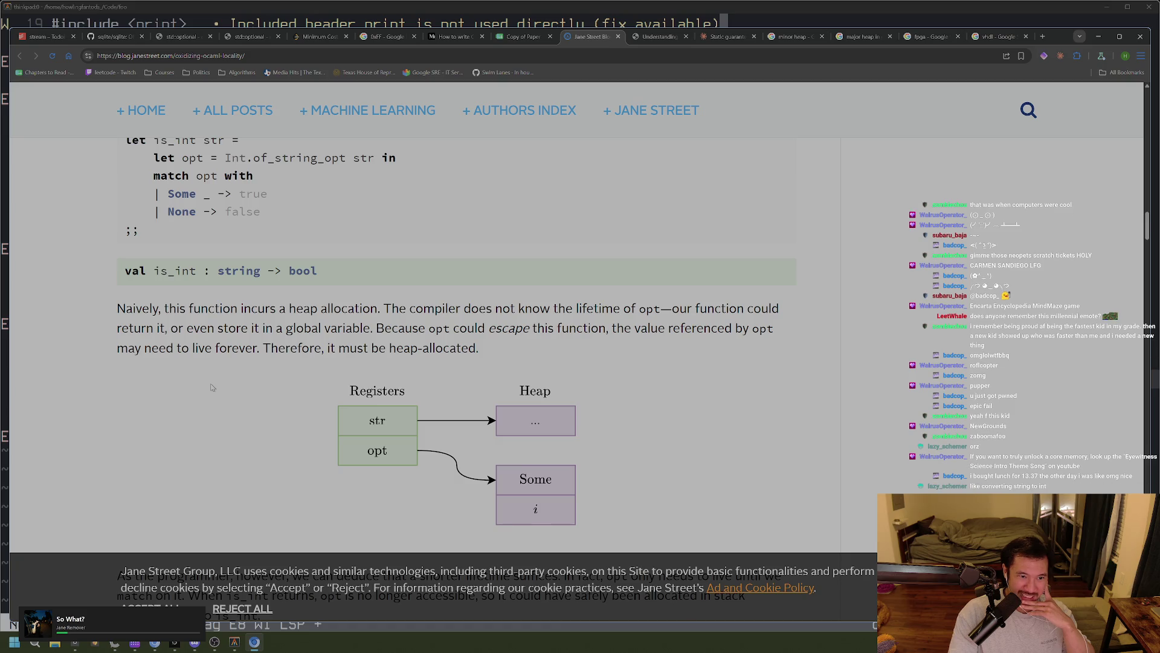
pyautogui.scroll(3, 212, 387)
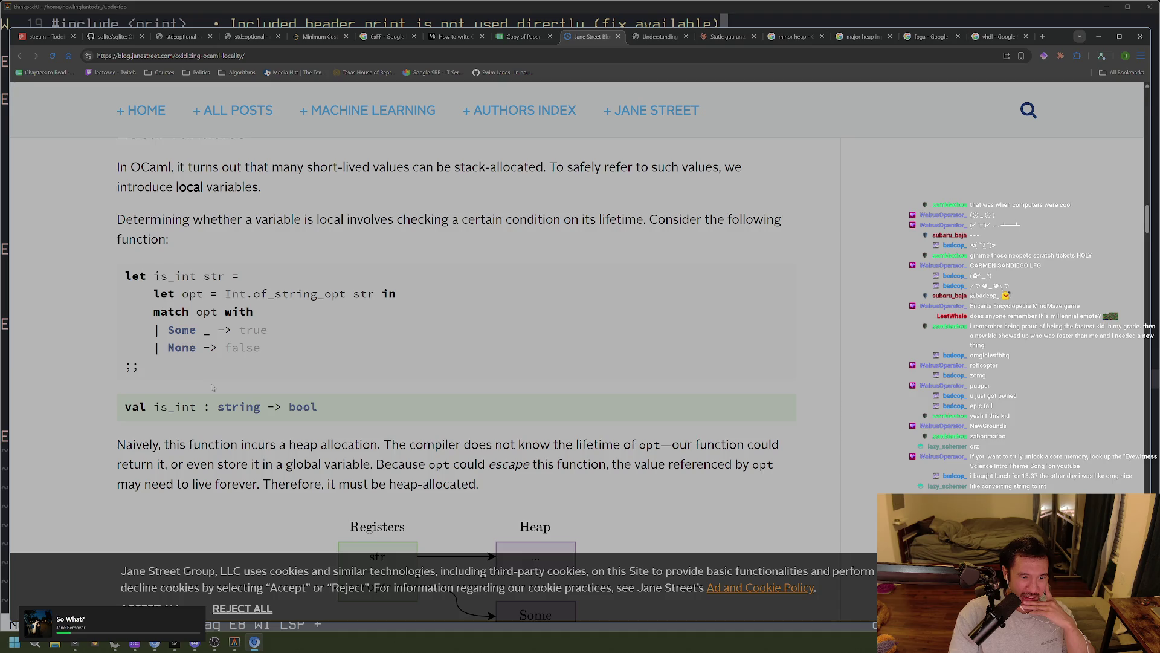
pyautogui.moveTo(316, 352); pyautogui.dragTo(91, 319)
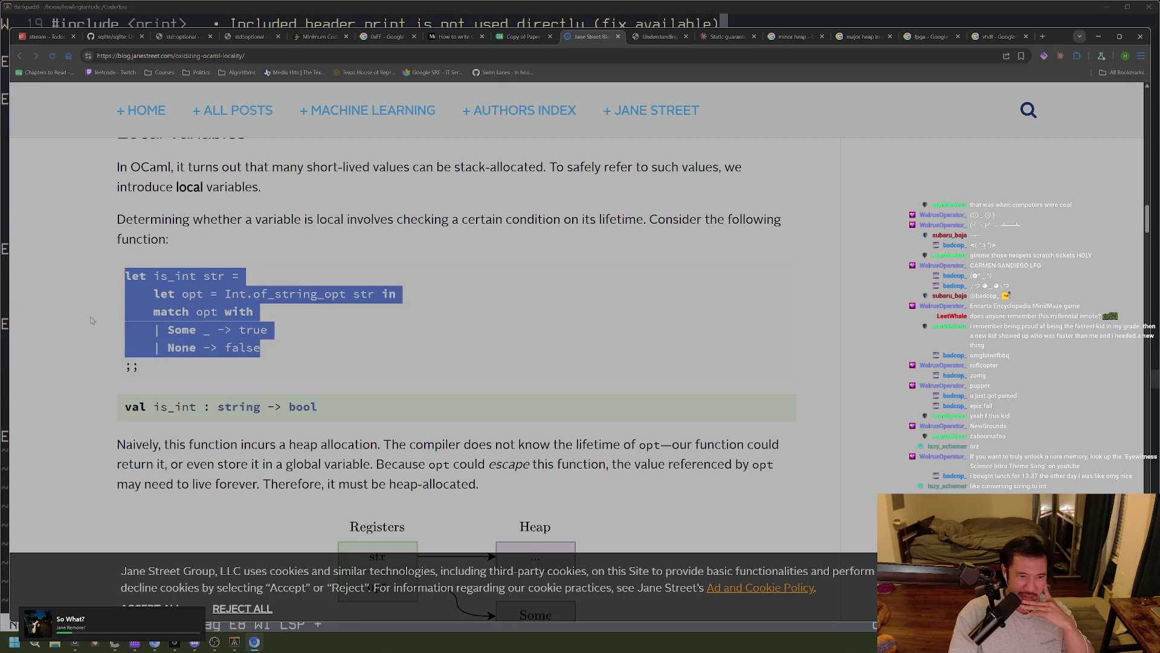
pyautogui.click(99, 316)
pyautogui.scroll(-3, 320, 371)
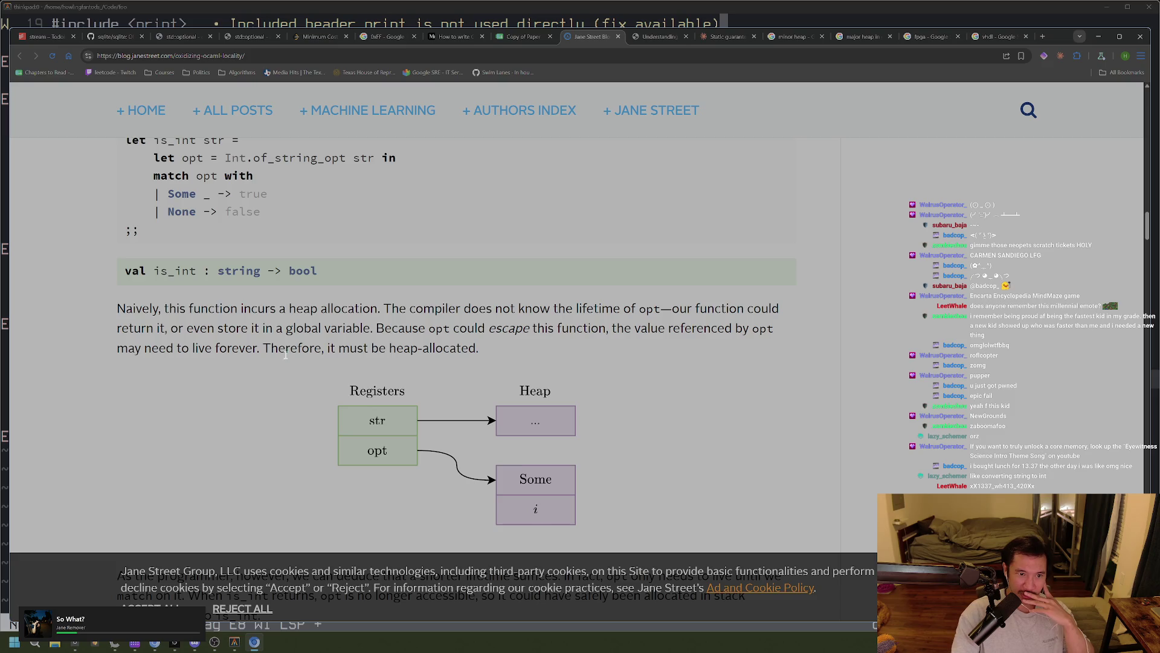
pyautogui.scroll(1, 384, 400)
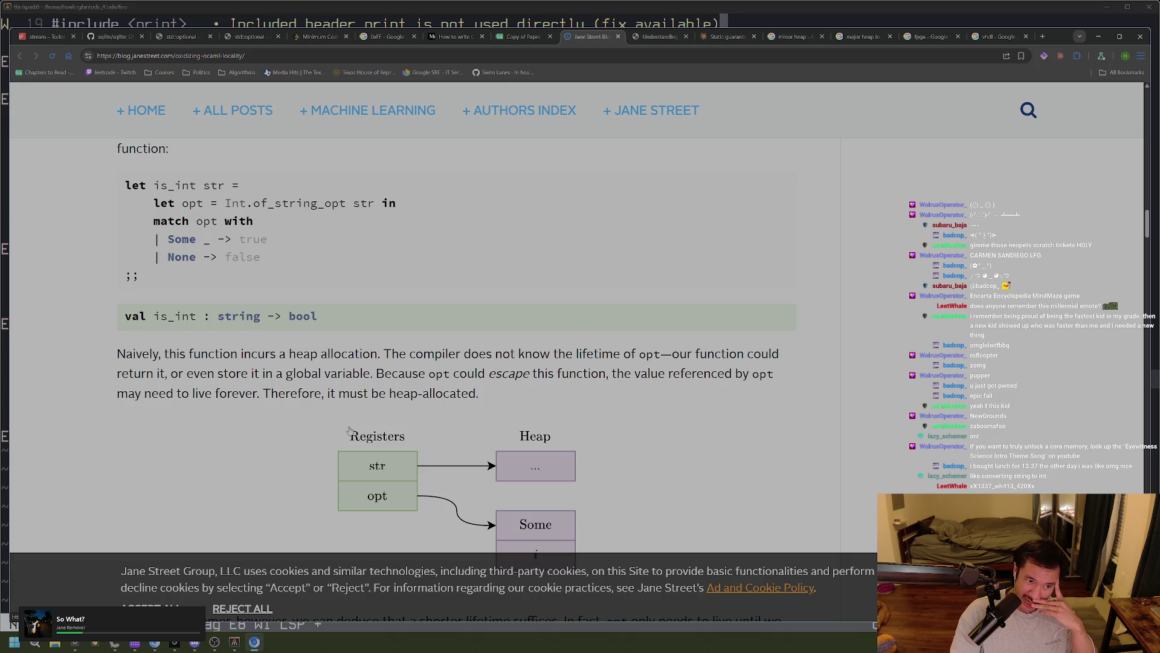
pyautogui.moveTo(182, 204)
pyautogui.mouseDown()
pyautogui.moveTo(218, 224)
pyautogui.moveTo(268, 227)
pyautogui.mouseUp()
pyautogui.click(207, 185)
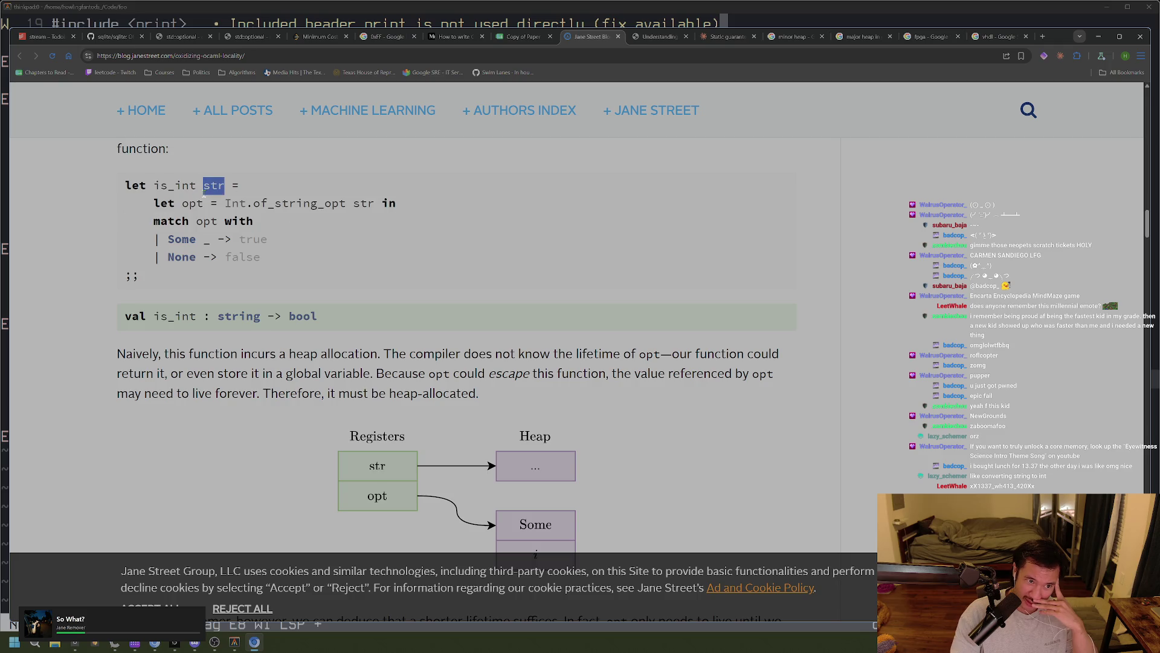
pyautogui.moveTo(147, 203); pyautogui.dragTo(322, 267)
pyautogui.moveTo(203, 185); pyautogui.dragTo(220, 185)
pyautogui.click(221, 185)
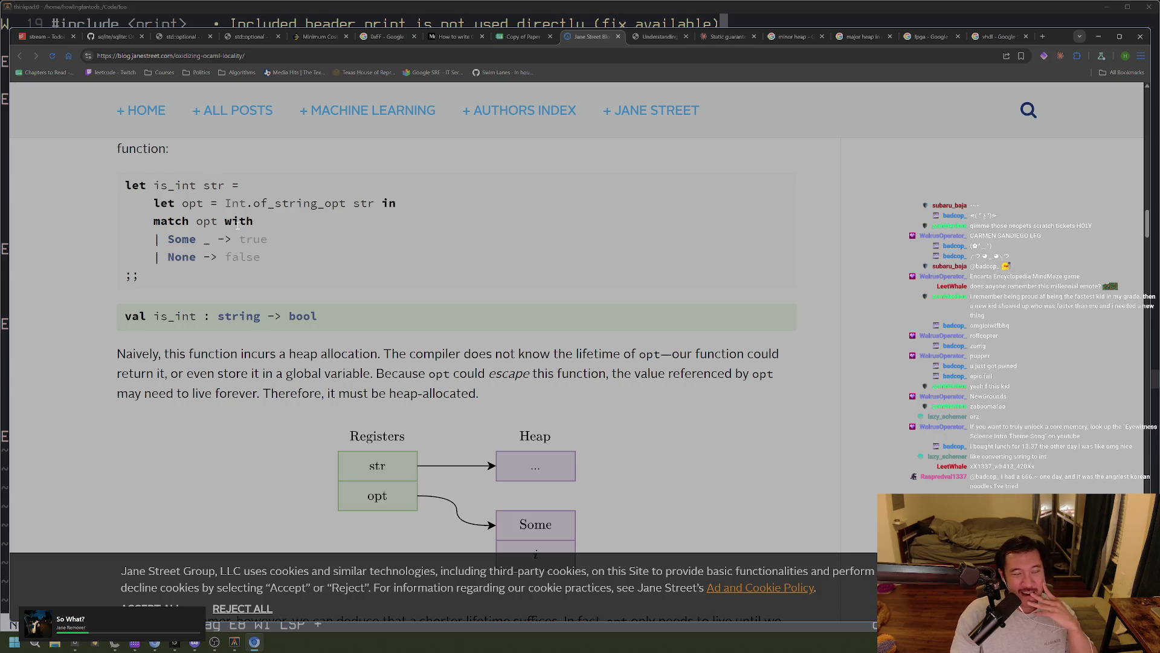
pyautogui.tripleClick(141, 349)
pyautogui.click(140, 350)
pyautogui.tripleClick(196, 276)
pyautogui.click(195, 276)
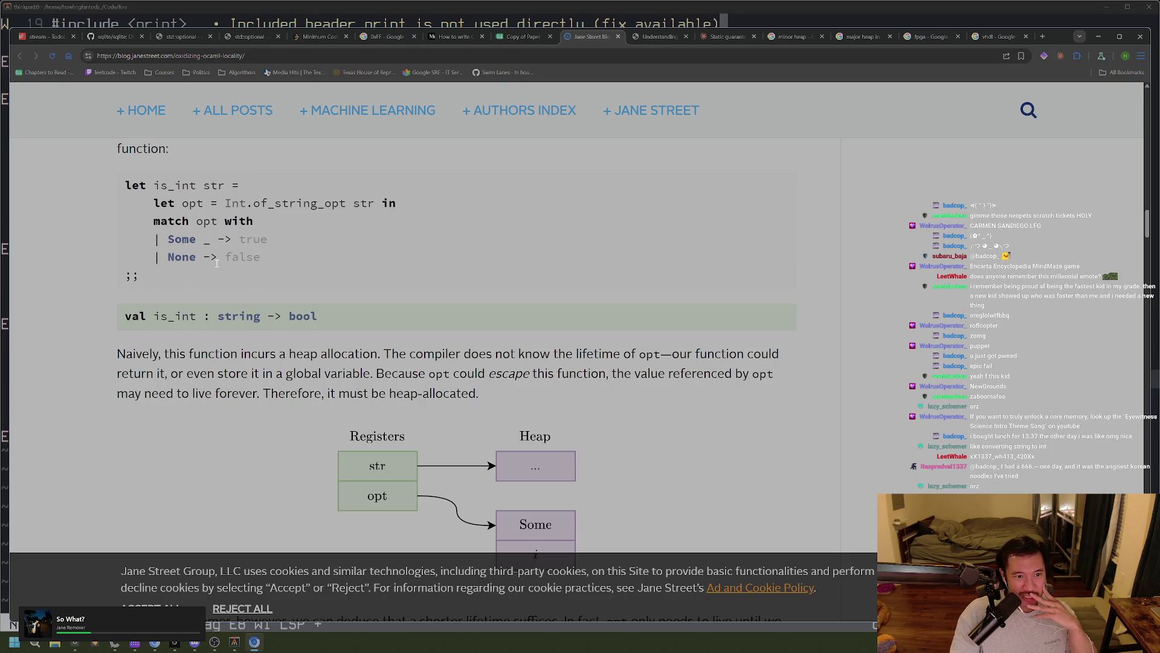
pyautogui.tripleClick(205, 203)
pyautogui.click(398, 223)
pyautogui.moveTo(148, 203); pyautogui.dragTo(261, 259)
pyautogui.click(261, 258)
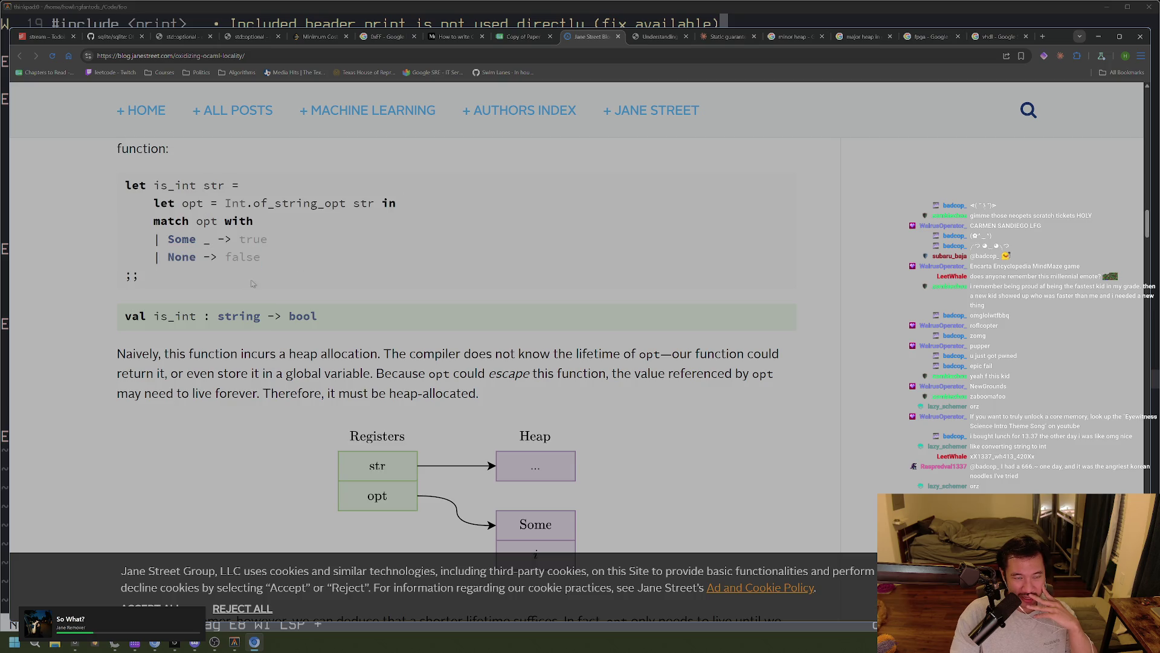
pyautogui.moveTo(397, 203); pyautogui.dragTo(138, 205)
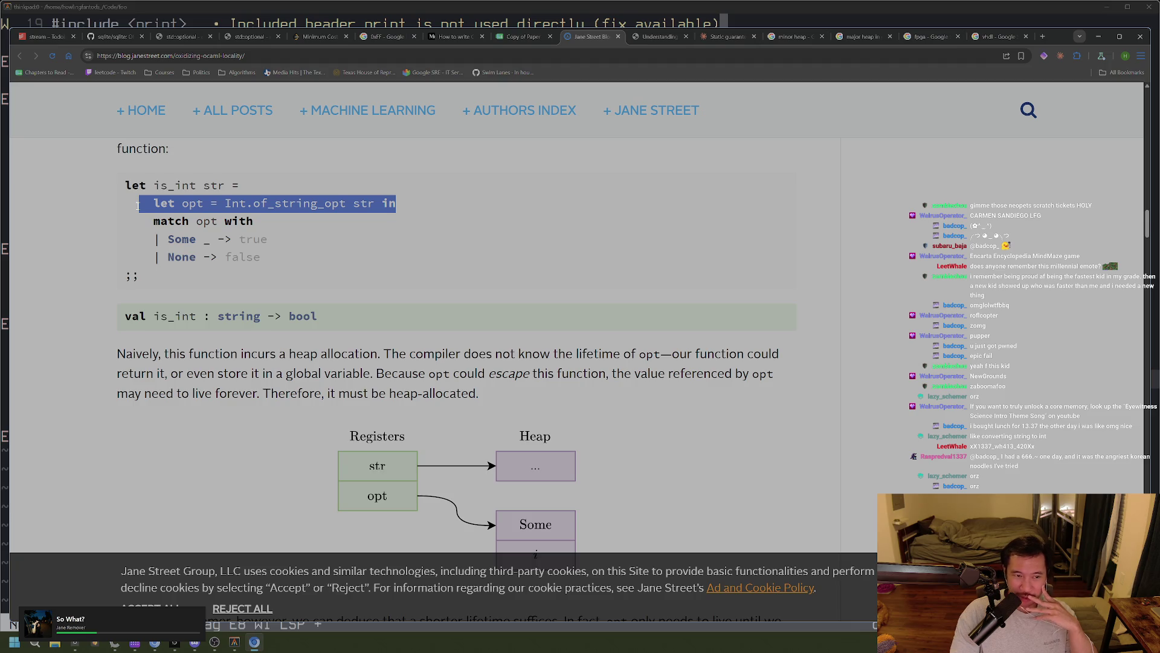
pyautogui.click(165, 256)
pyautogui.moveTo(383, 204); pyautogui.dragTo(206, 202)
pyautogui.moveTo(206, 201)
pyautogui.mouseDown()
pyautogui.moveTo(172, 187)
pyautogui.moveTo(183, 203)
pyautogui.moveTo(165, 198)
pyautogui.moveTo(181, 203)
pyautogui.mouseUp()
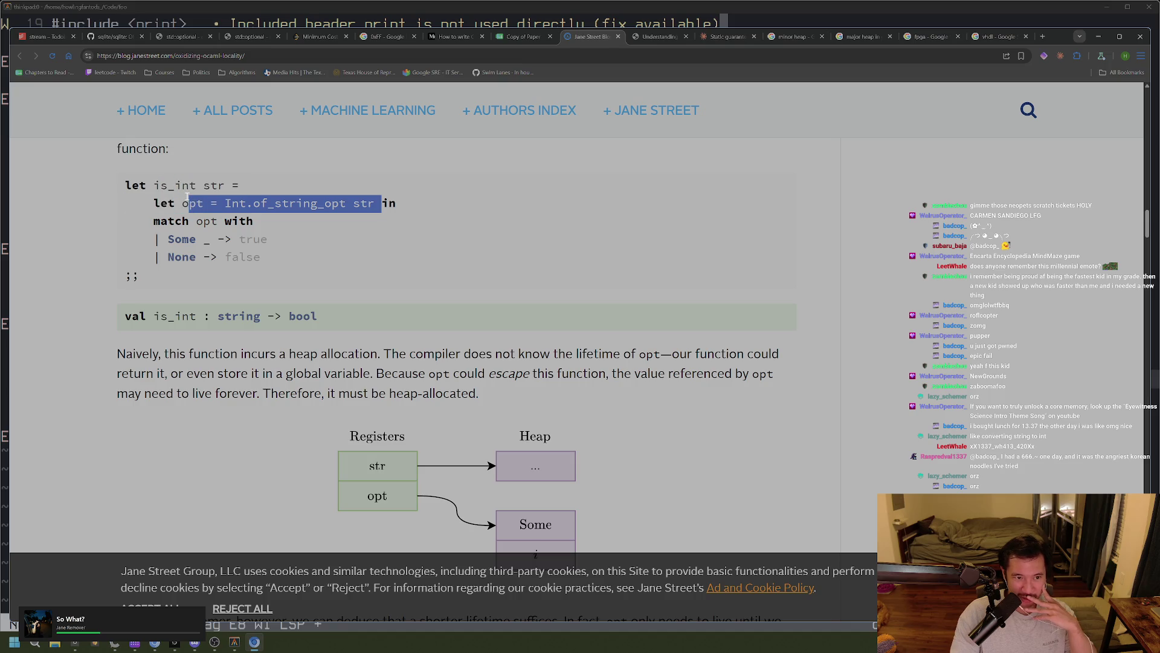
pyautogui.click(187, 197)
pyautogui.moveTo(292, 186); pyautogui.dragTo(120, 186)
pyautogui.click(153, 224)
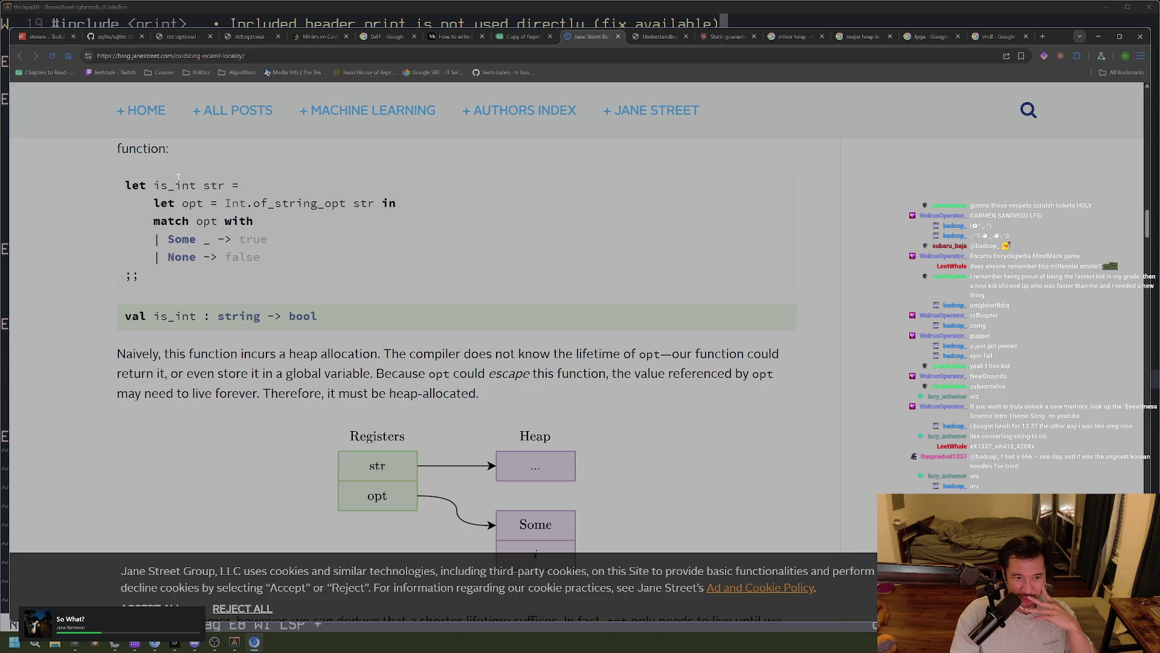
pyautogui.moveTo(240, 186)
pyautogui.mouseDown()
pyautogui.moveTo(215, 186)
pyautogui.moveTo(208, 221)
pyautogui.mouseUp()
pyautogui.click(207, 220)
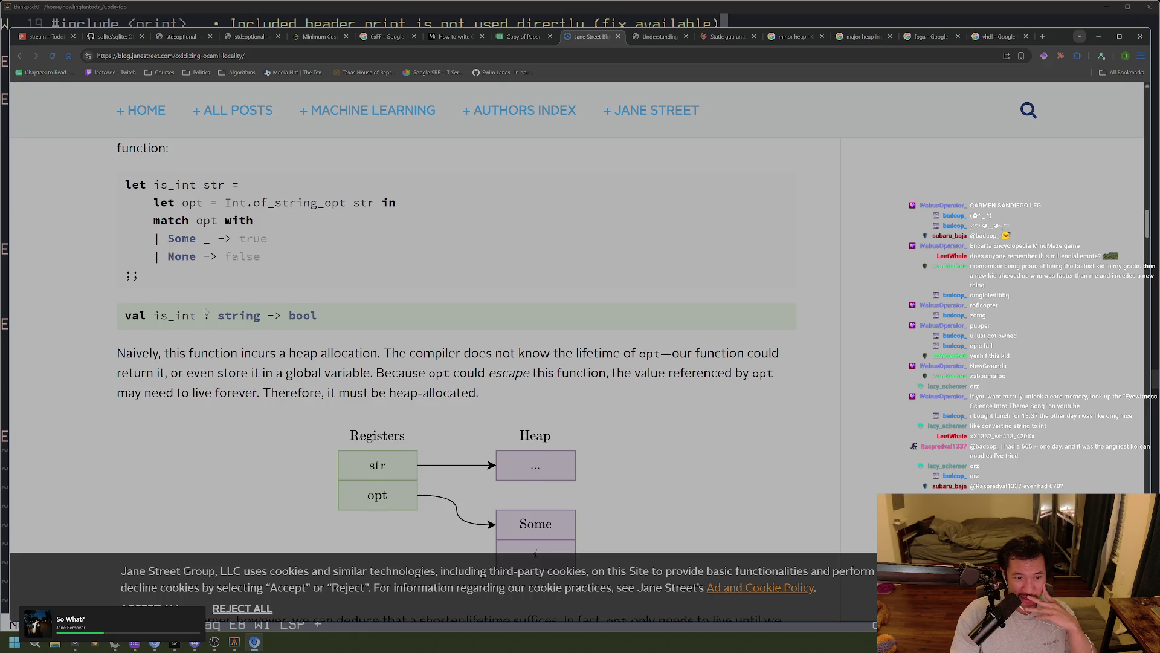
pyautogui.scroll(-3, 212, 302)
pyautogui.scroll(-1, 217, 311)
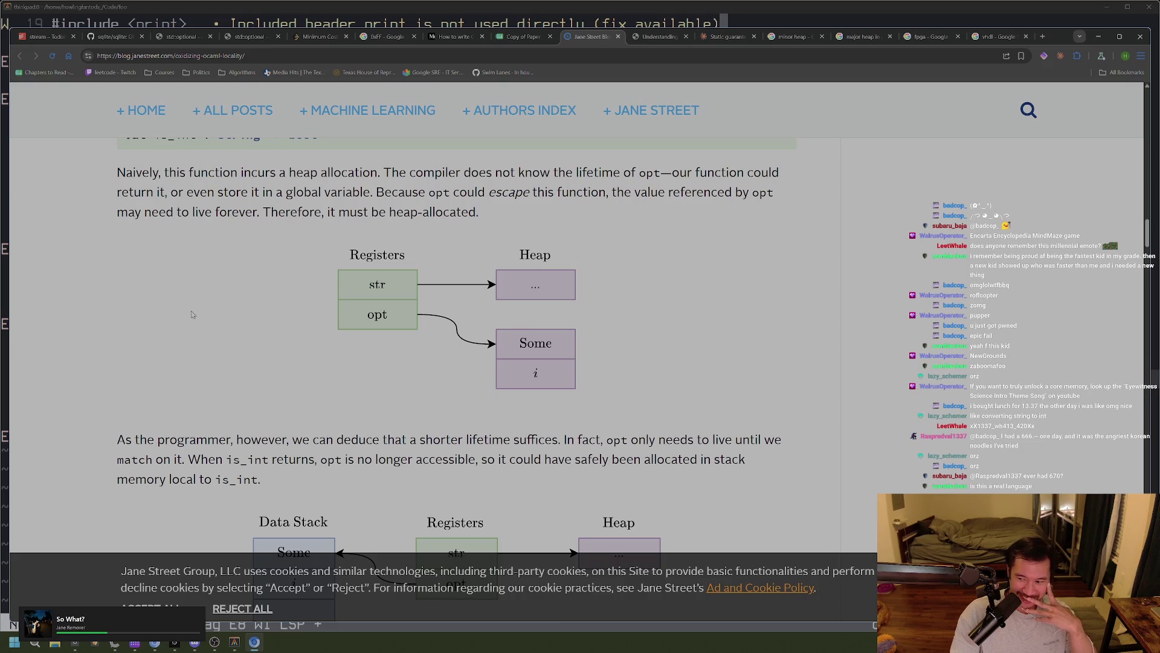
pyautogui.scroll(1, 191, 313)
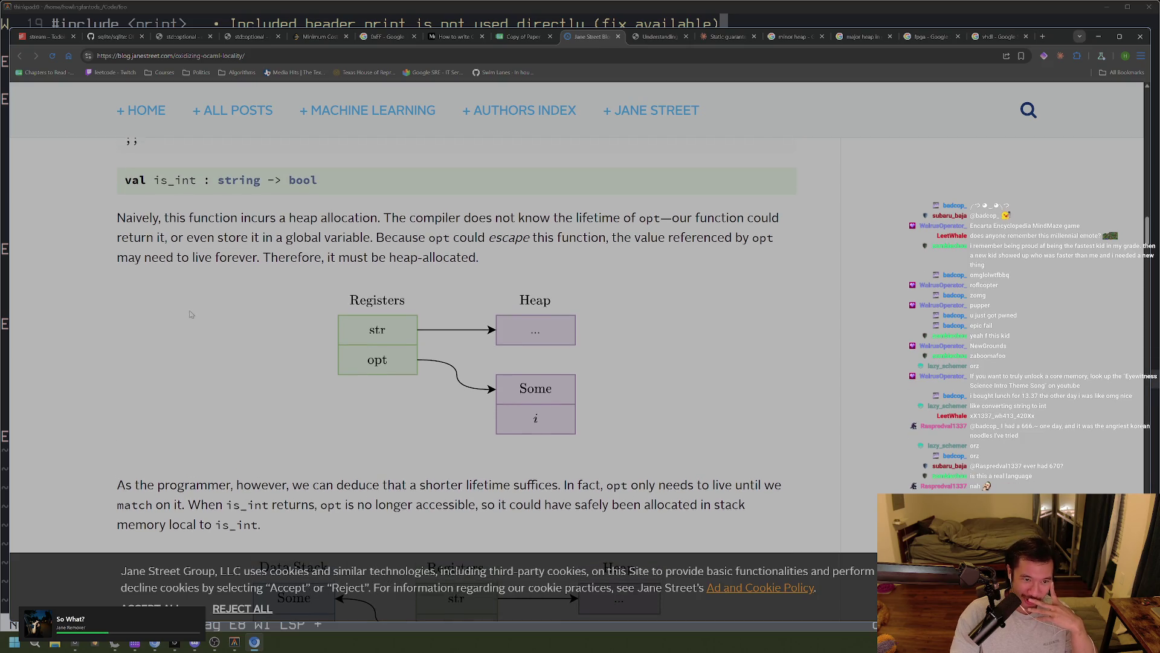
pyautogui.scroll(-1, 190, 313)
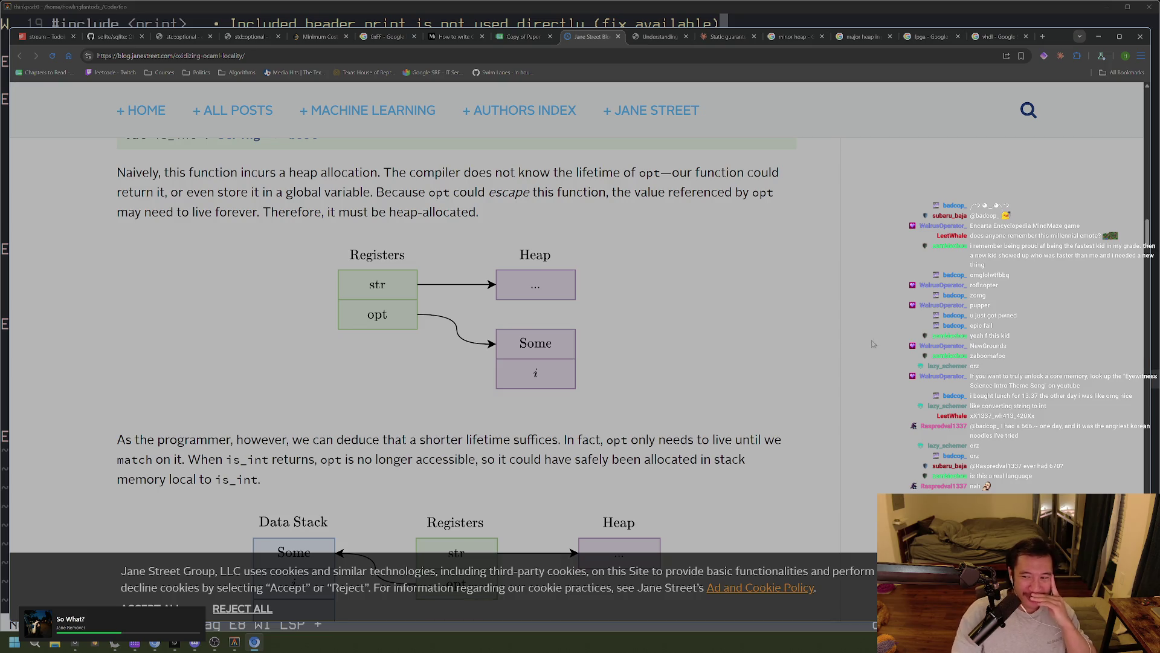
pyautogui.scroll(-1, 822, 348)
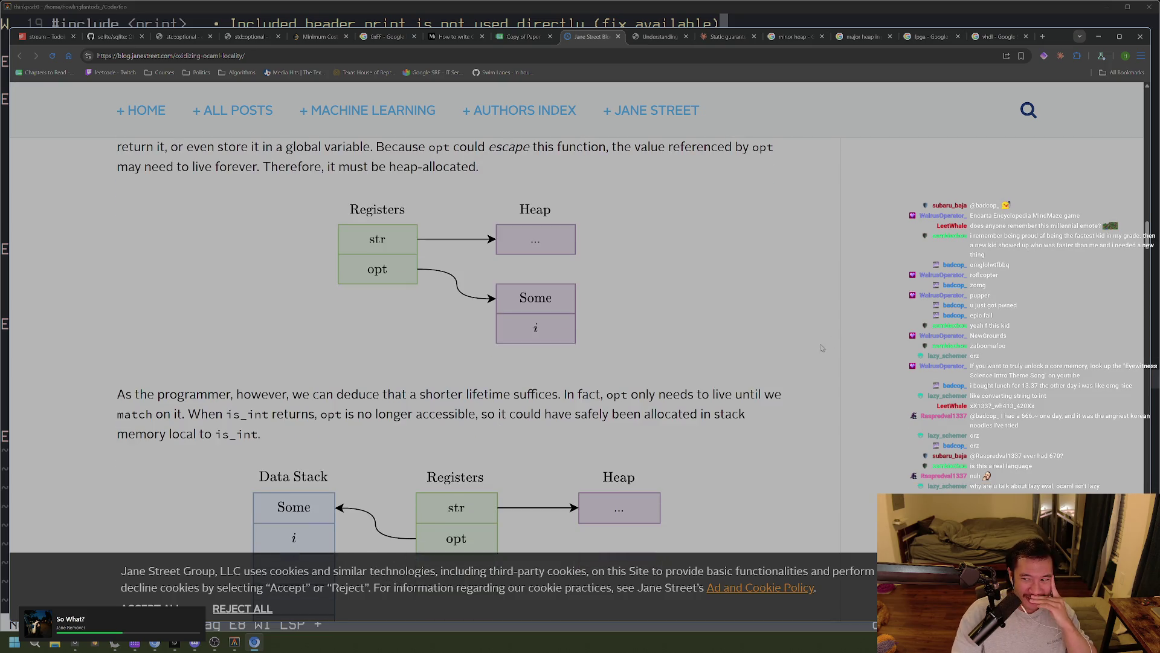
pyautogui.scroll(5, 819, 348)
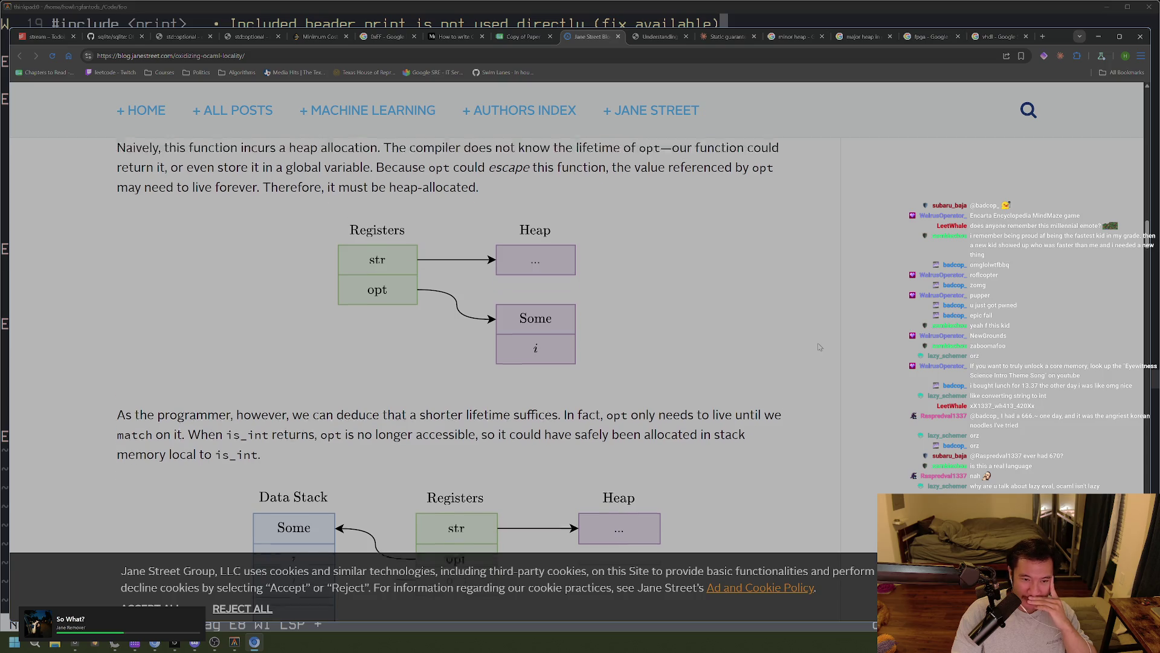
pyautogui.scroll(2, 817, 347)
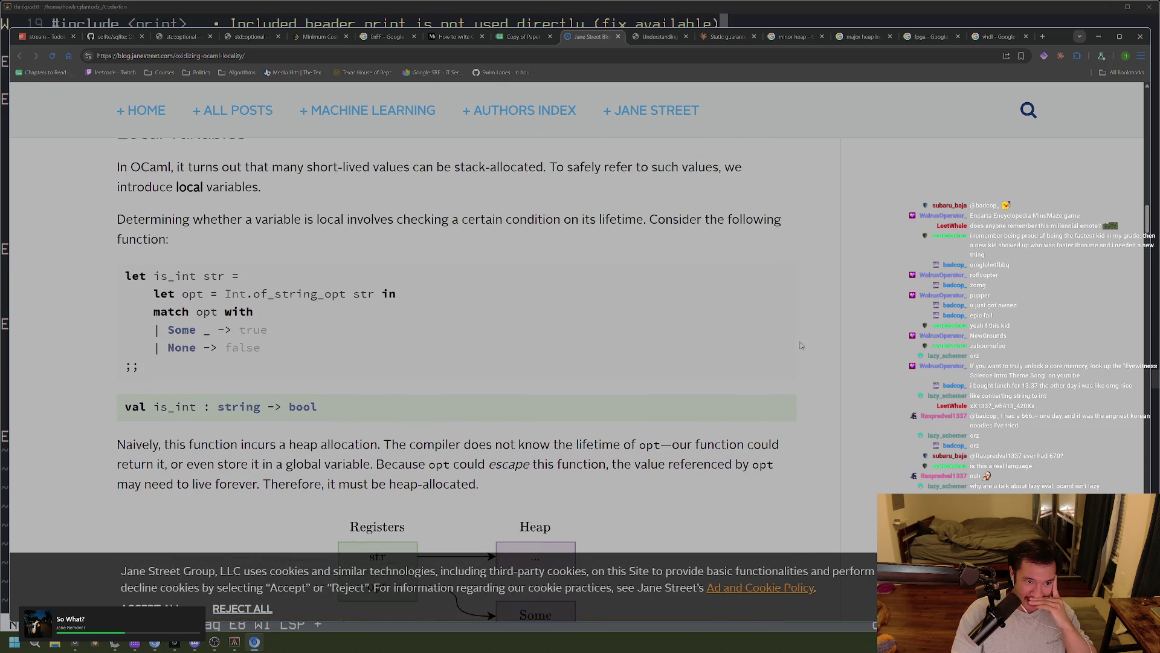
# Highlight the entire is_int code block repeatedly, including the span from let opt down to ;;
pyautogui.moveTo(328, 377)
pyautogui.mouseDown()
pyautogui.moveTo(152, 308)
pyautogui.moveTo(121, 272)
pyautogui.moveTo(272, 363)
pyautogui.mouseUp()
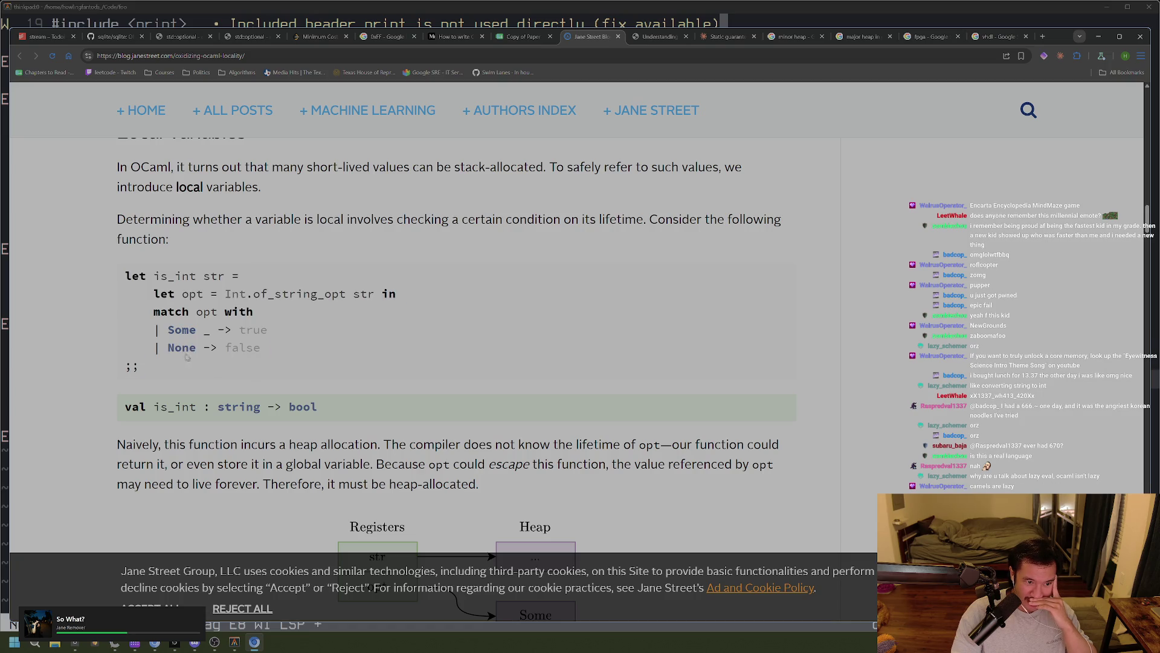
pyautogui.tripleClick(153, 305)
pyautogui.click(217, 362)
pyautogui.scroll(-1, 216, 370)
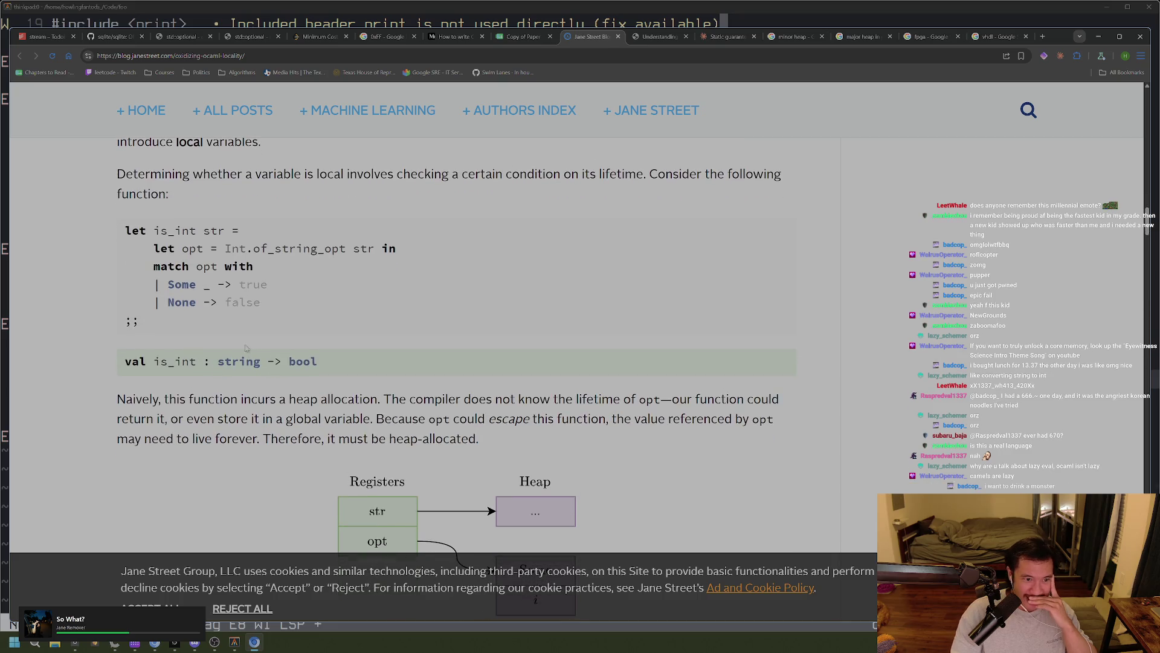
pyautogui.tripleClick(168, 314)
pyautogui.click(181, 387)
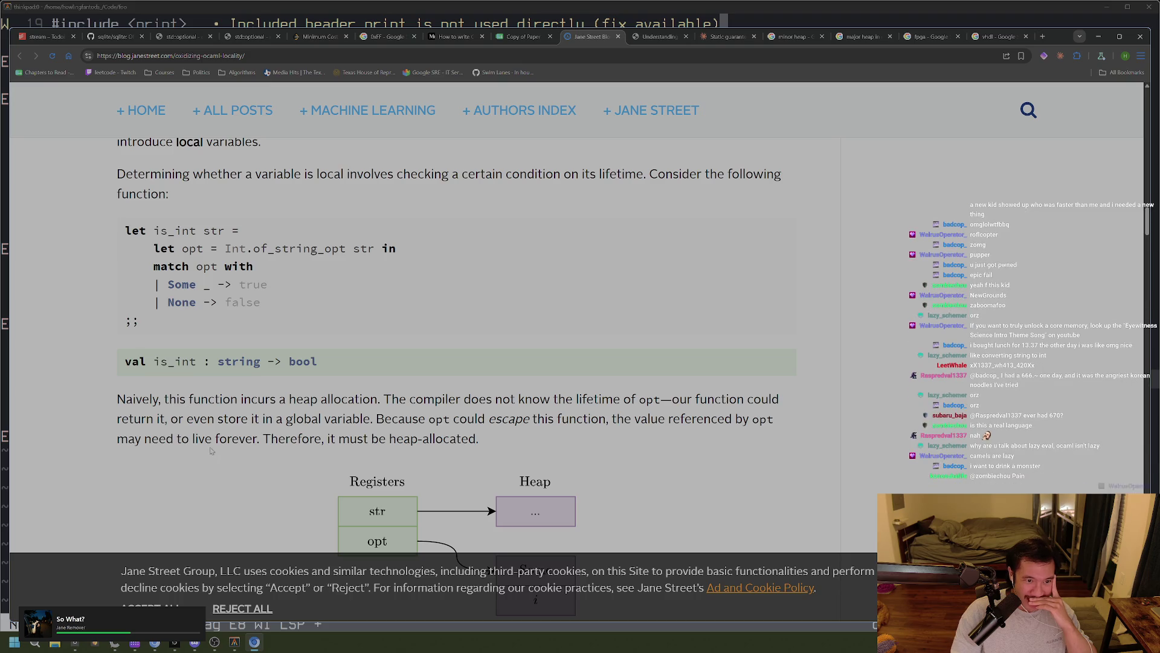
pyautogui.tripleClick(169, 321)
pyautogui.click(108, 237)
pyautogui.tripleClick(105, 250)
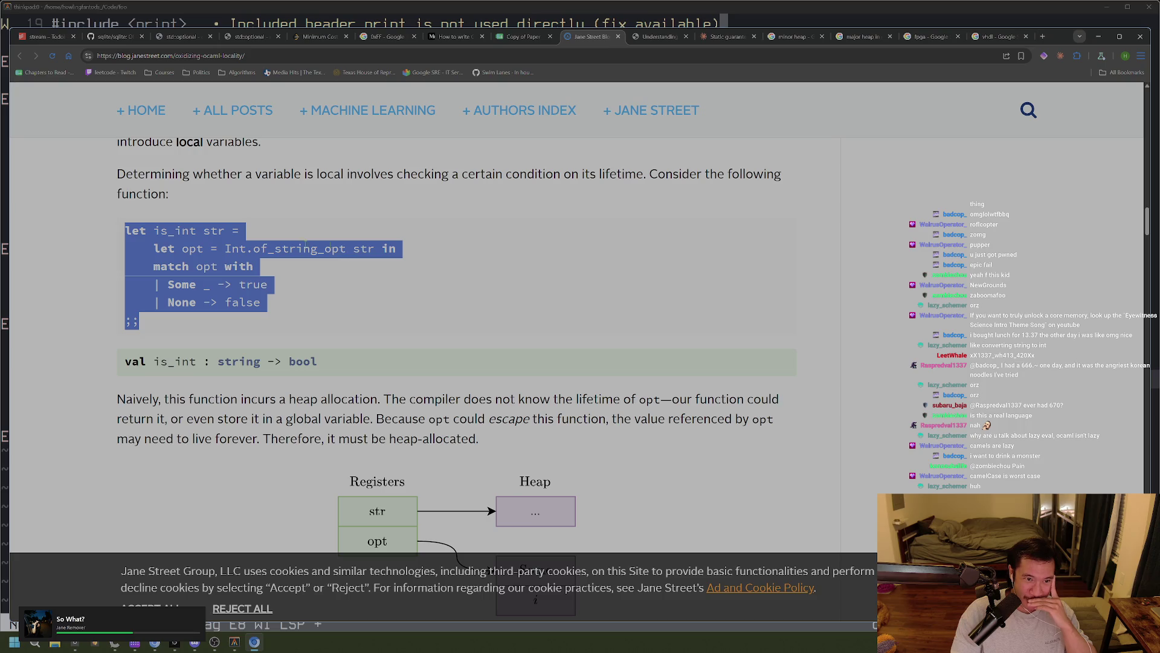
pyautogui.moveTo(218, 327)
pyautogui.mouseDown()
pyautogui.moveTo(175, 302)
pyautogui.moveTo(136, 245)
pyautogui.mouseUp()
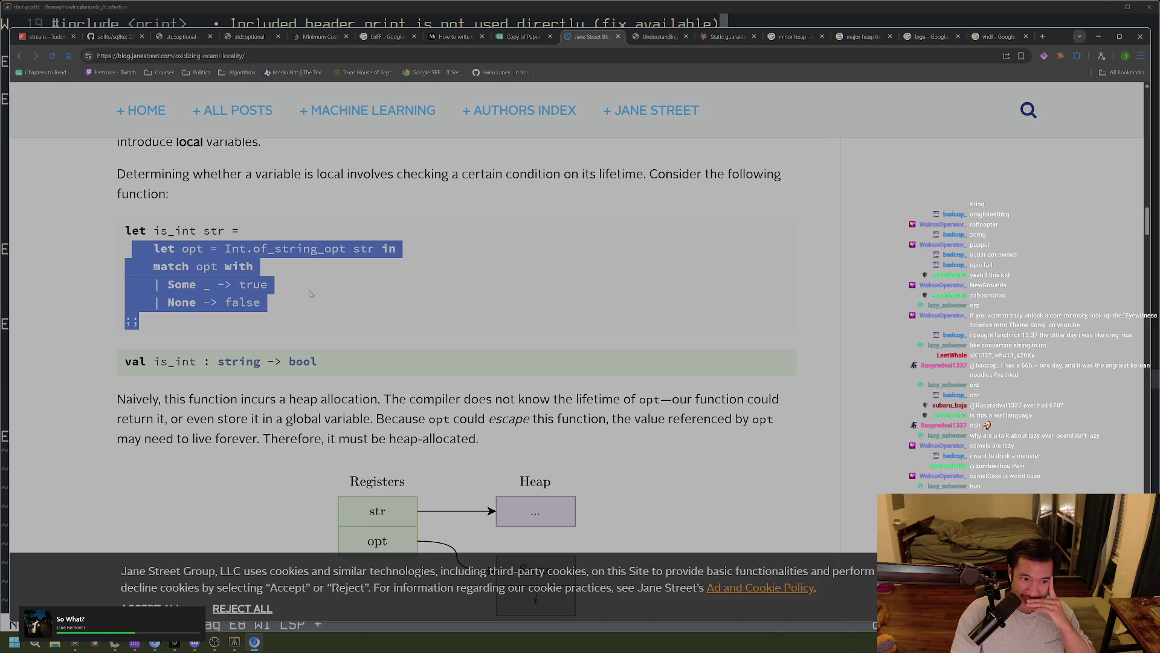
pyautogui.click(158, 239)
# Highlight is_int str, then the definition through its val signature and let opt to false
pyautogui.doubleClick(160, 230)
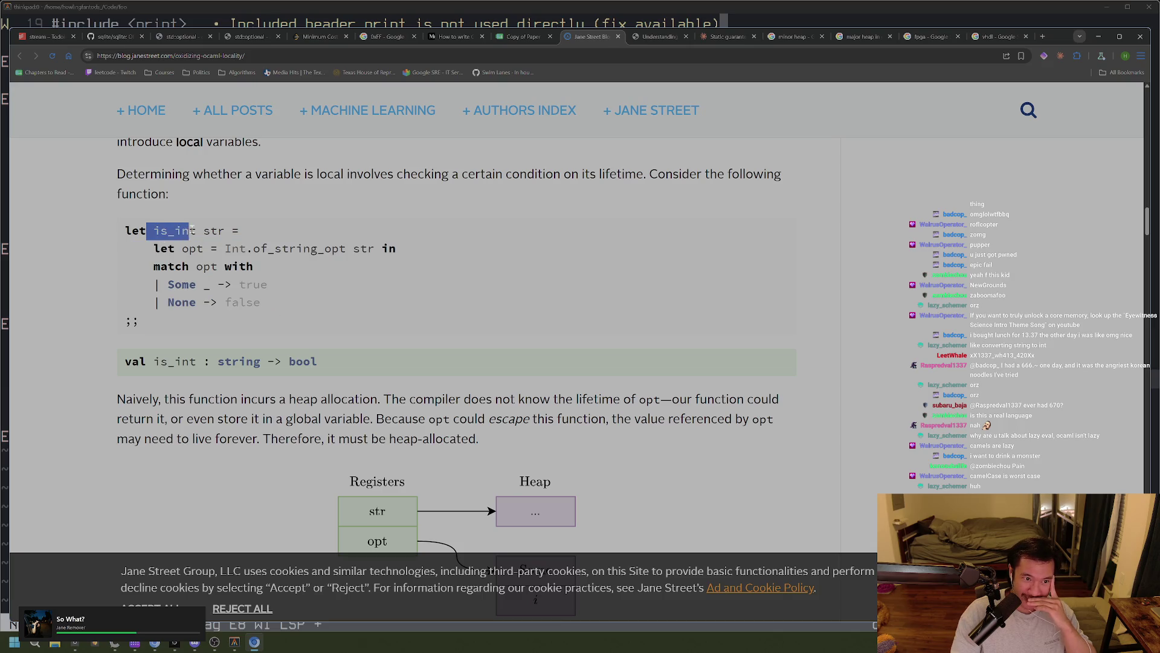
pyautogui.click(162, 235)
pyautogui.moveTo(161, 236); pyautogui.dragTo(224, 233)
pyautogui.click(267, 289)
pyautogui.moveTo(147, 230)
pyautogui.mouseDown()
pyautogui.moveTo(240, 235)
pyautogui.moveTo(194, 249)
pyautogui.moveTo(267, 250)
pyautogui.mouseUp()
pyautogui.click(284, 277)
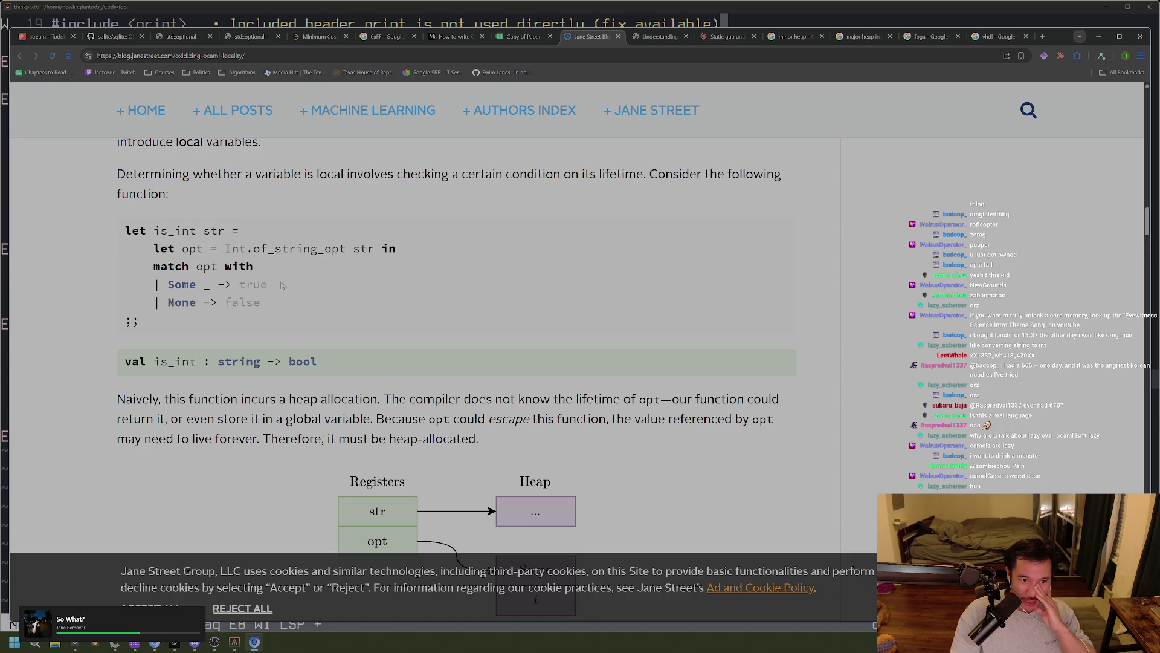
pyautogui.moveTo(124, 229); pyautogui.dragTo(290, 362)
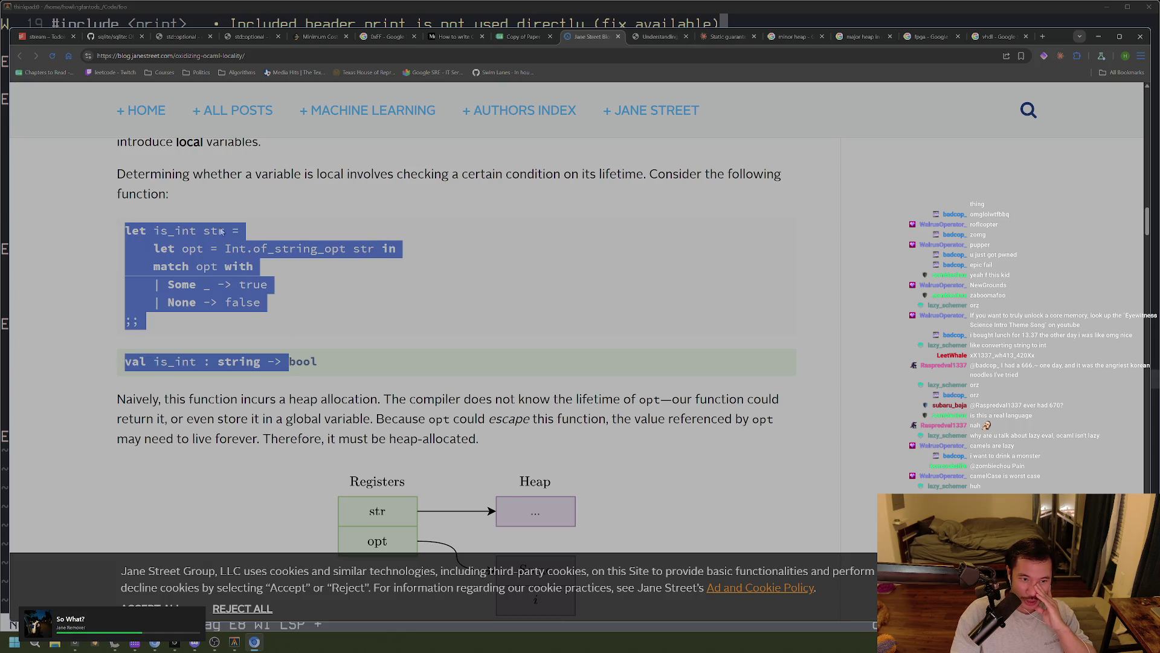
pyautogui.moveTo(133, 249); pyautogui.dragTo(268, 311)
pyautogui.click(268, 310)
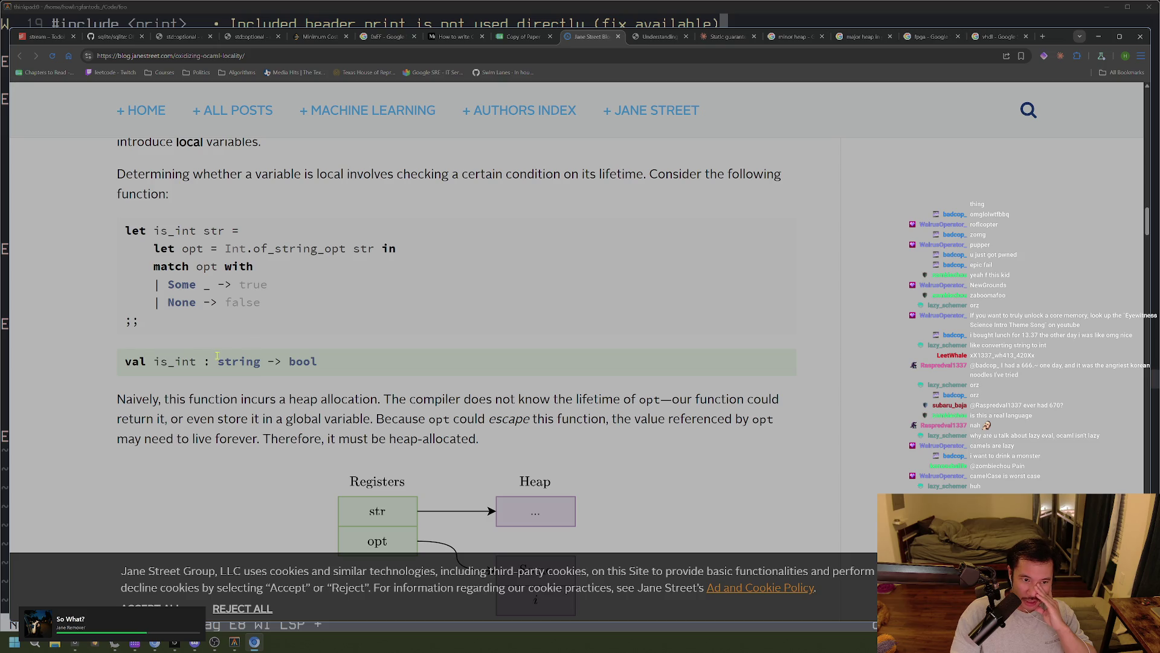
pyautogui.hotkey('alt', 'Tab')
pyautogui.hotkey('alt', 'Tab')
pyautogui.hotkey('alt', 'Tab')
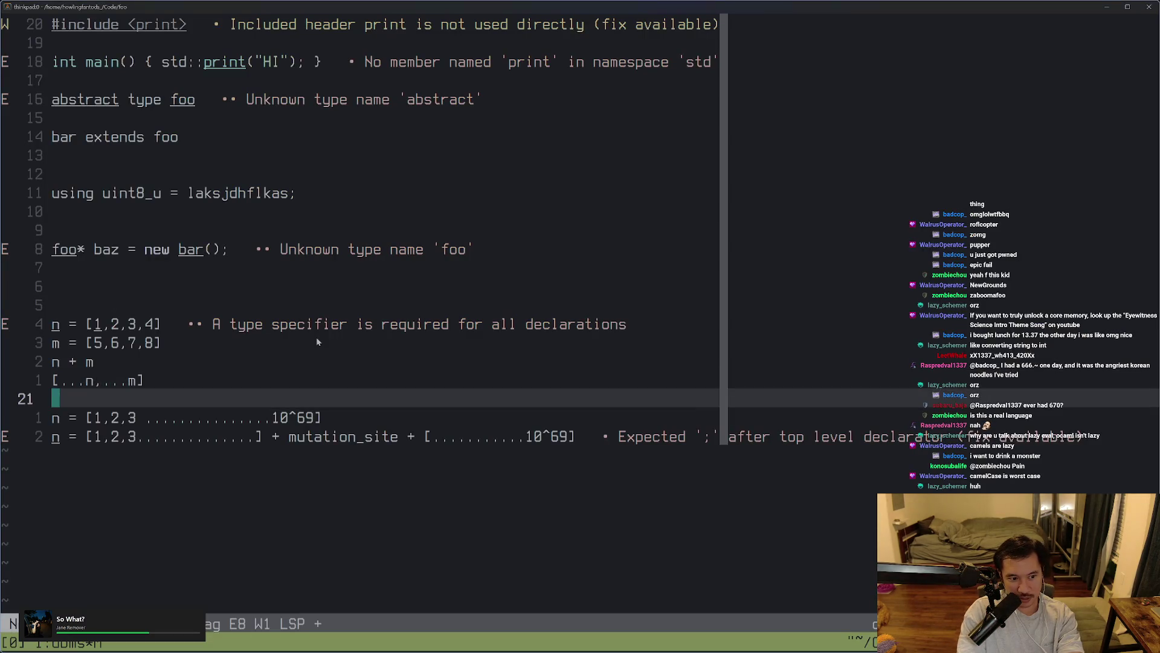
# Delete the old experiment lines below main and open a fresh blank line
pyautogui.hotkey('ctrl', 'shift', 'v')
pyautogui.hotkey('ctrl', 'c')
pyautogui.hotkey('ctrl', 'o')
pyautogui.press('j')
pyautogui.press('j')
pyautogui.press('j')
pyautogui.press('d')
pyautogui.hotkey('shift', 'g')
pyautogui.press('o')
pyautogui.press('Return')
pyautogui.press('Return')
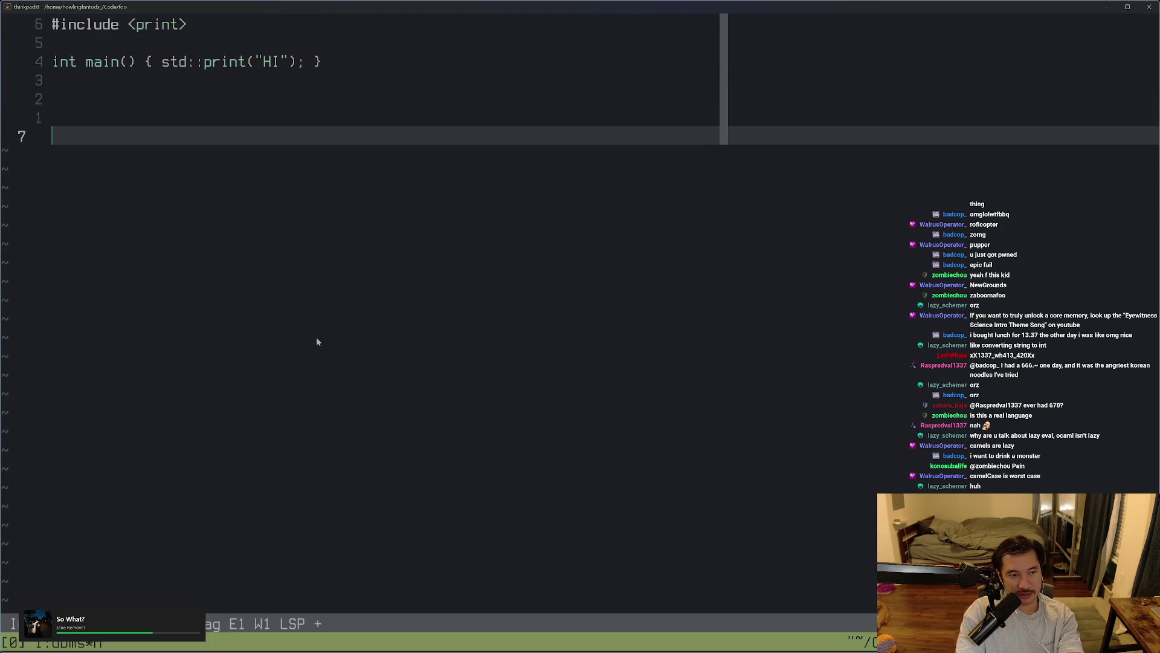
# Start an arrow lambda () => { with an open body on new lines
pyautogui.write('fun')
pyautogui.hotkey('ctrl', 'c')
pyautogui.press('c')
pyautogui.press('c')
pyautogui.write('()')
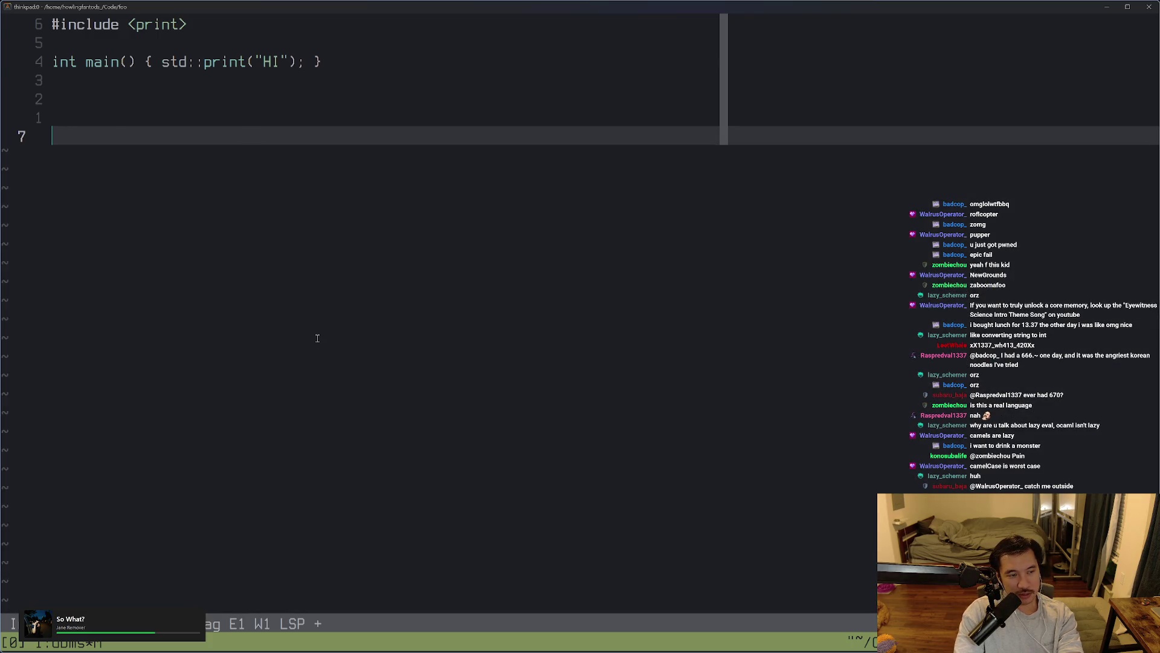
pyautogui.write(' =')
pyautogui.hotkey('ctrl', '\\')
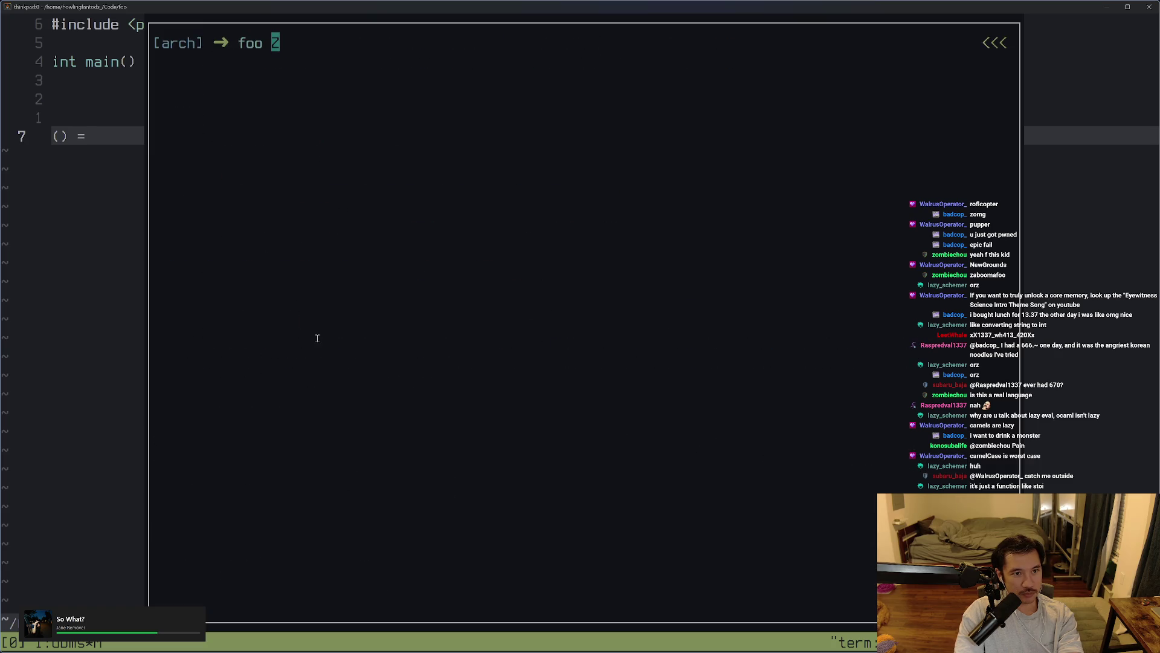
pyautogui.hotkey('ctrl', '\\')
pyautogui.write('> {')
pyautogui.press('Return')
pyautogui.press('Return')
pyautogui.press('Return')
pyautogui.press('Up')
pyautogui.press('Up')
pyautogui.press('Up')
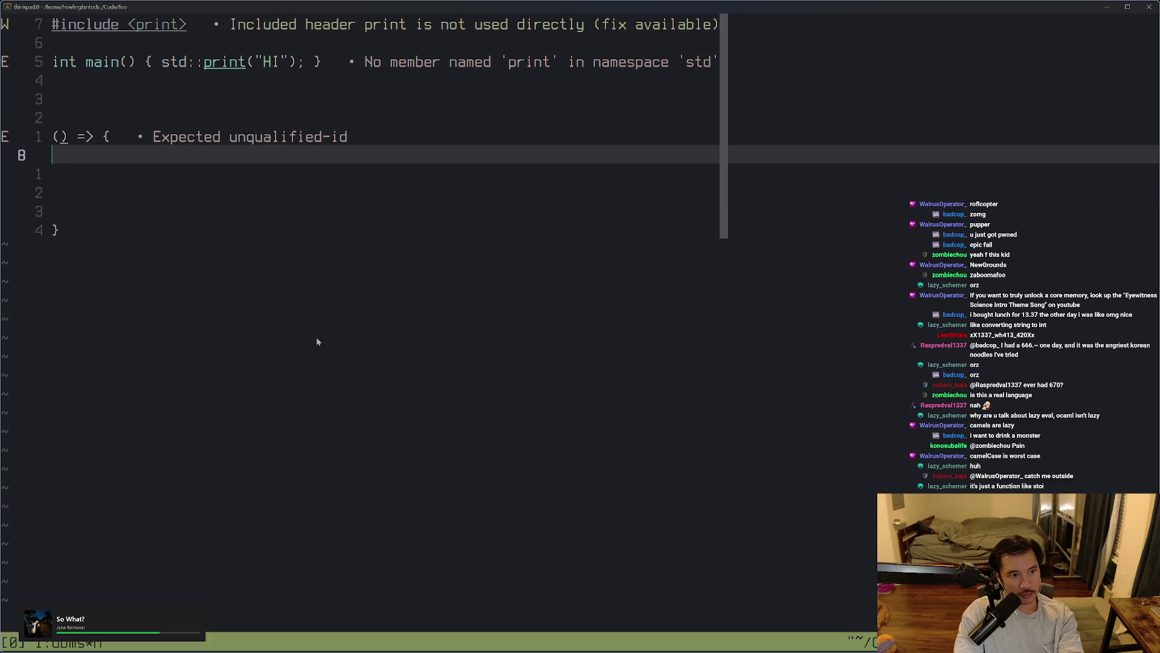
# Write the inner lambda return () => { print(foo); } inside the body
pyautogui.write('retu')
pyautogui.press('BackSpace')
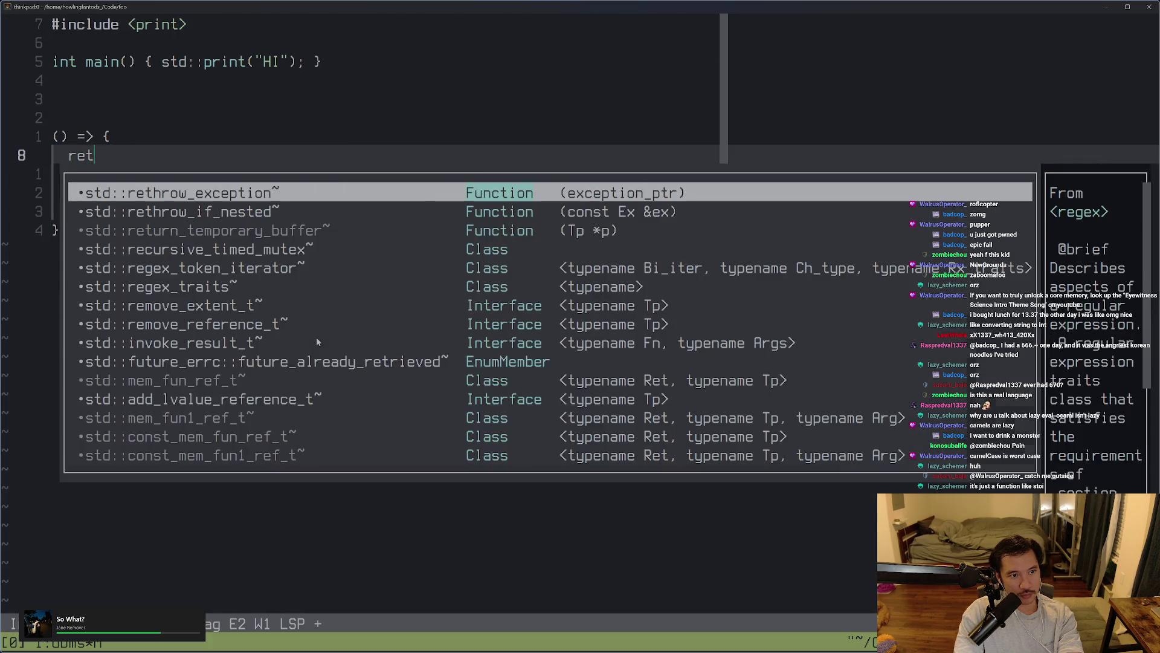
pyautogui.press('BackSpace')
pyautogui.write('tur')
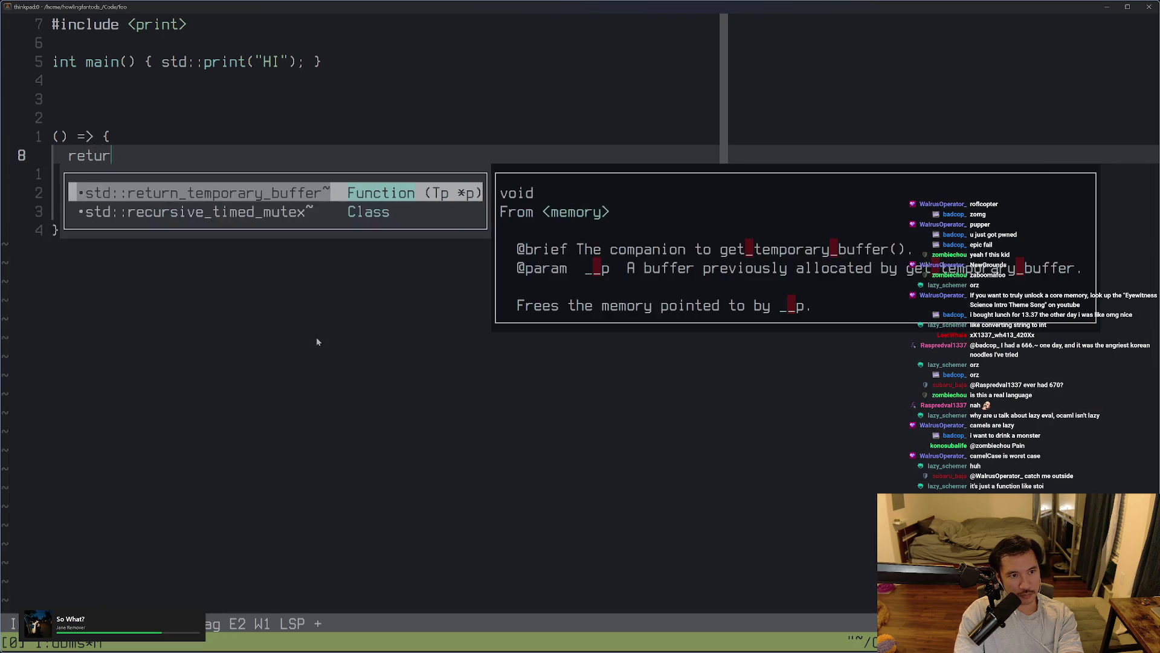
pyautogui.write('n () = >{')
pyautogui.press('Return')
pyautogui.write('print(foo);')
pyautogui.press('Escape')
# Remove the extra blank lines around the lambda and reformat the code
pyautogui.press('j')
pyautogui.press('j')
pyautogui.press('d')
pyautogui.press('k')
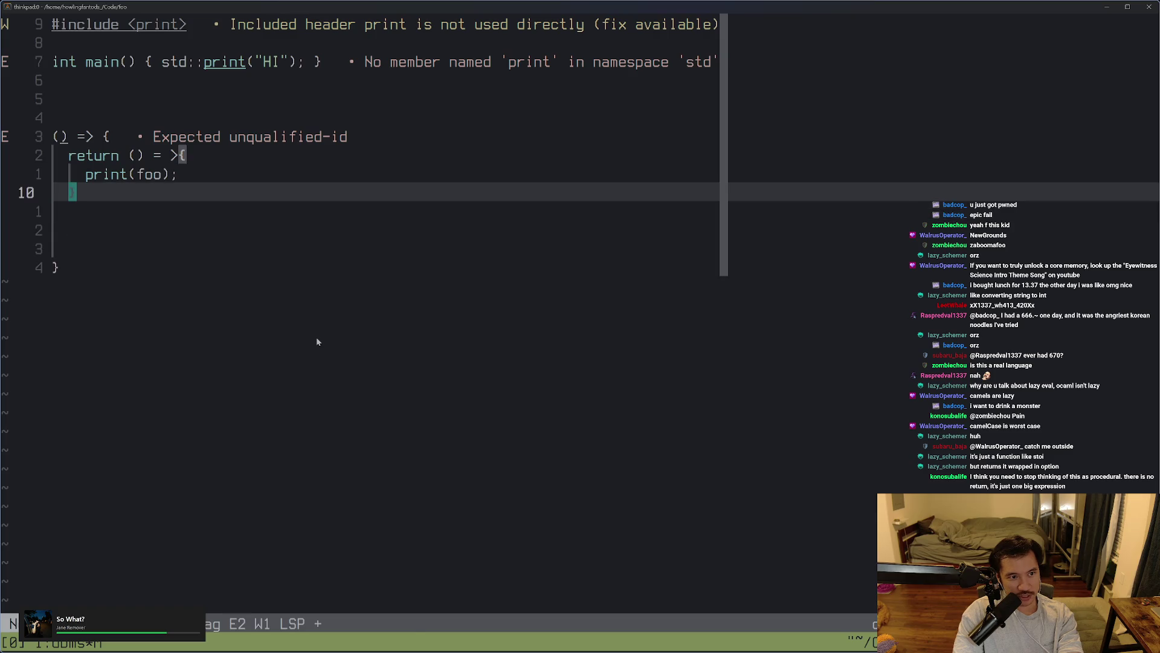
pyautogui.press('j')
pyautogui.press('j')
pyautogui.press('d')
pyautogui.press('k')
pyautogui.press('d')
pyautogui.press('d')
pyautogui.hotkey('ctrl', 'c')
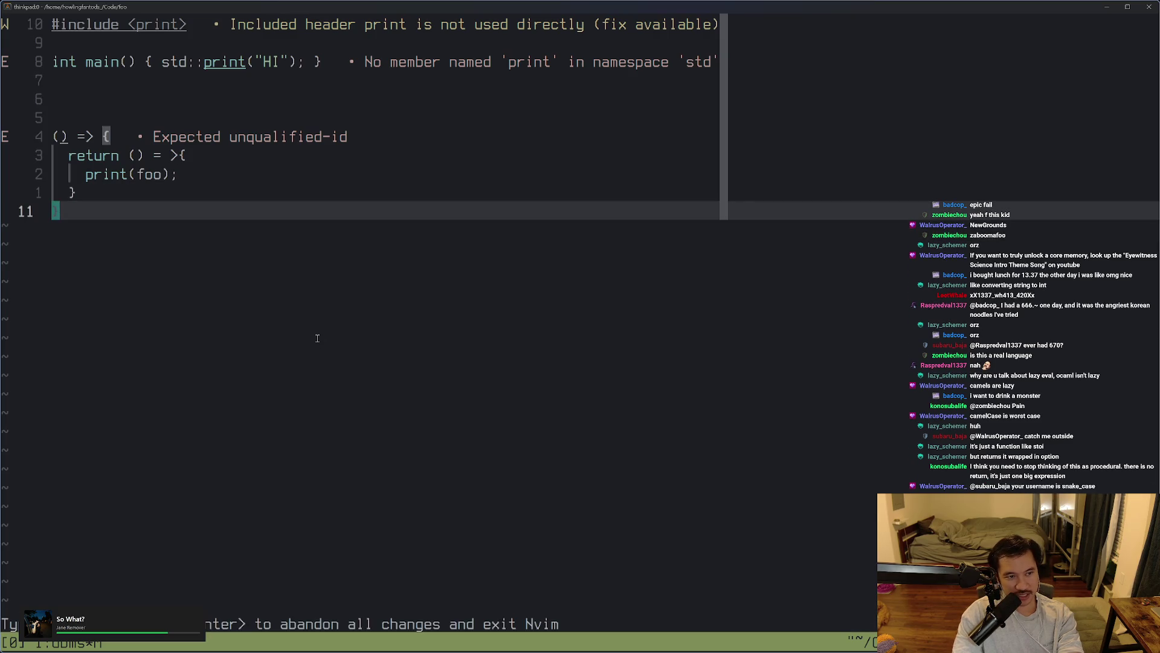
pyautogui.press('space')
# Prefix the outer lambda with 'const a =' so it reads const a = () => {...}
pyautogui.press('f')
pyautogui.press('k')
pyautogui.press('k')
pyautogui.write('Iconst a =')
pyautogui.press('Escape')
pyautogui.press('j')
pyautogui.press('j')
pyautogui.press('k')
pyautogui.press('k')
pyautogui.press('l')
pyautogui.press('l')
pyautogui.press('j')
# Add several blank lines below the lambda's closing brace
pyautogui.hotkey('ctrl', 'c')
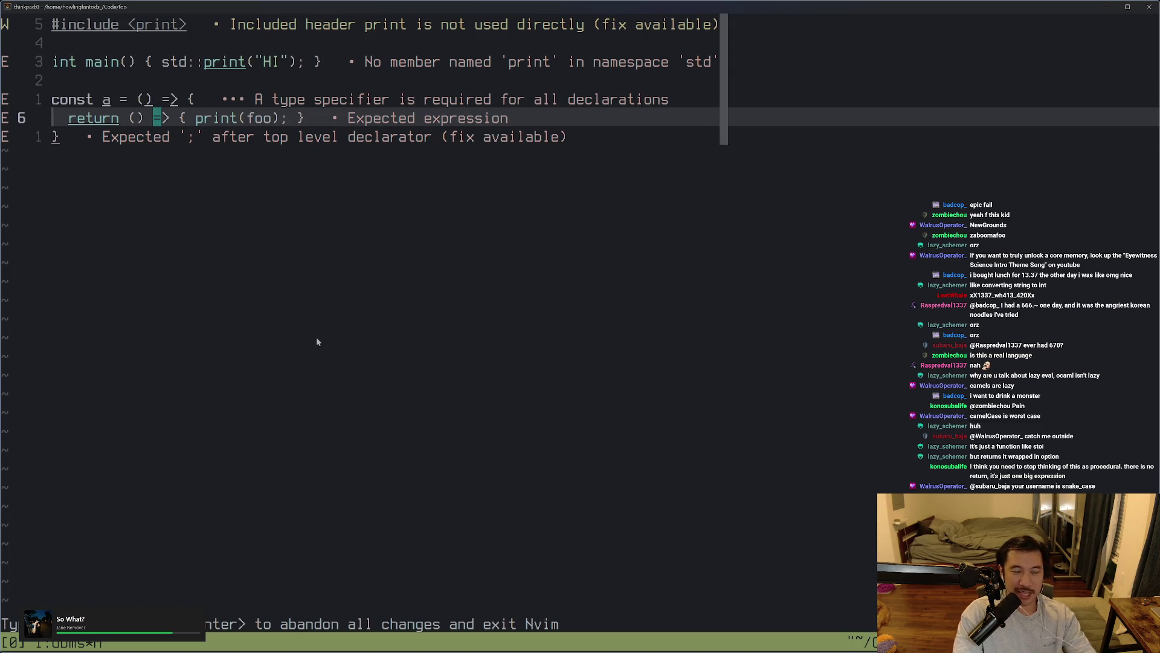
pyautogui.press('k')
pyautogui.press('j')
pyautogui.press('j')
pyautogui.press('o')
pyautogui.press('Return')
pyautogui.press('Return')
pyautogui.press('Return')
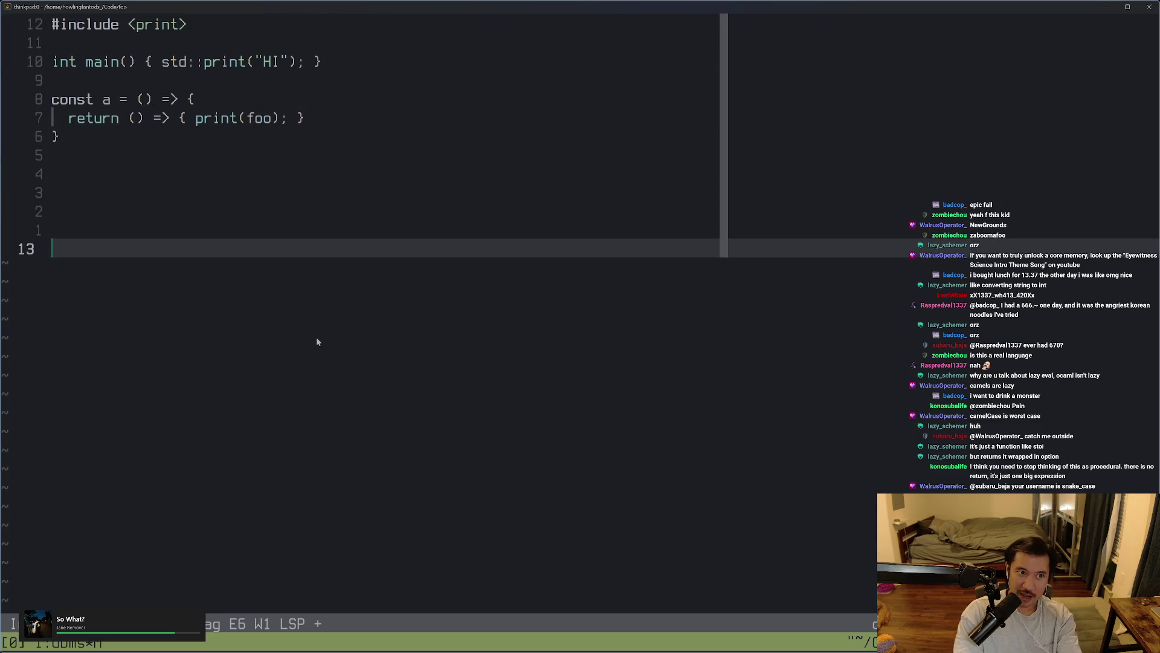
# Type the trial call a(baz) on a new line below the lambda
pyautogui.write('a')
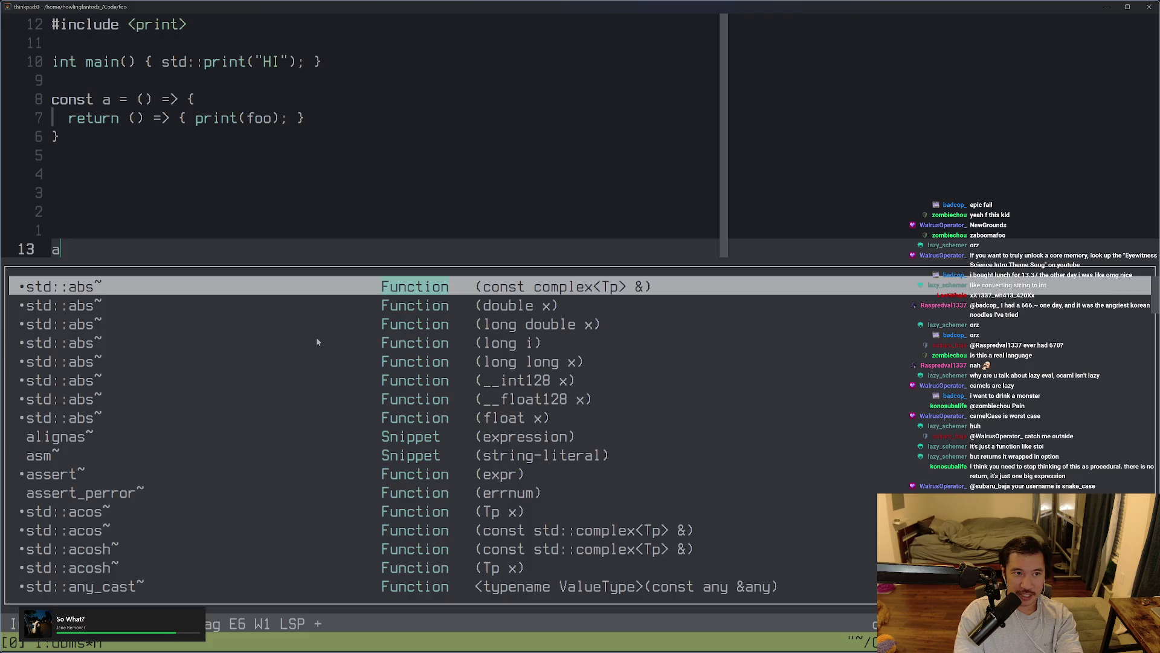
pyautogui.hotkey('ctrl', 'c')
pyautogui.hotkey('ctrl', 'c')
pyautogui.hotkey('ctrl', 'c')
pyautogui.press('a')
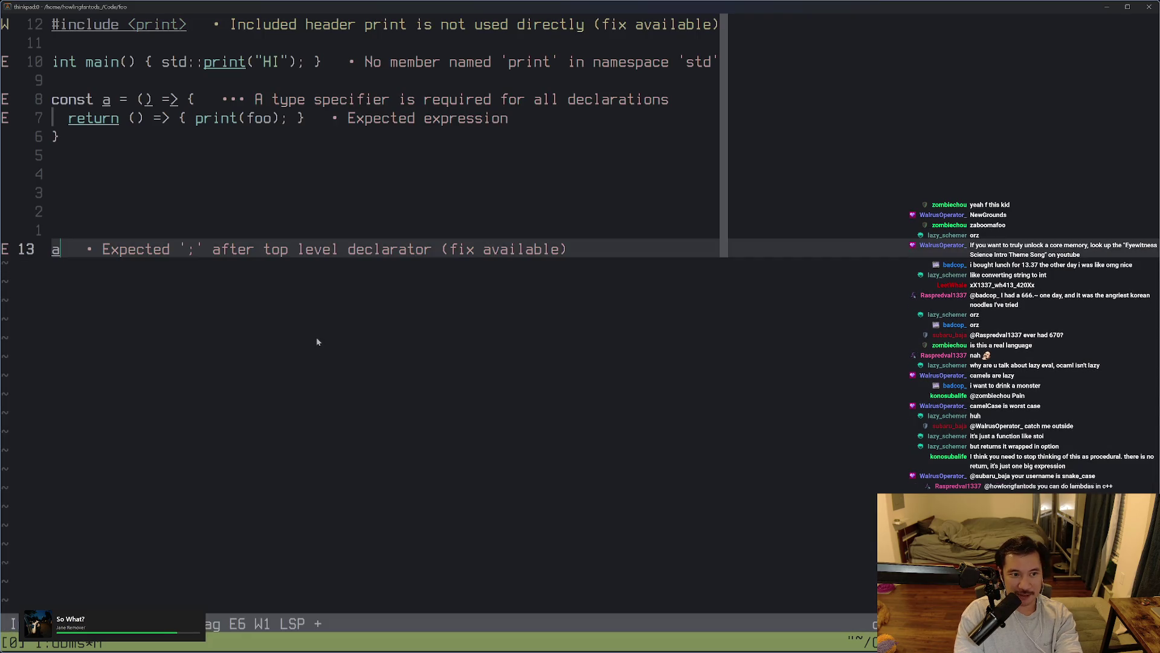
pyautogui.hotkey('ctrl', 'c')
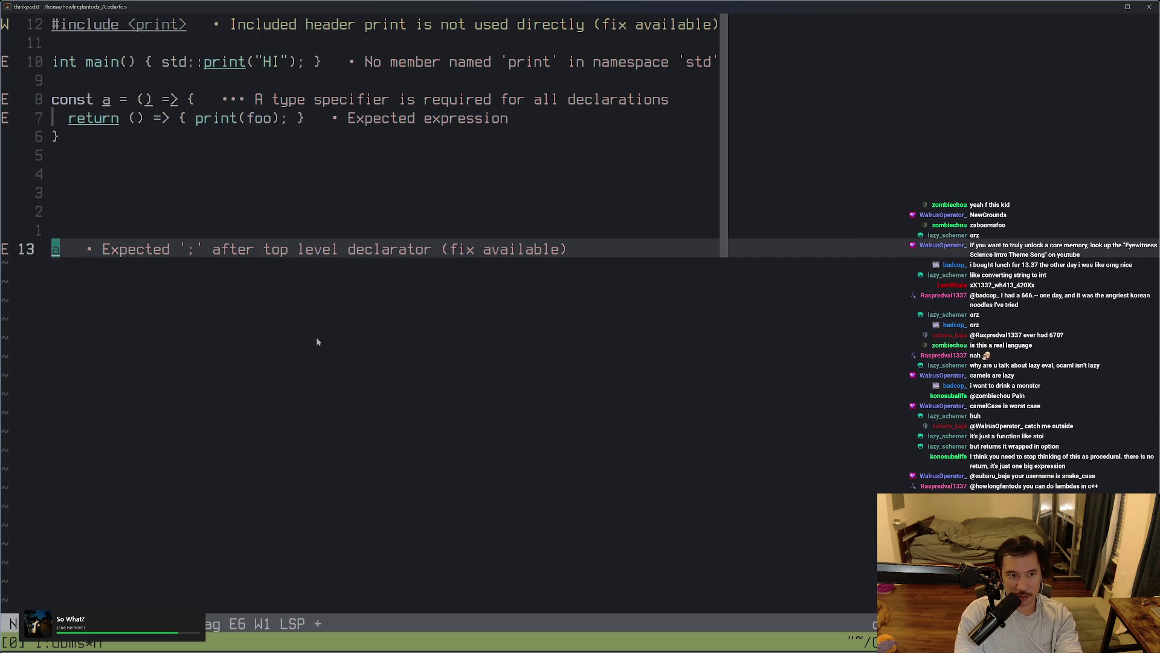
pyautogui.hotkey('ctrl', 'c')
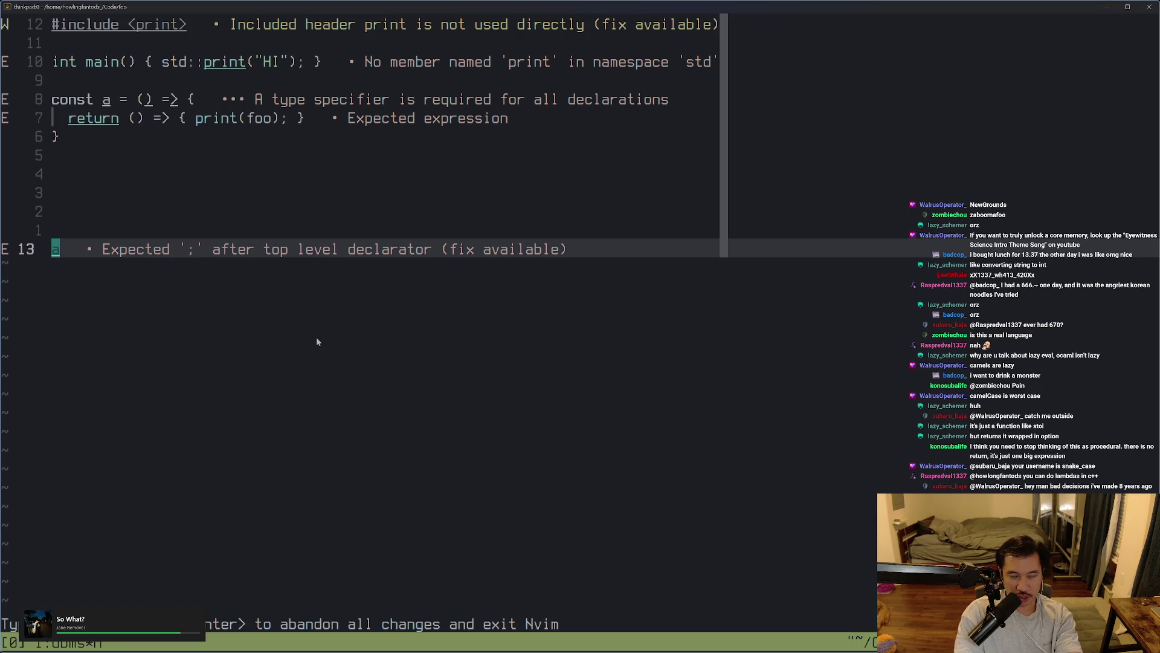
pyautogui.write('(ba')
pyautogui.write('(baz')
pyautogui.hotkey('ctrl', 'c')
pyautogui.press('o')
pyautogui.press('Return')
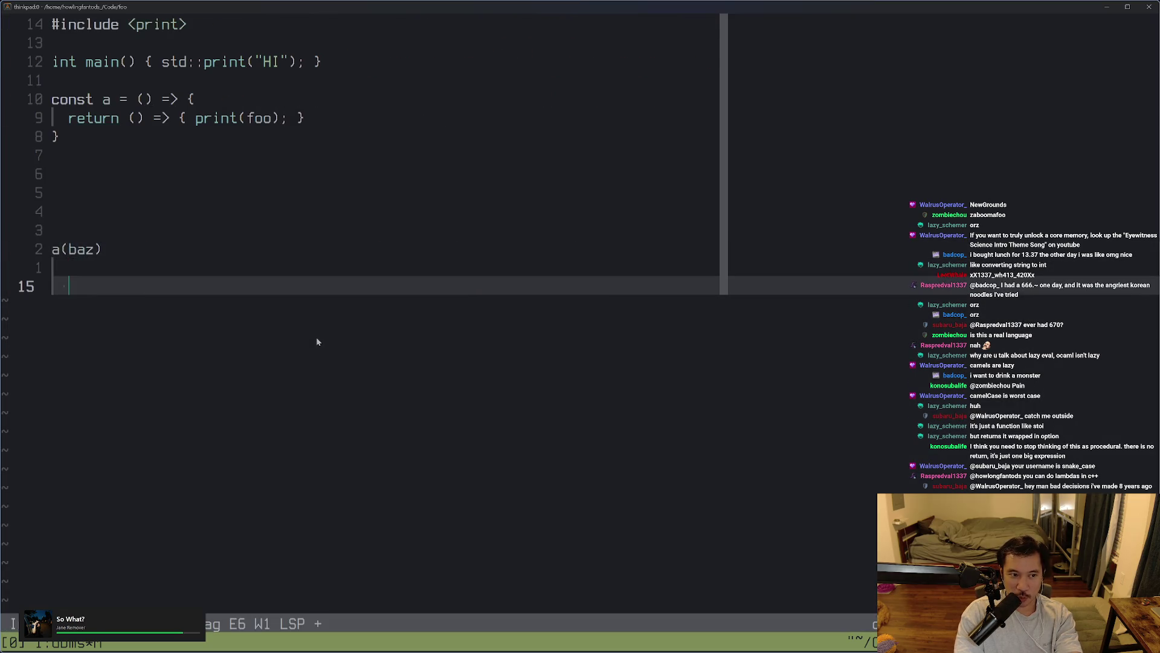
# Add a second trial call a(baz)() on the line beneath it
pyautogui.press('BackSpace')
pyautogui.write('ab')
pyautogui.press('BackSpace')
pyautogui.write('(baz)()')
pyautogui.press('Escape')
pyautogui.hotkey('ctrl', 'c')
pyautogui.press('O')
pyautogui.press('Escape')
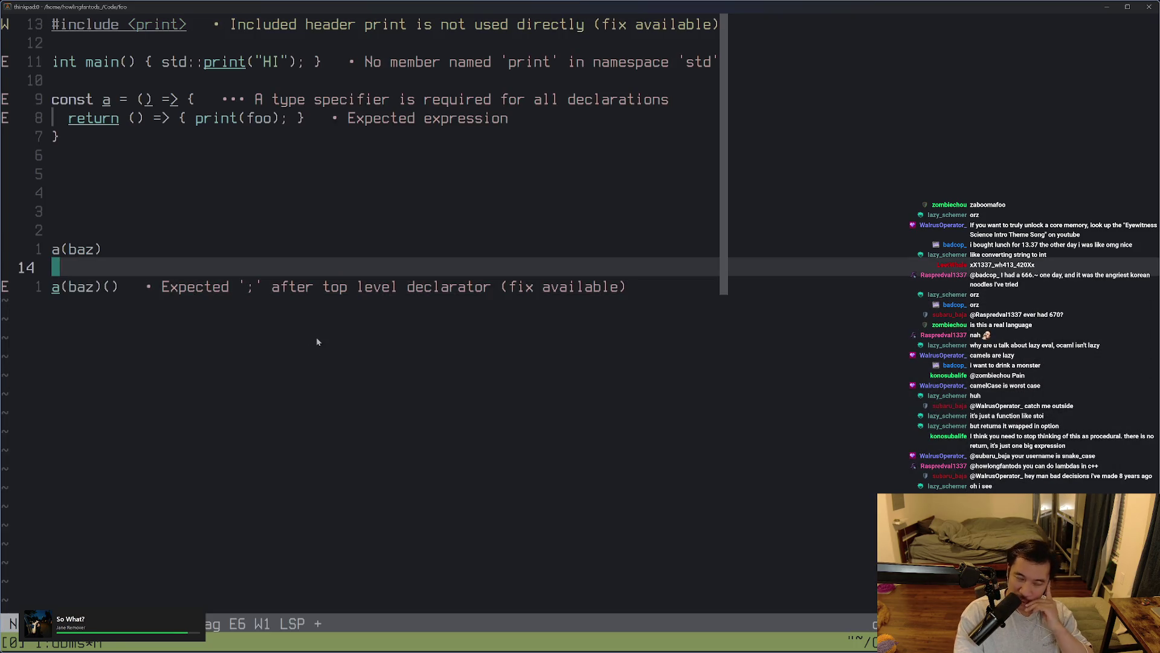
# Undo and redo edits, briefly adding then removing blank lines between the two calls
pyautogui.press('u')
pyautogui.hotkey('ctrl', 'r')
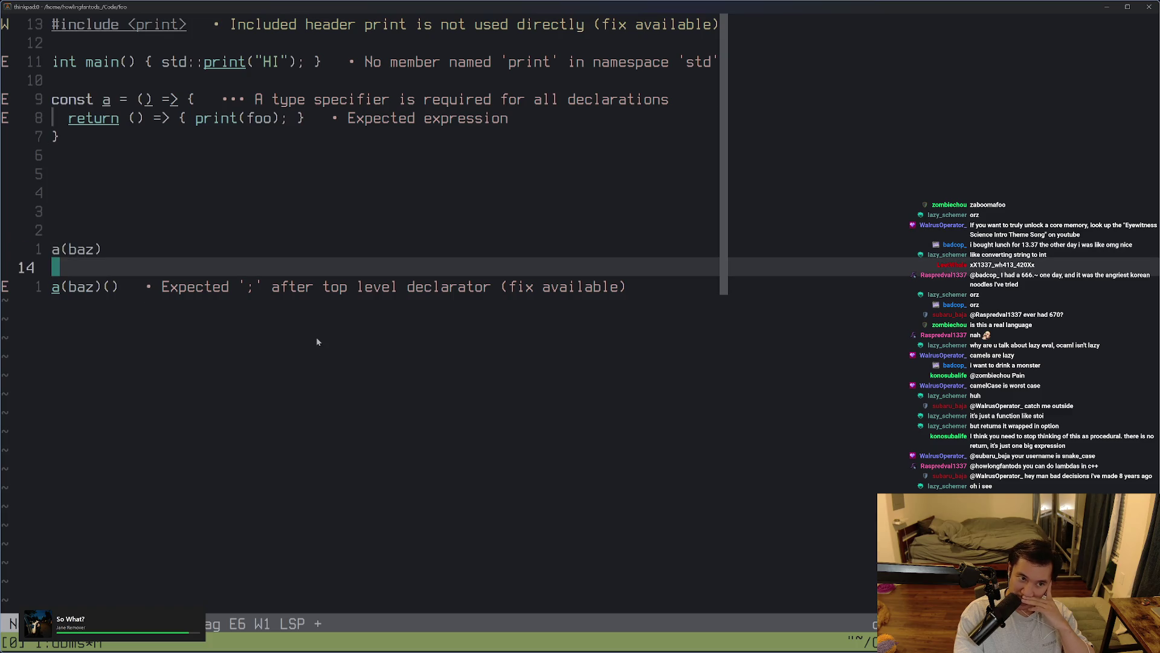
pyautogui.press('u')
pyautogui.hotkey('ctrl', 'r')
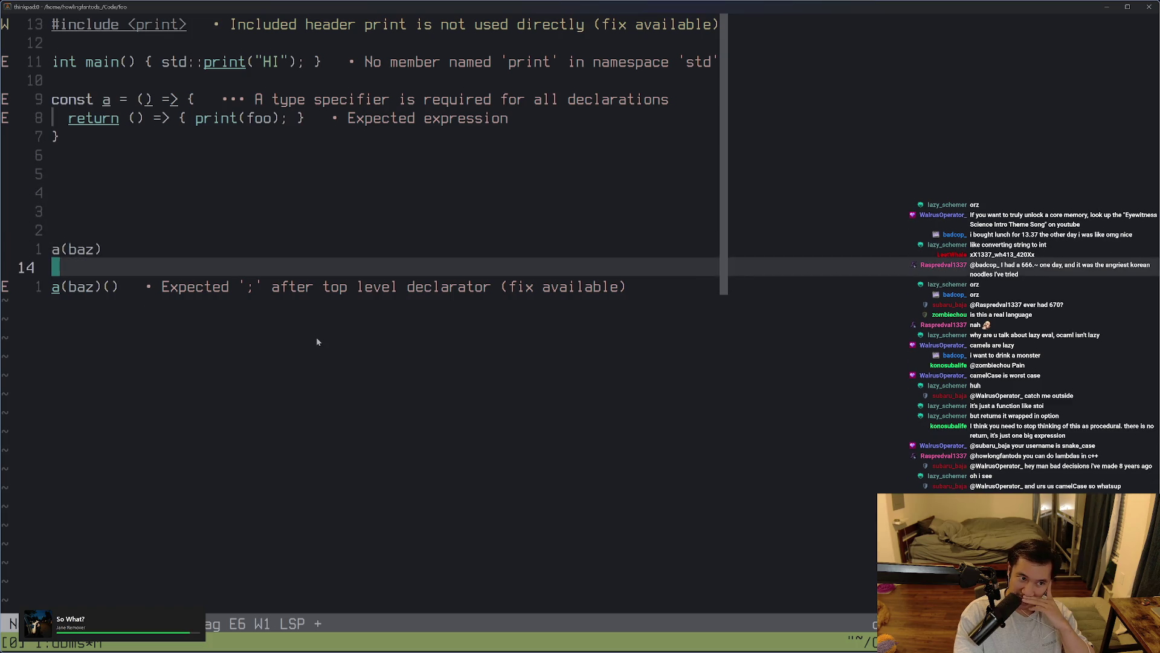
pyautogui.press('u')
pyautogui.press('o')
pyautogui.press('Return')
pyautogui.press('Return')
pyautogui.press('Return')
pyautogui.press('Escape')
pyautogui.hotkey('ctrl', 'c')
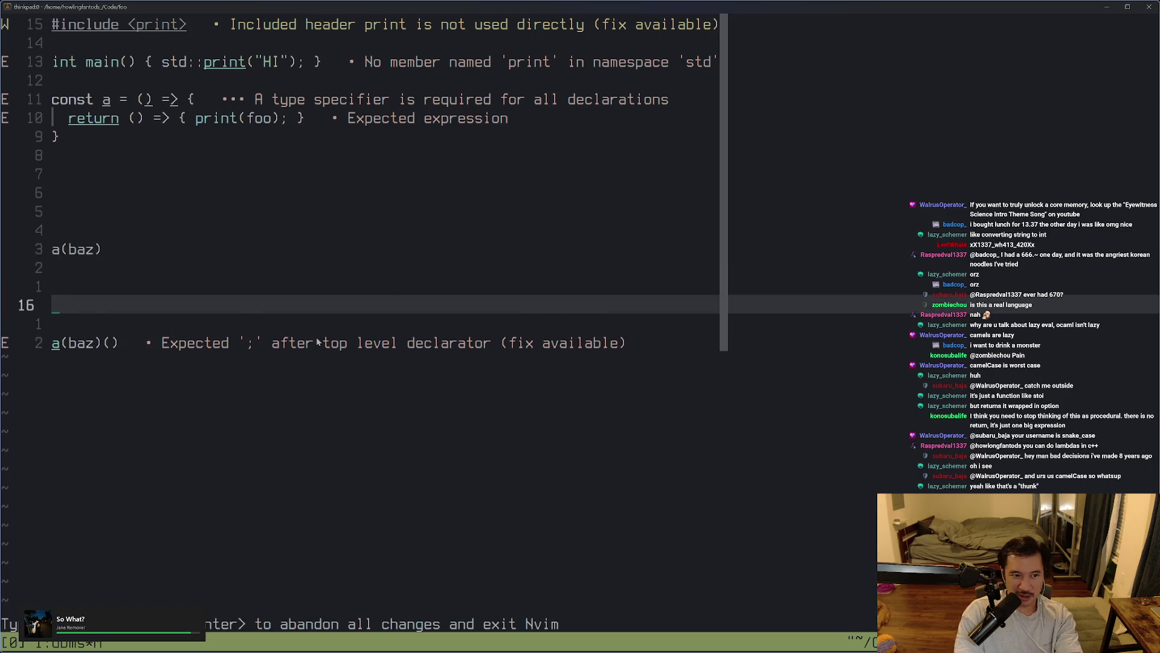
pyautogui.press('u')
pyautogui.press('u')
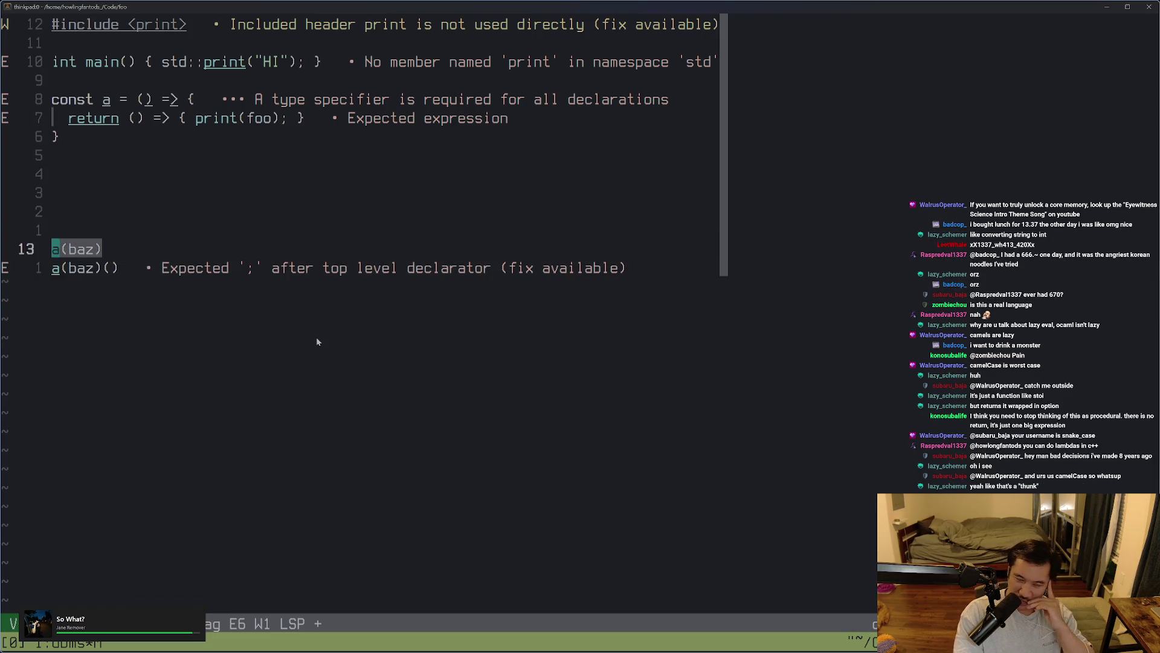
# Delete both trial call lines and the leftover blank line, then switch to the Jane Street blog
pyautogui.press('l')
pyautogui.press('l')
pyautogui.press('l')
pyautogui.press('j')
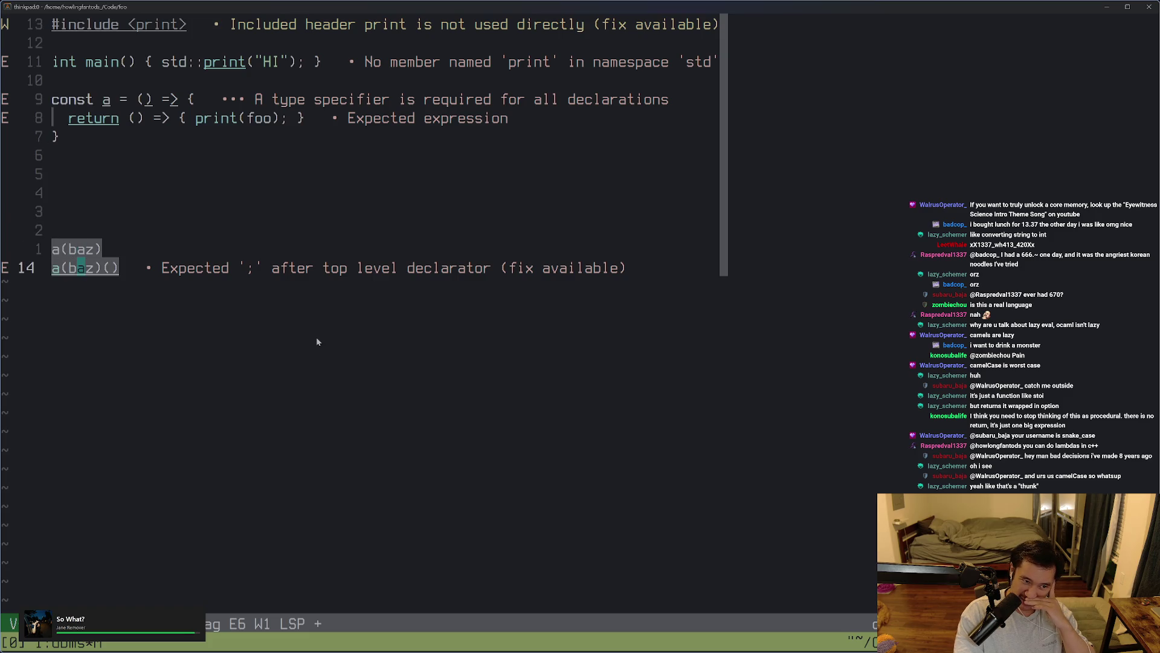
pyautogui.press('d')
pyautogui.hotkey('ctrl', 'c')
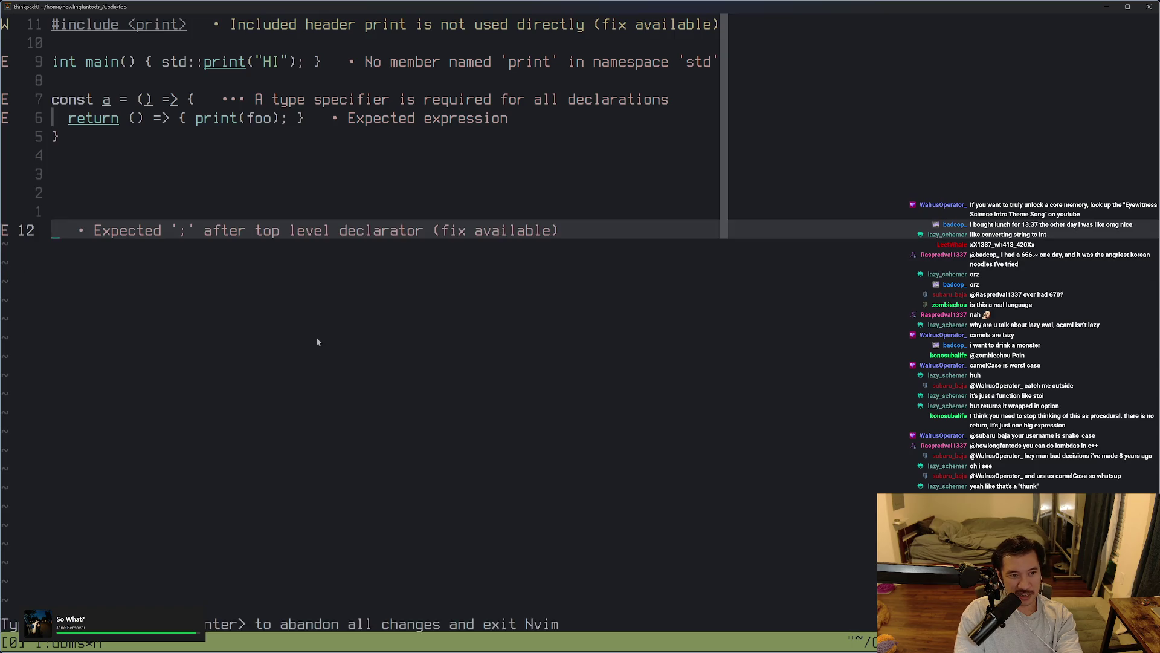
pyautogui.press('d')
pyautogui.press('d')
pyautogui.press('d')
pyautogui.press('d')
pyautogui.press('d')
pyautogui.hotkey('ctrl', 'c')
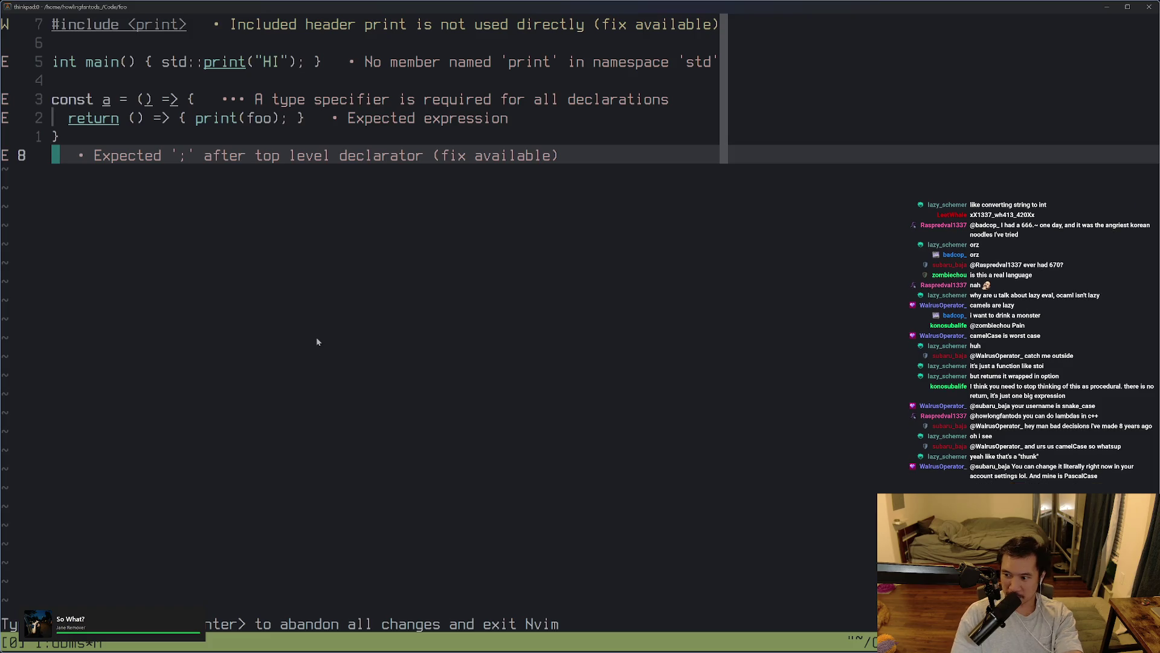
pyautogui.hotkey('alt', 'Tab')
pyautogui.hotkey('alt', 'Tab')
pyautogui.hotkey('alt', 'Tab')
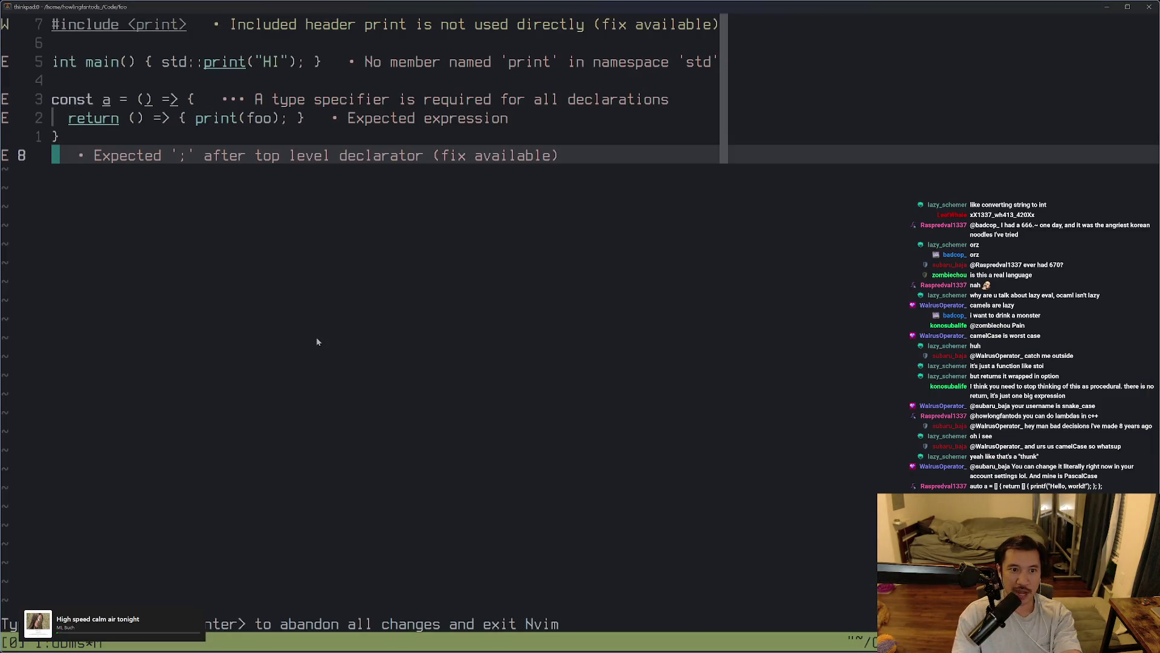
pyautogui.moveTo(319, 342)
pyautogui.mouseDown()
pyautogui.moveTo(267, 284)
pyautogui.moveTo(257, 324)
pyautogui.mouseUp()
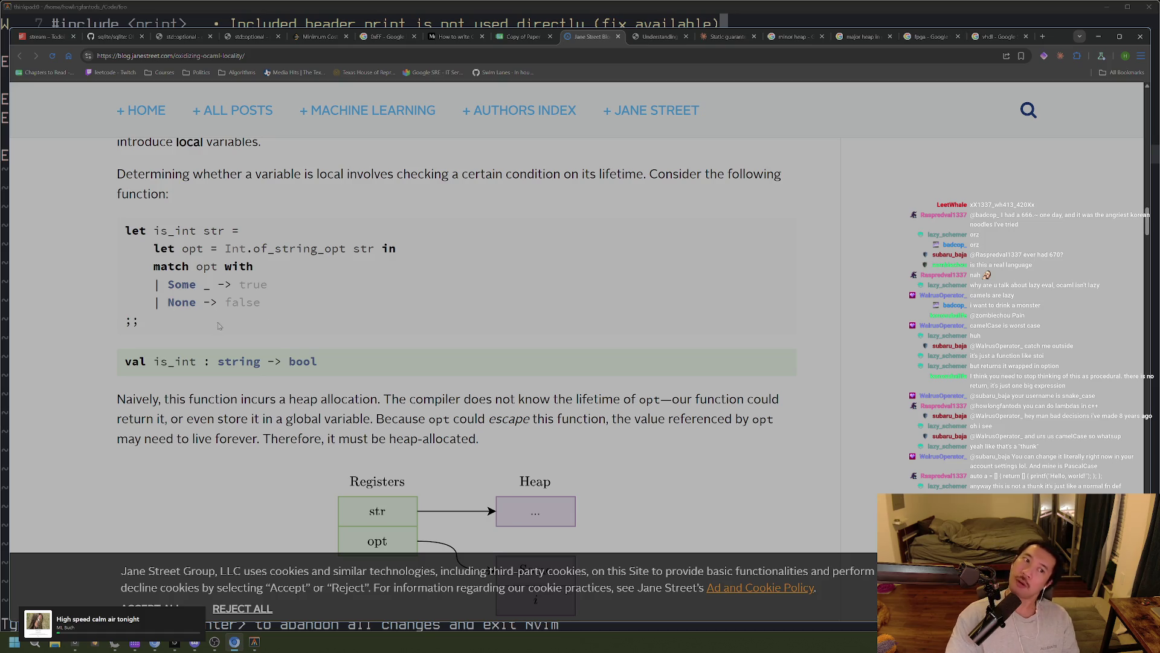
# Highlight the is_int code block and its Some/None match cases, then return to Neovim
pyautogui.moveTo(283, 311); pyautogui.dragTo(115, 258)
pyautogui.moveTo(233, 319)
pyautogui.mouseDown()
pyautogui.moveTo(151, 302)
pyautogui.moveTo(115, 261)
pyautogui.mouseUp()
pyautogui.click(172, 325)
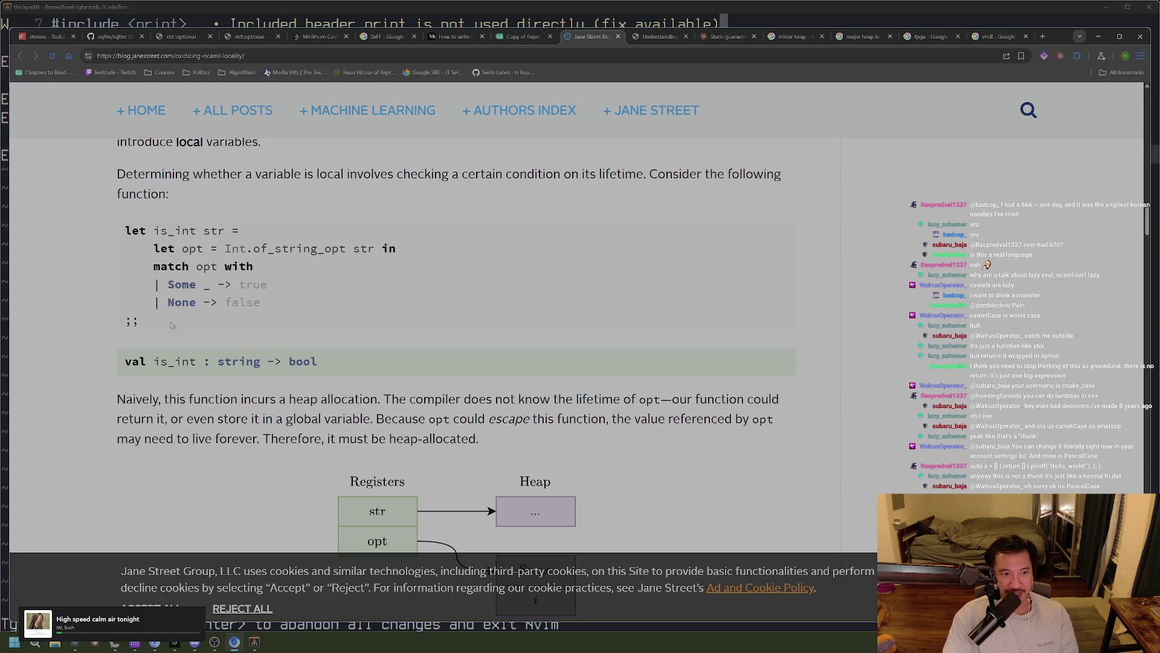
pyautogui.moveTo(313, 301); pyautogui.dragTo(147, 254)
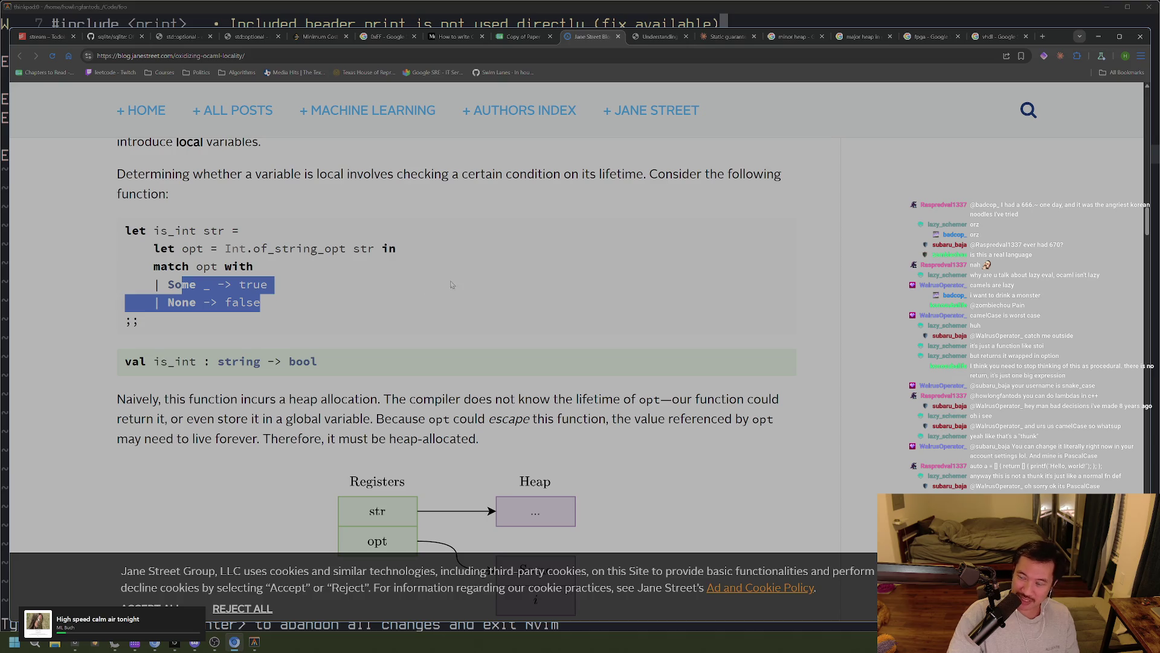
pyautogui.hotkey('alt', 'Tab')
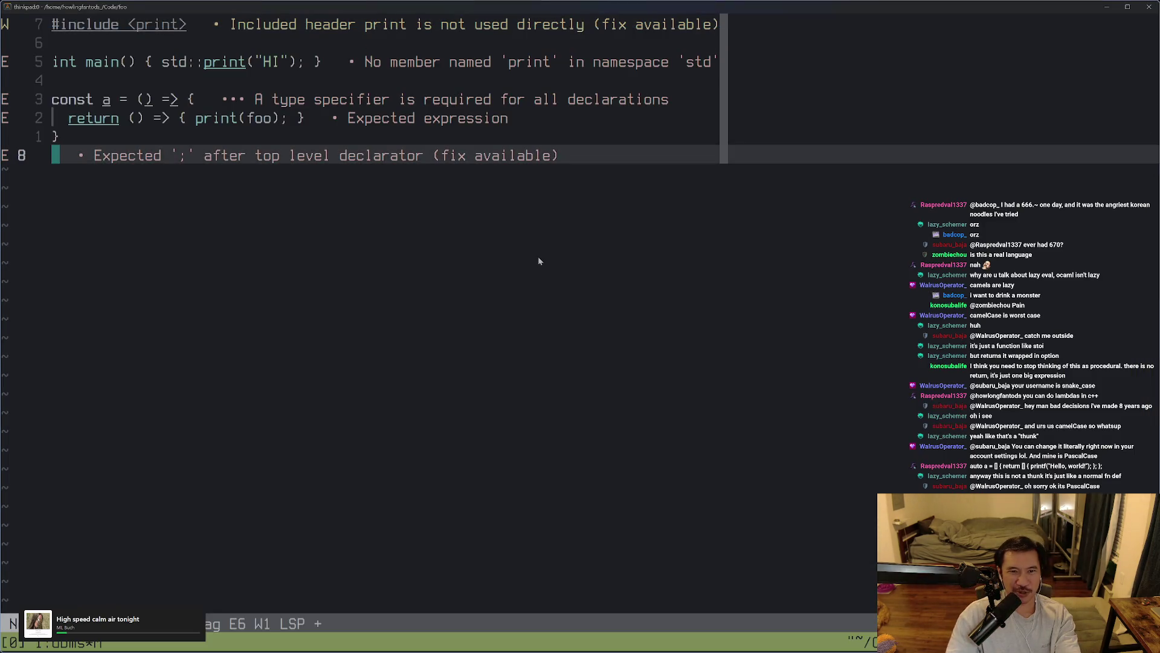
# Below the arrow lambda, start a [] lambda containing a return { block
pyautogui.press('o')
pyautogui.press('Return')
pyautogui.press('Return')
pyautogui.press('Return')
pyautogui.write('[]')
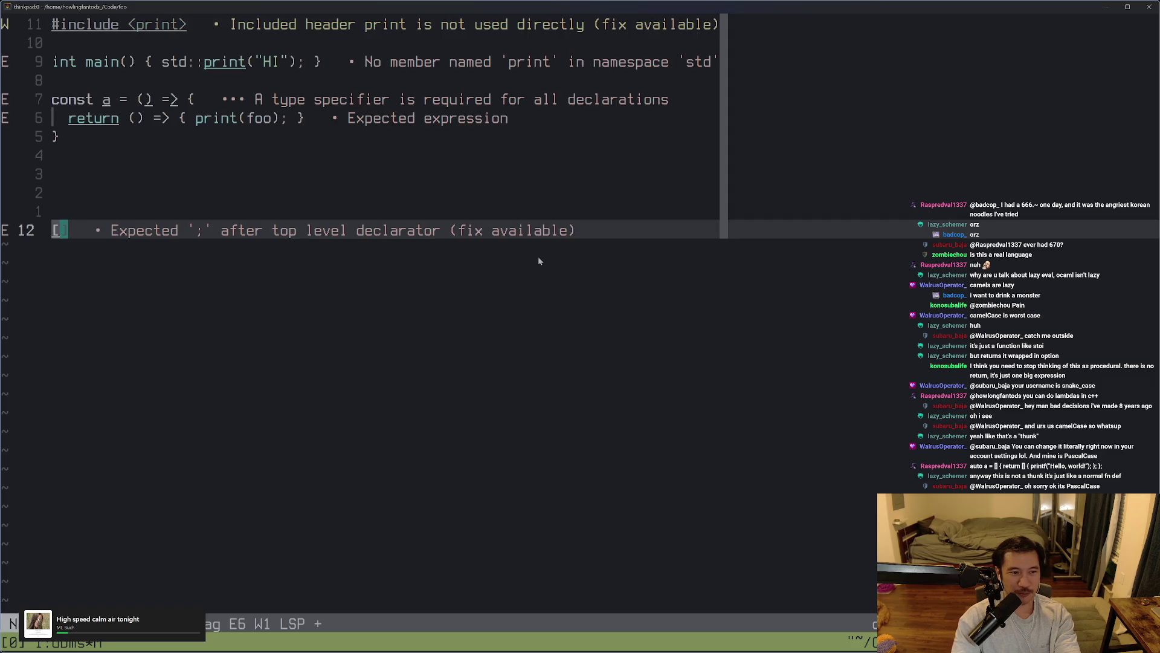
pyautogui.write('{')
pyautogui.press('Return')
pyautogui.press('Return')
pyautogui.press('Return')
pyautogui.press('Up')
pyautogui.write('return {')
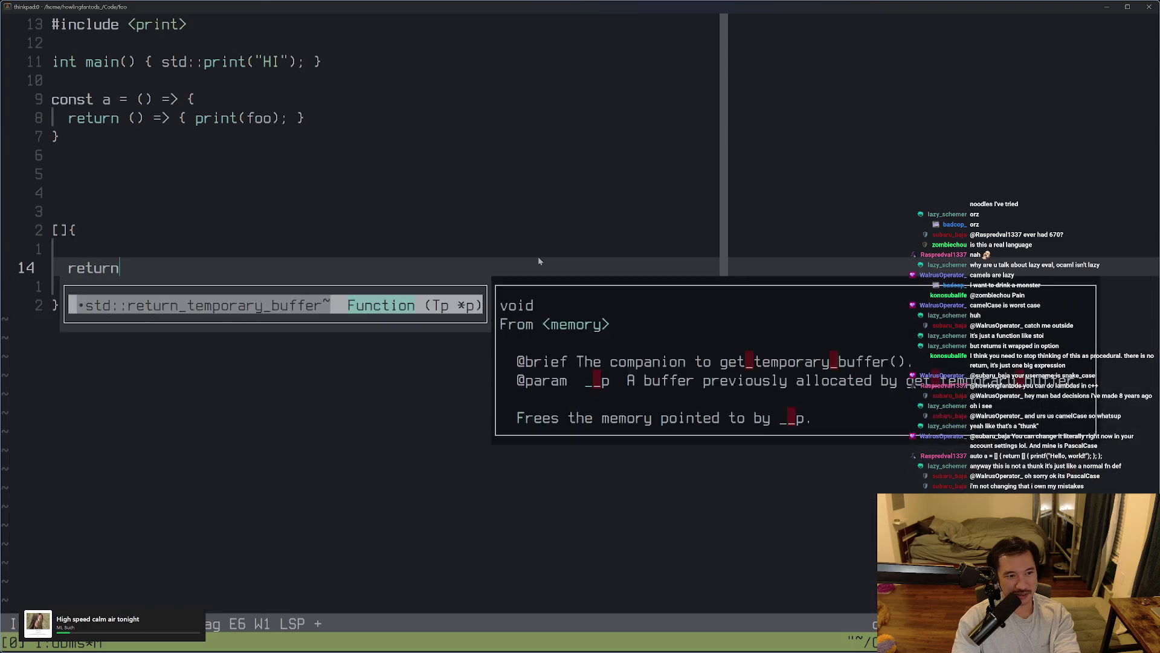
pyautogui.press('Return')
# Write std::print("Hello World"); inside the return block
pyautogui.write('print')
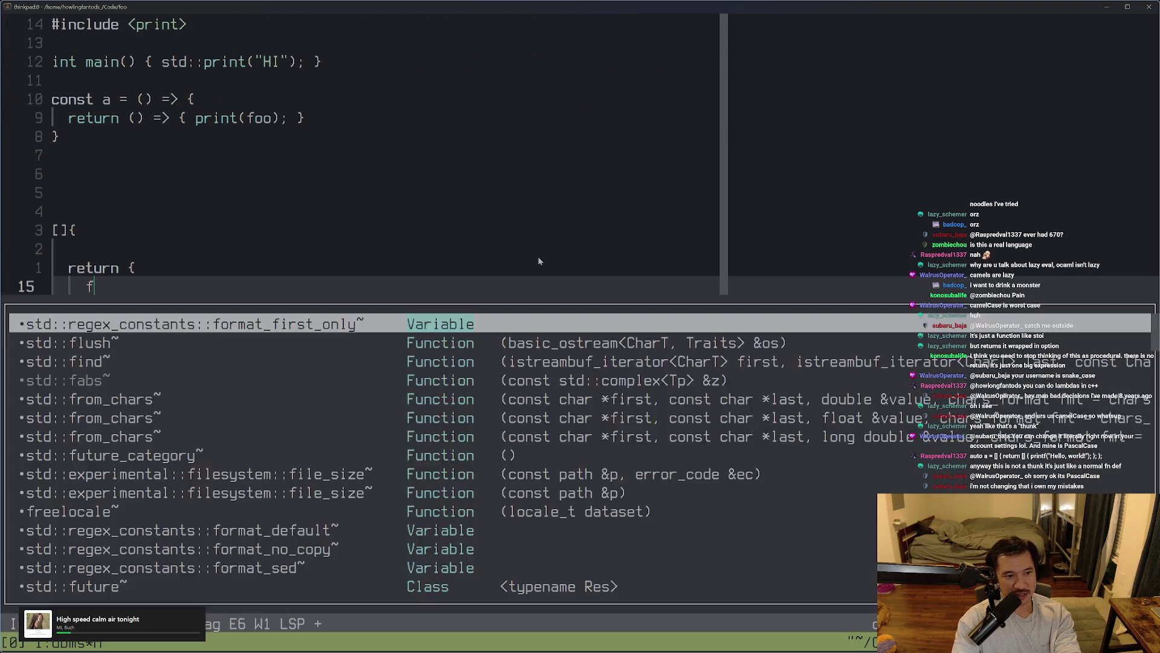
pyautogui.press('Escape')
pyautogui.write('std::')
pyautogui.press('End')
pyautogui.write('("Hello')
pyautogui.press('Escape')
pyautogui.write('i World')
pyautogui.press('Escape')
pyautogui.press('%')
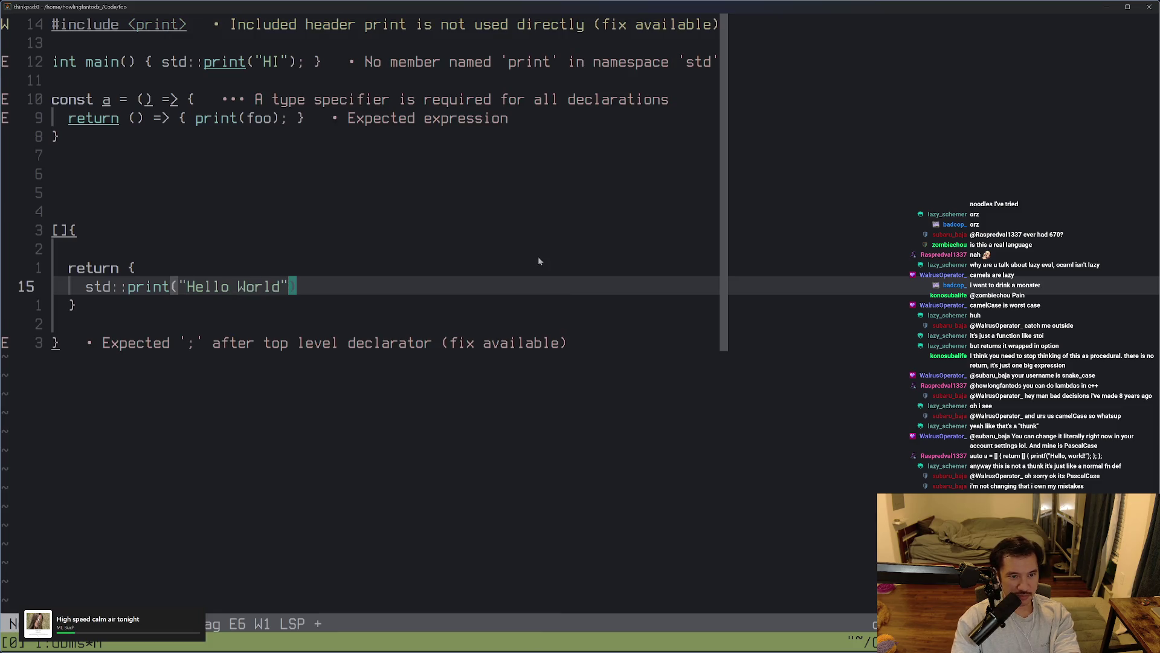
pyautogui.hotkey('ctrl', 'c')
pyautogui.write('A;')
pyautogui.press('Escape')
pyautogui.press('k')
pyautogui.press('k')
# Delete the blank lines inside the [] lambda, reformat it compactly, and add blank lines below
pyautogui.press('d')
pyautogui.press('d')
pyautogui.press('j')
pyautogui.press('j')
pyautogui.press('j')
pyautogui.press('d')
pyautogui.press('d')
pyautogui.hotkey('ctrl', 'c')
pyautogui.press('space')
pyautogui.press('f')
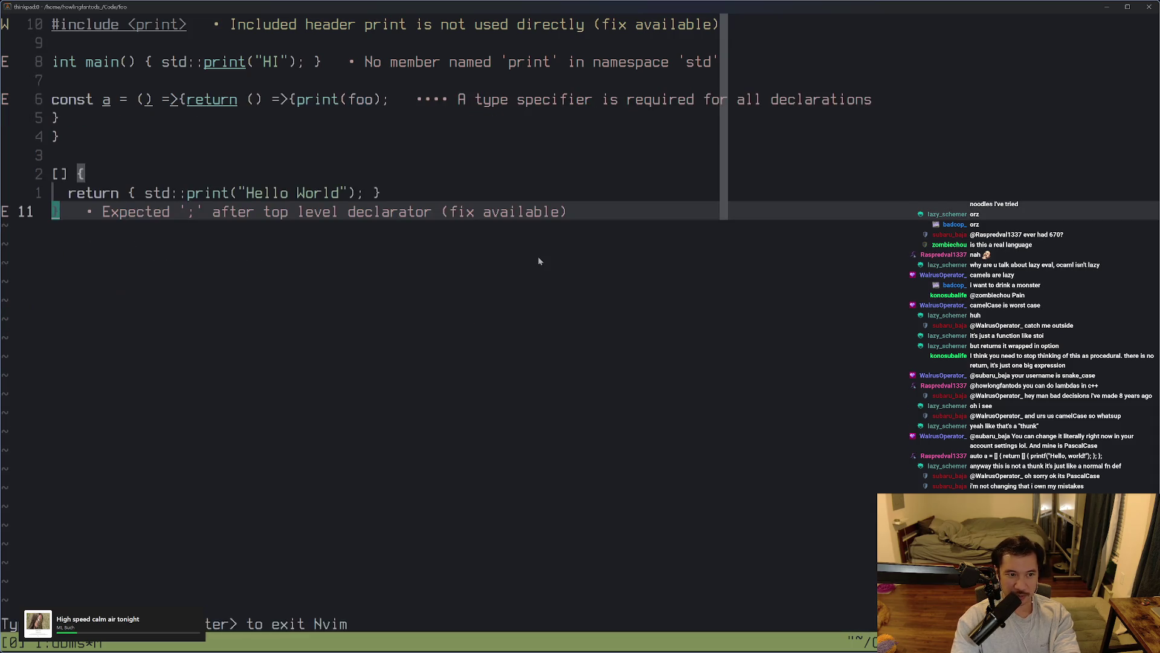
pyautogui.press('o')
pyautogui.press('Return')
pyautogui.press('Return')
pyautogui.press('Return')
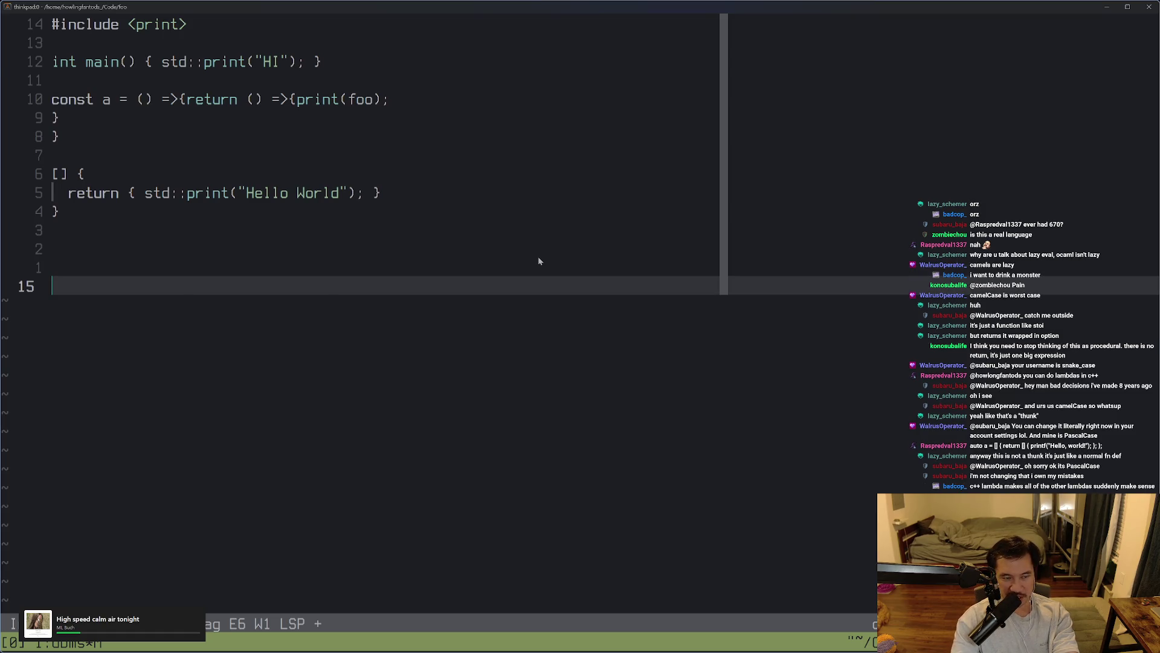
# Delete the leftover blank lines under the [] lambda
pyautogui.press('Escape')
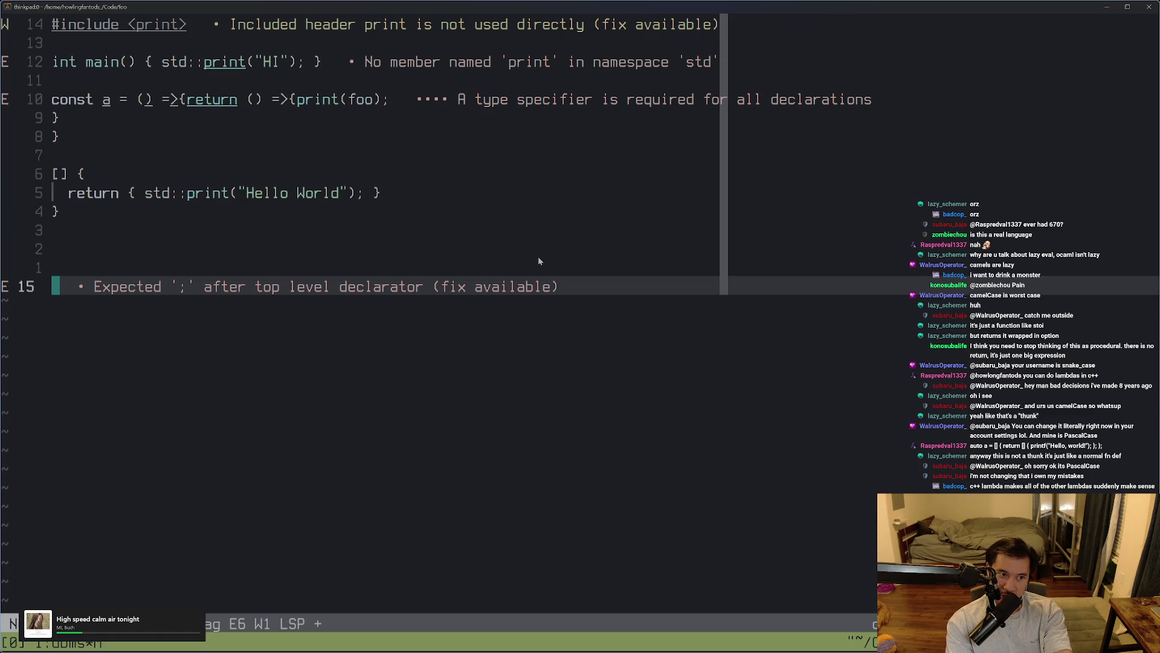
pyautogui.press('k')
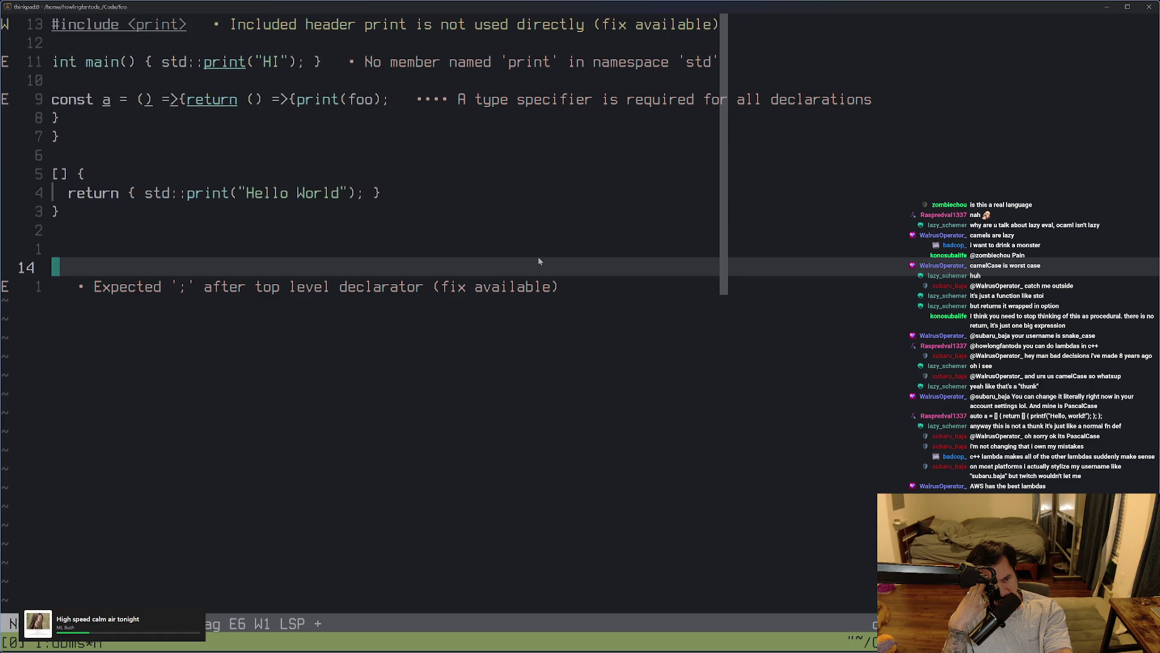
pyautogui.press('d')
pyautogui.press('d')
pyautogui.hotkey('ctrl', 'c')
pyautogui.press('d')
pyautogui.press('k')
pyautogui.hotkey('ctrl', 'c')
# Save the file with :w, then bring the Jane Street is_int example back and clear its highlight
pyautogui.hotkey('ctrl', 'c')
pyautogui.press('d')
pyautogui.press('d')
pyautogui.write(':w')
pyautogui.hotkey('ctrl', 'c')
pyautogui.hotkey('ctrl', 'c')
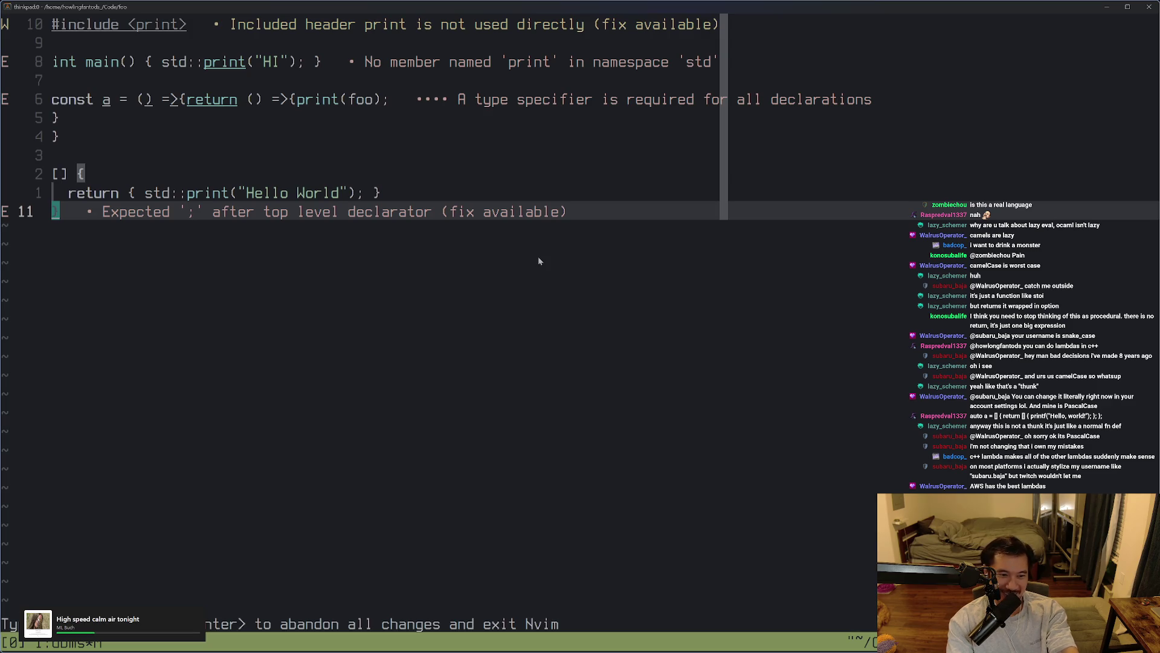
pyautogui.hotkey('alt', 'Tab')
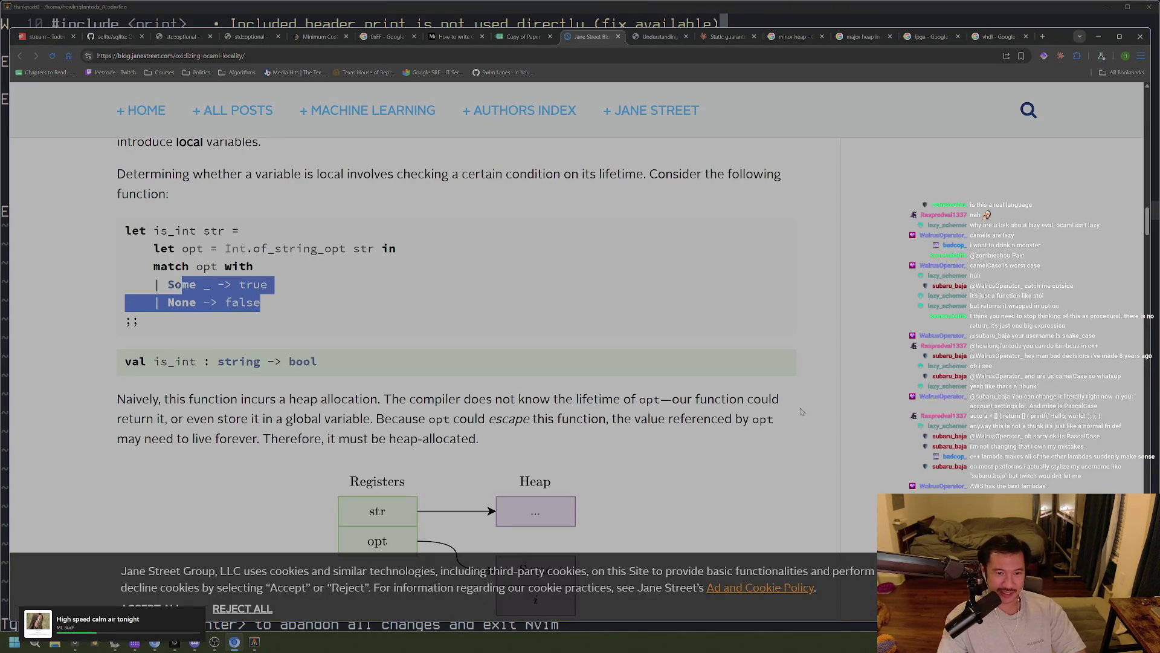
pyautogui.click(819, 352)
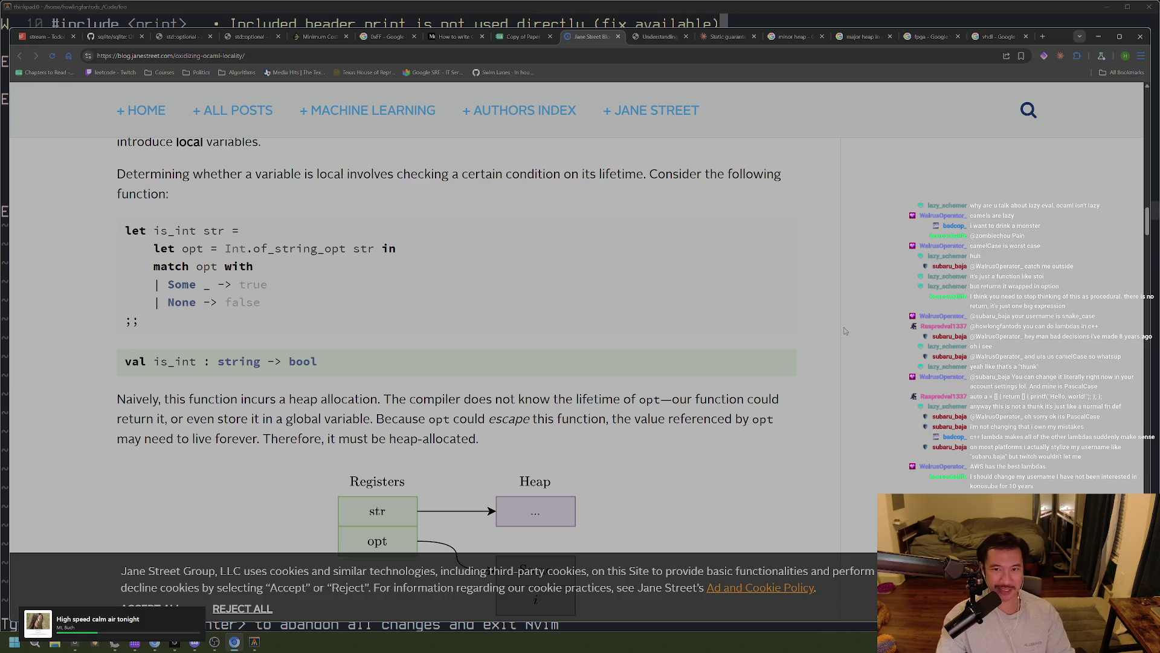